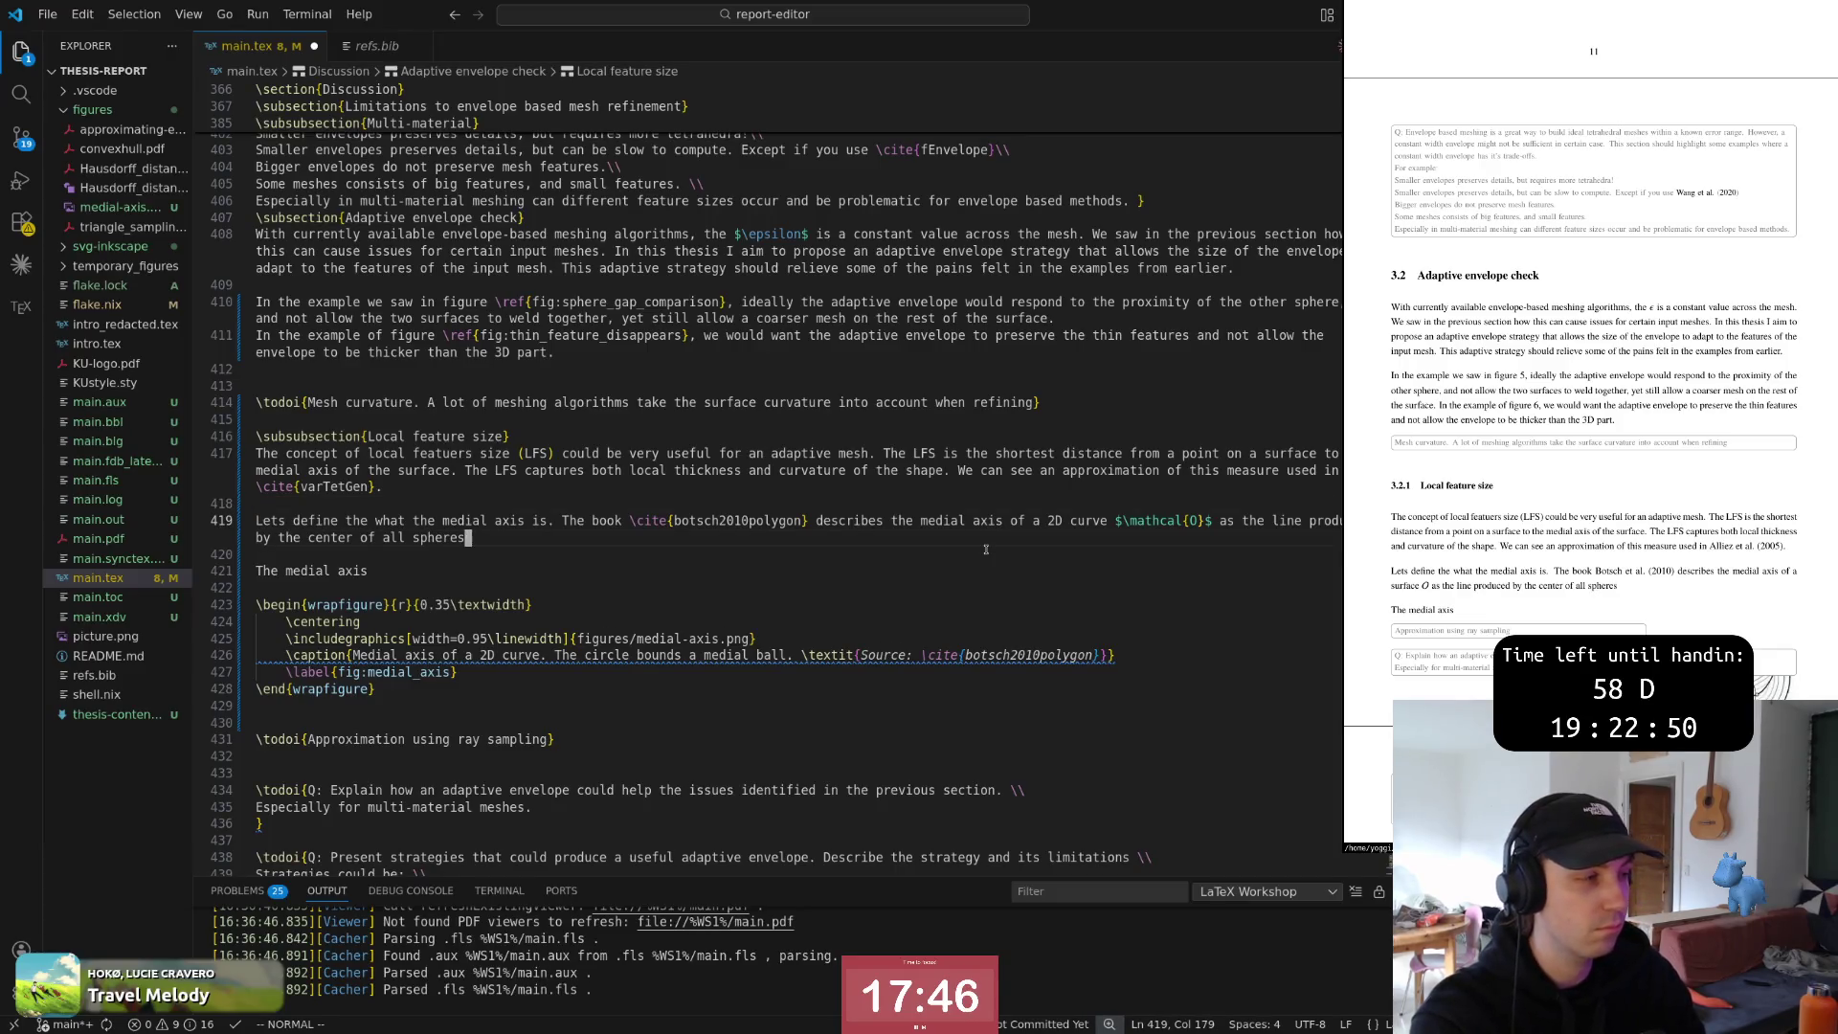
End the definition with 'centers of all circles that are:' and start an enumerate environment below it
key("b")
key("b")
key("b")
type("eas")
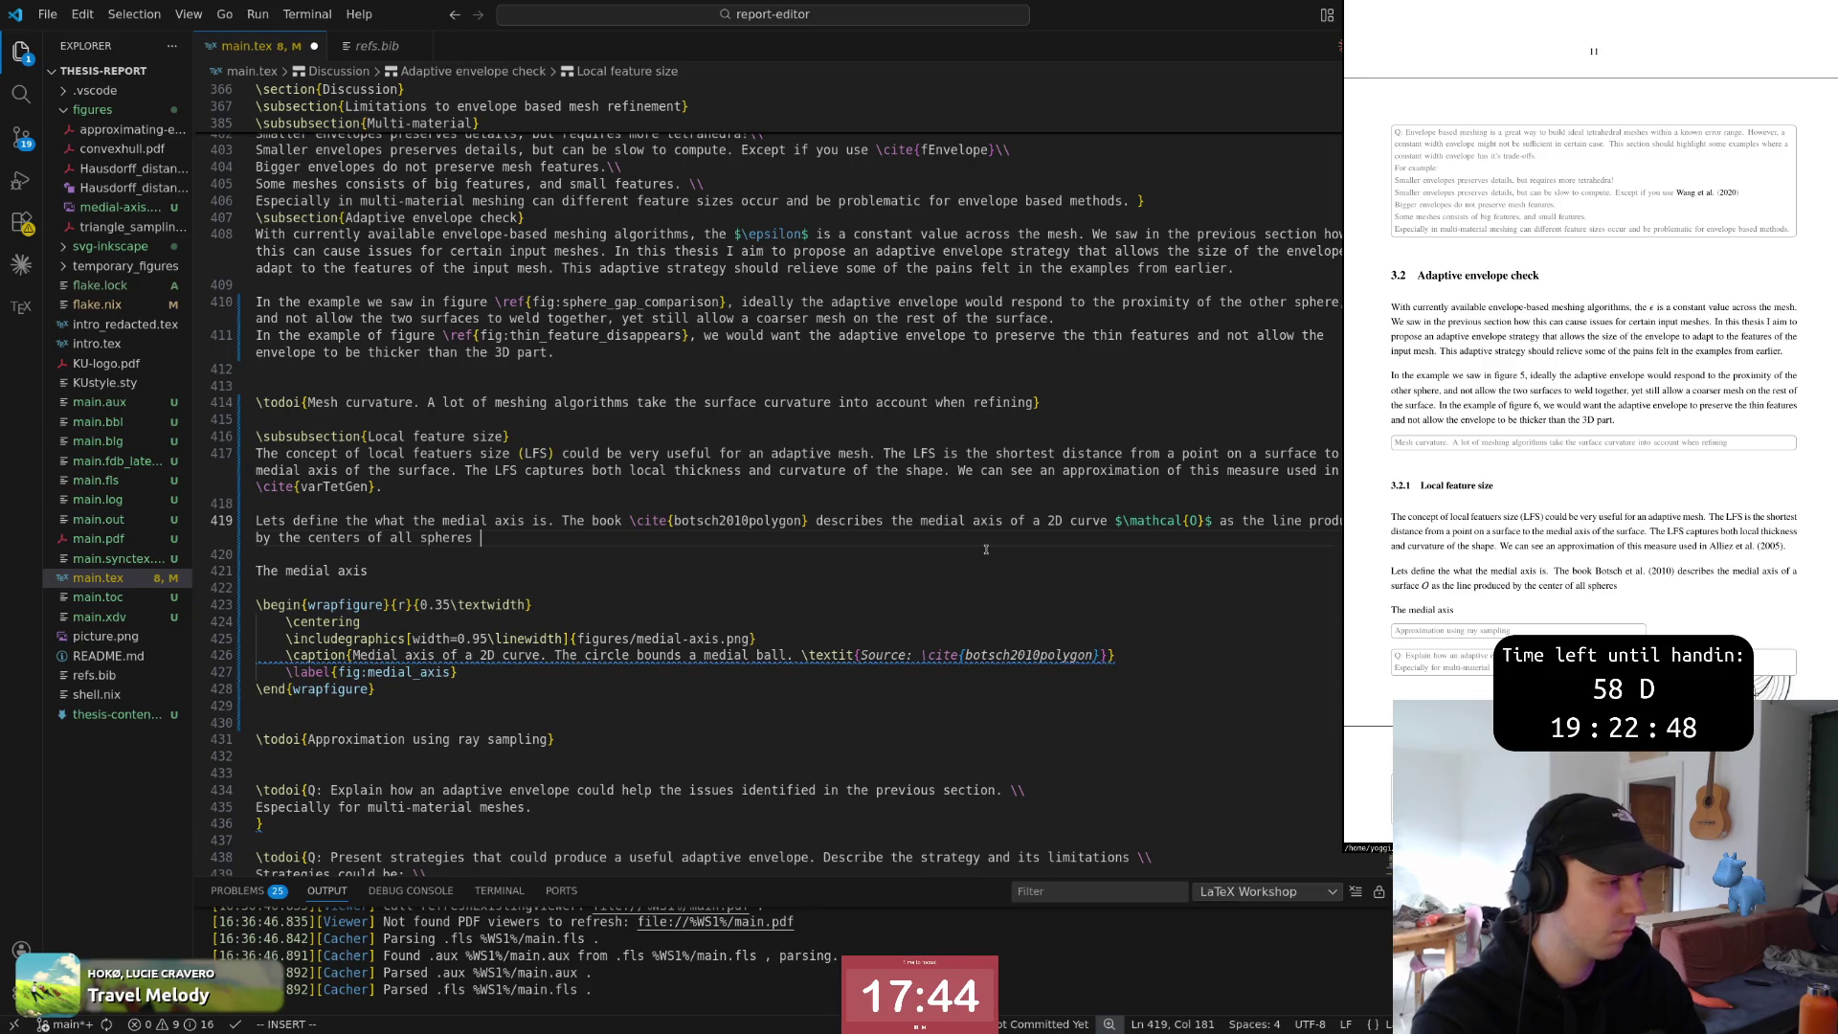
type("ircles")
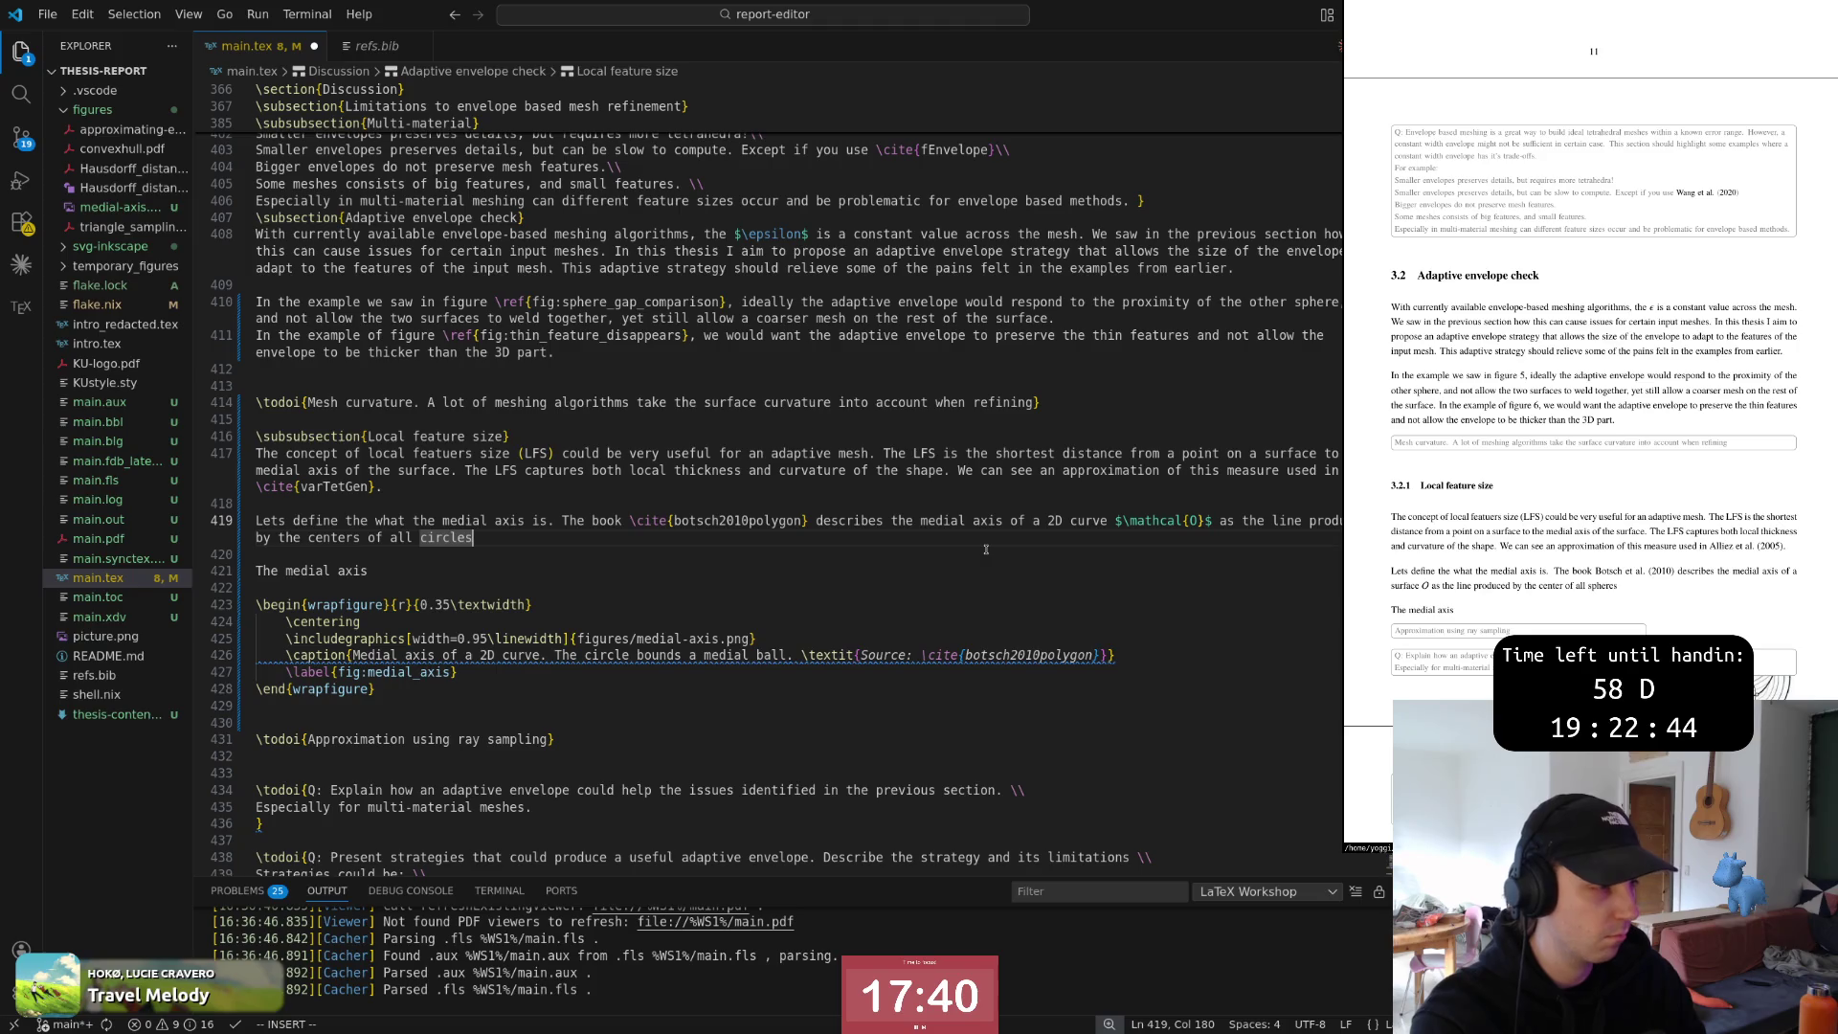
type(" that are:\\")
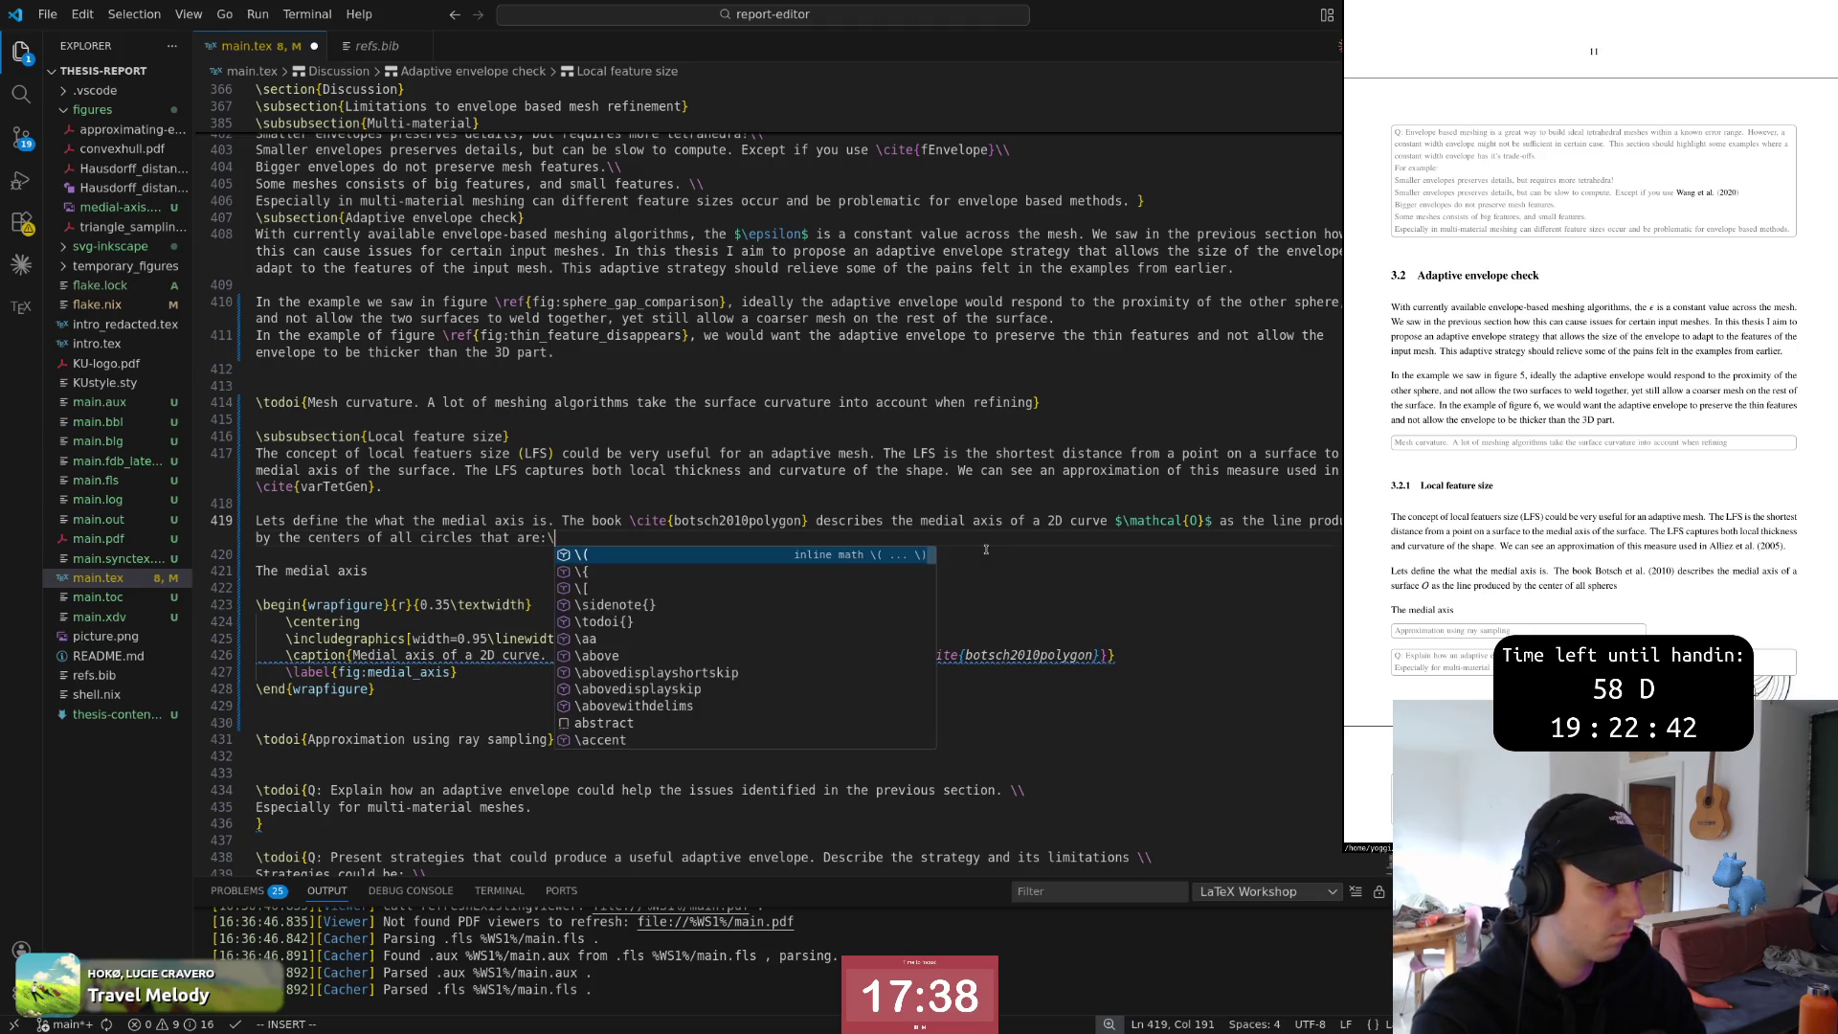
key("BackSpace")
key("Return")
type("\begin{")
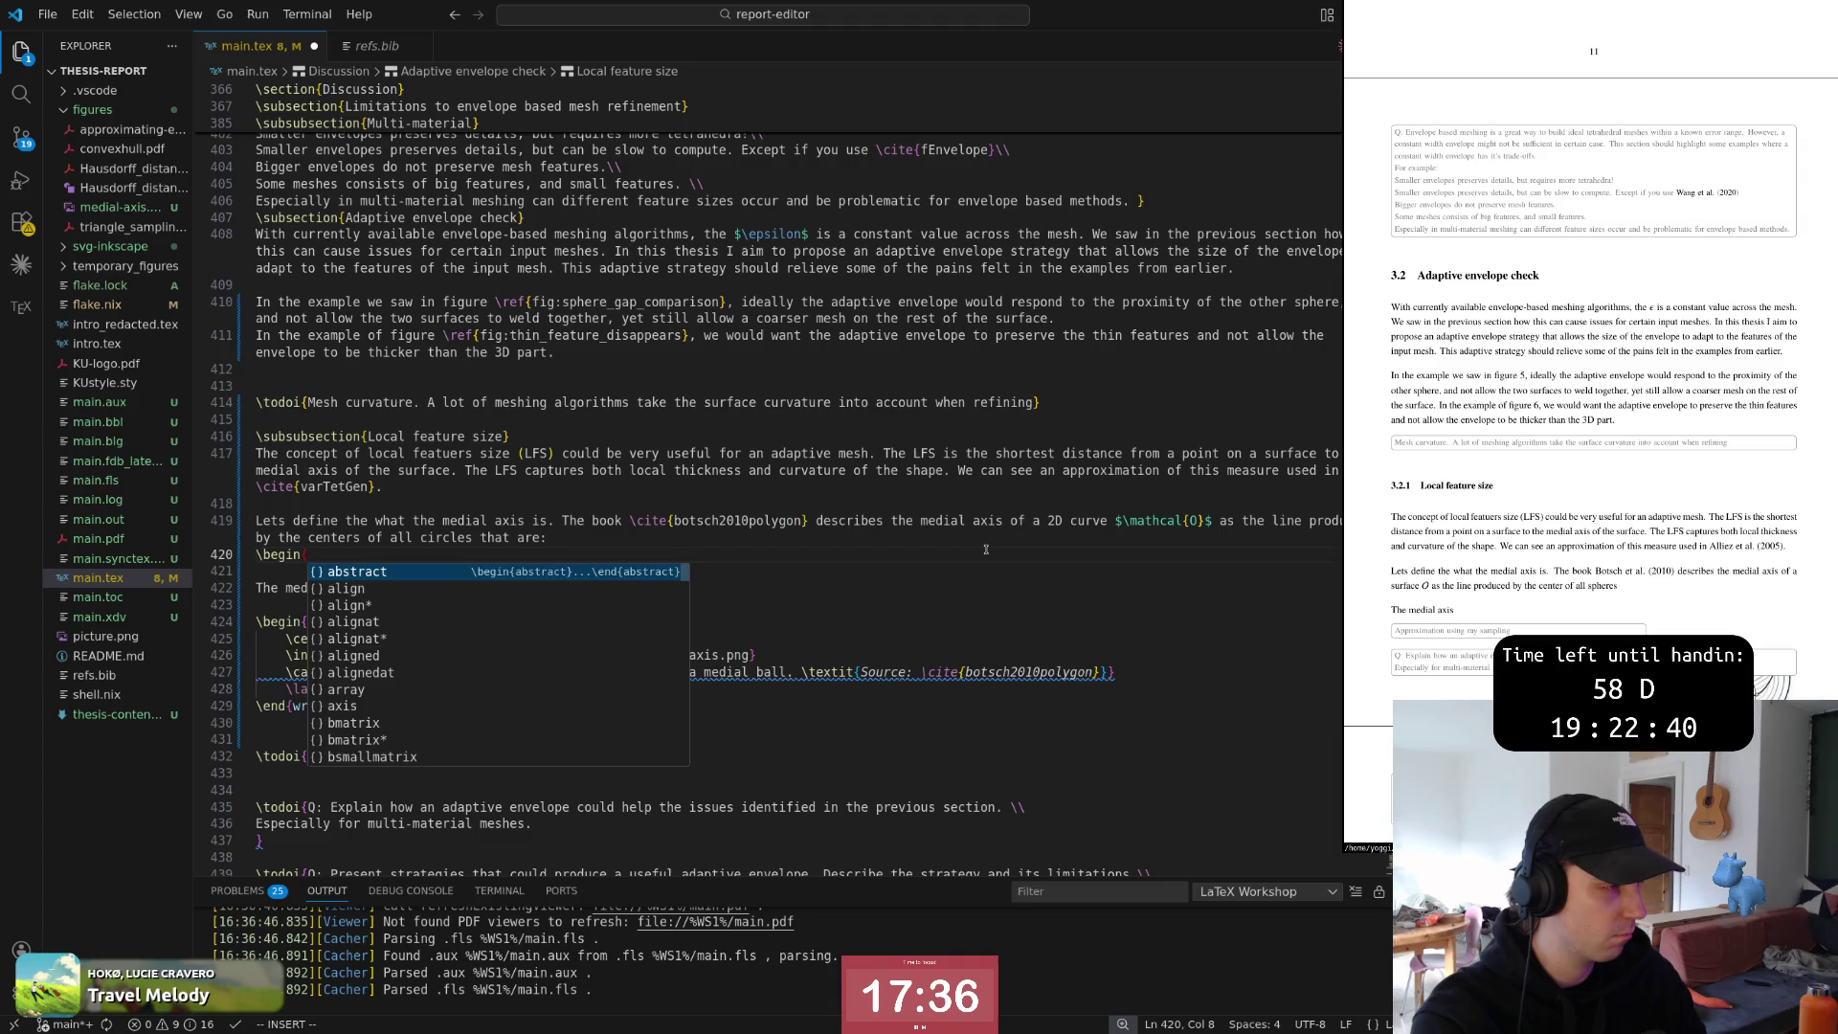
type("item")
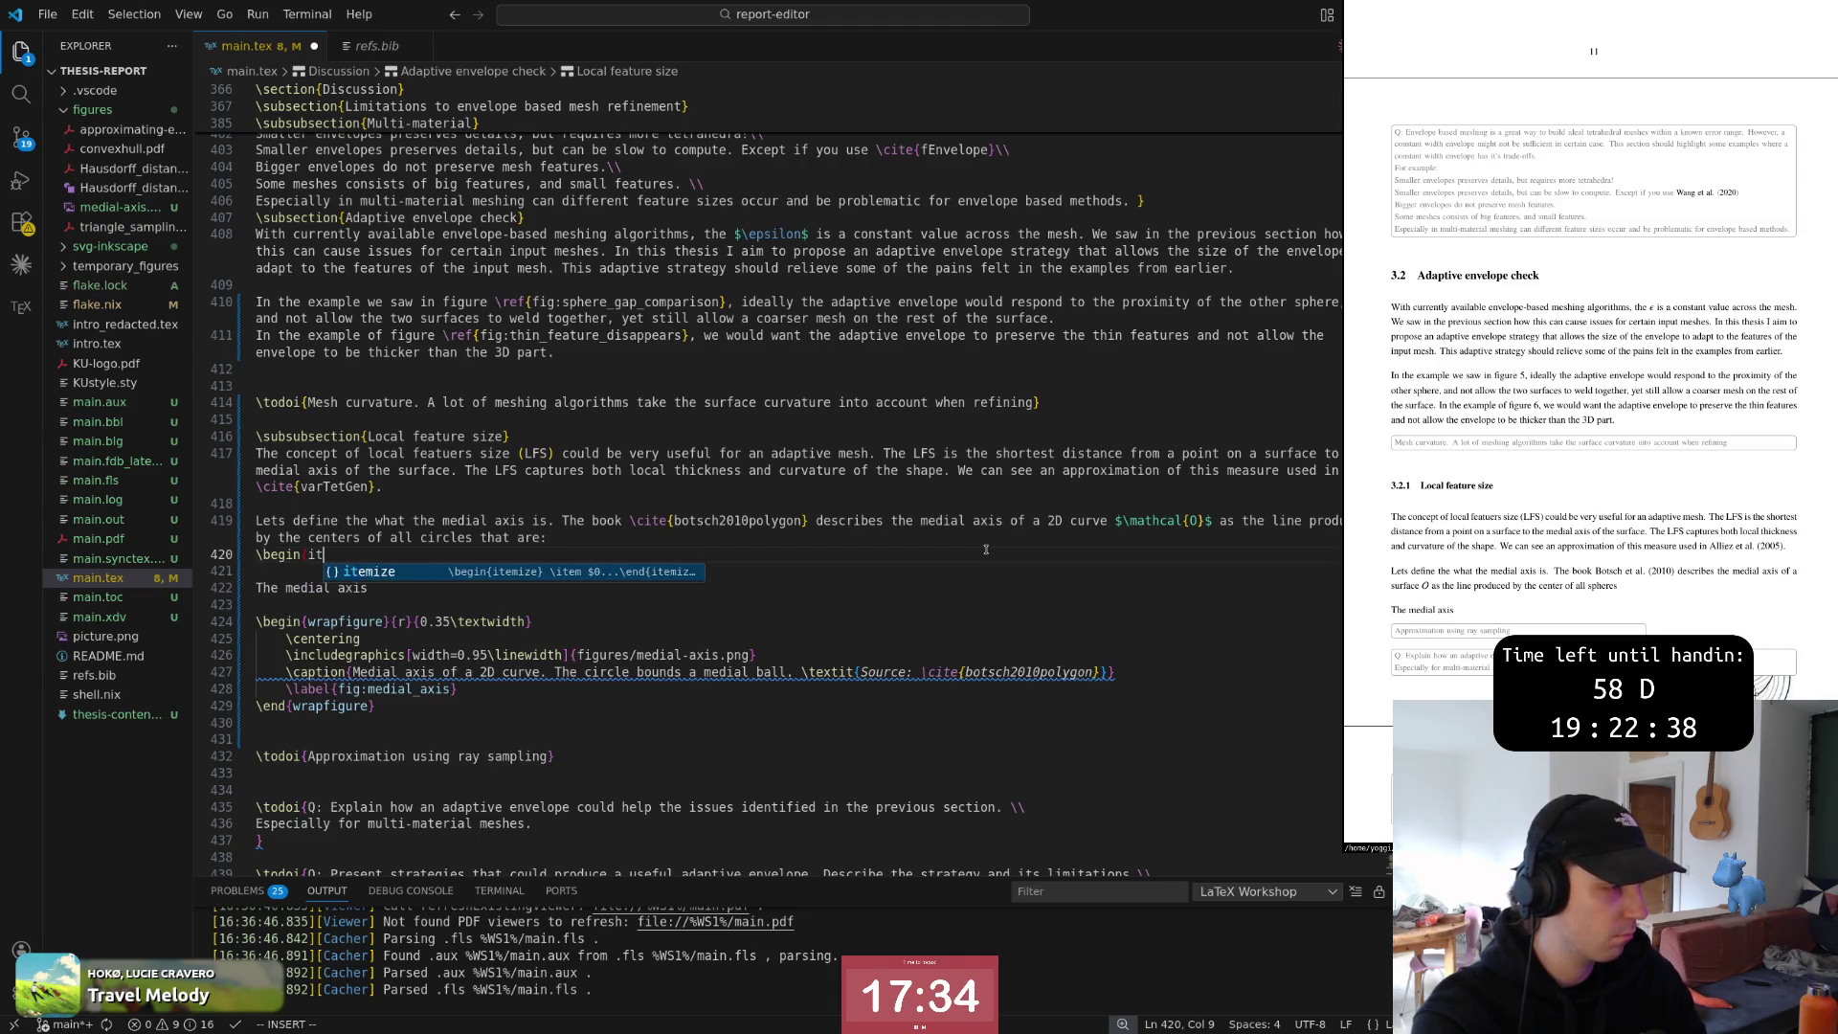
key("Return")
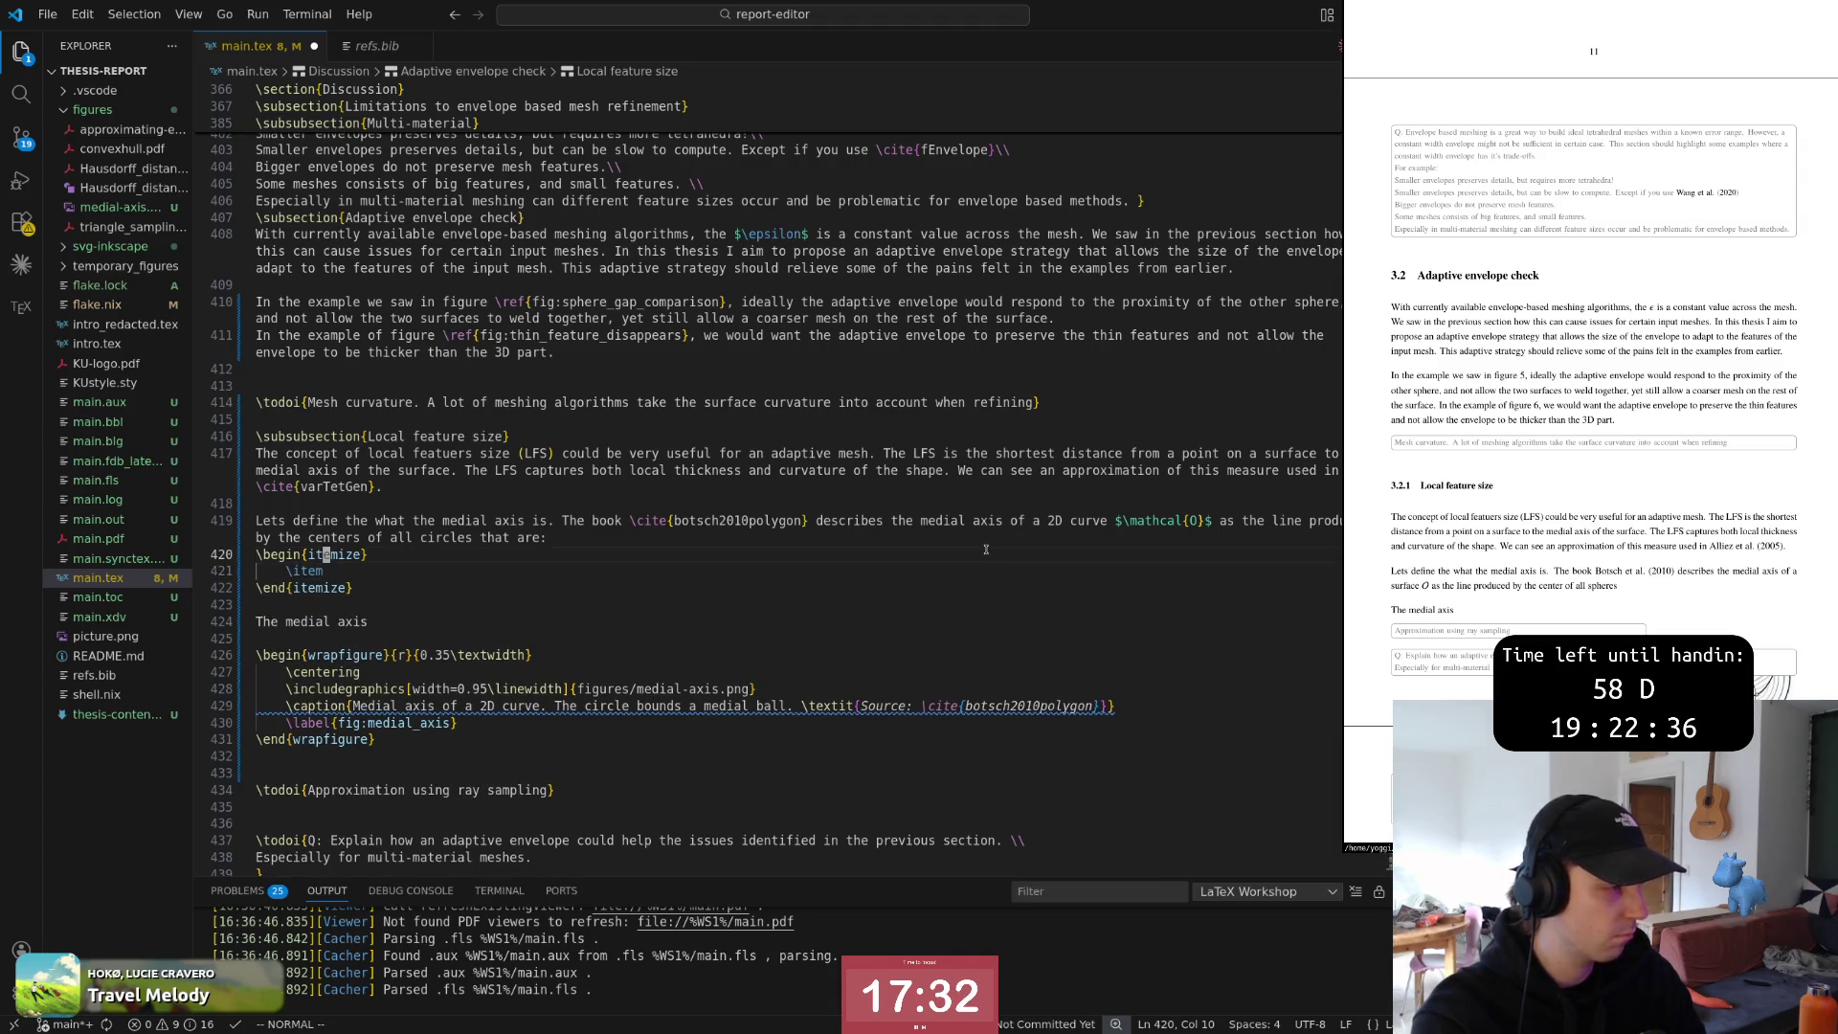
type("ciwenumerate")
key("Escape")
key("j")
key("j")
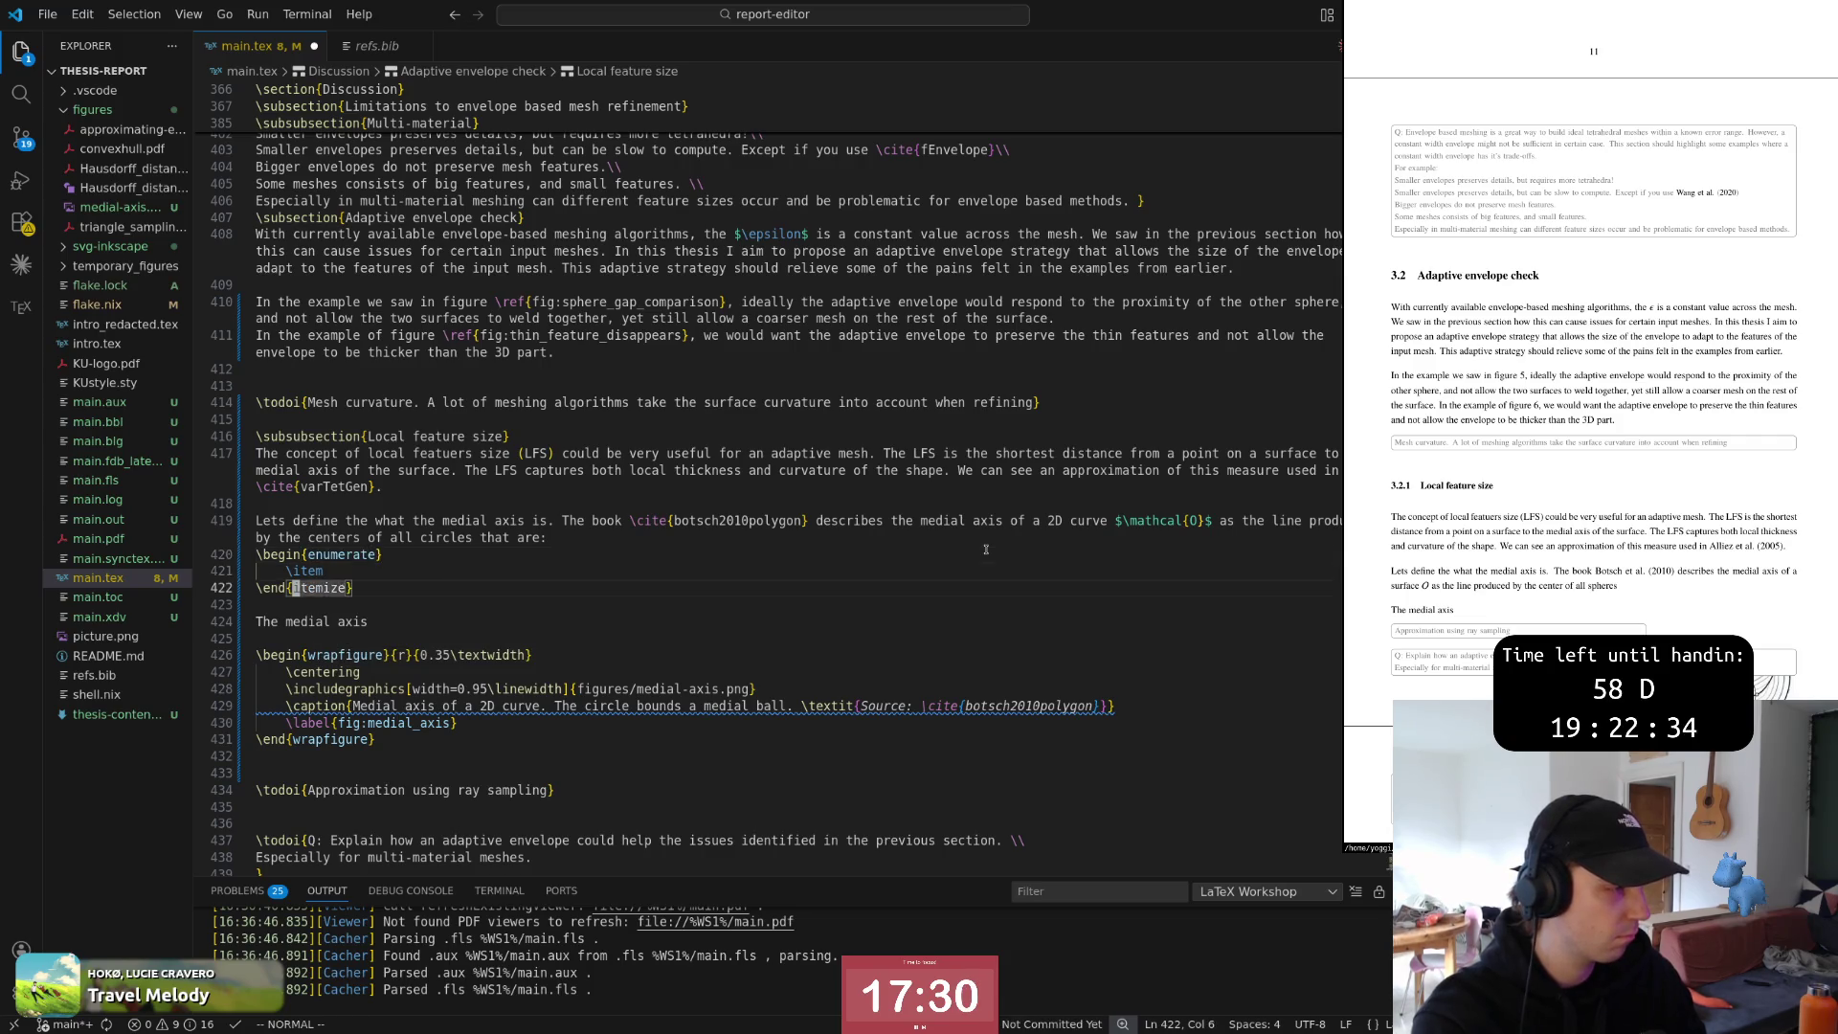
key("period")
type("k")
type("aInside ")
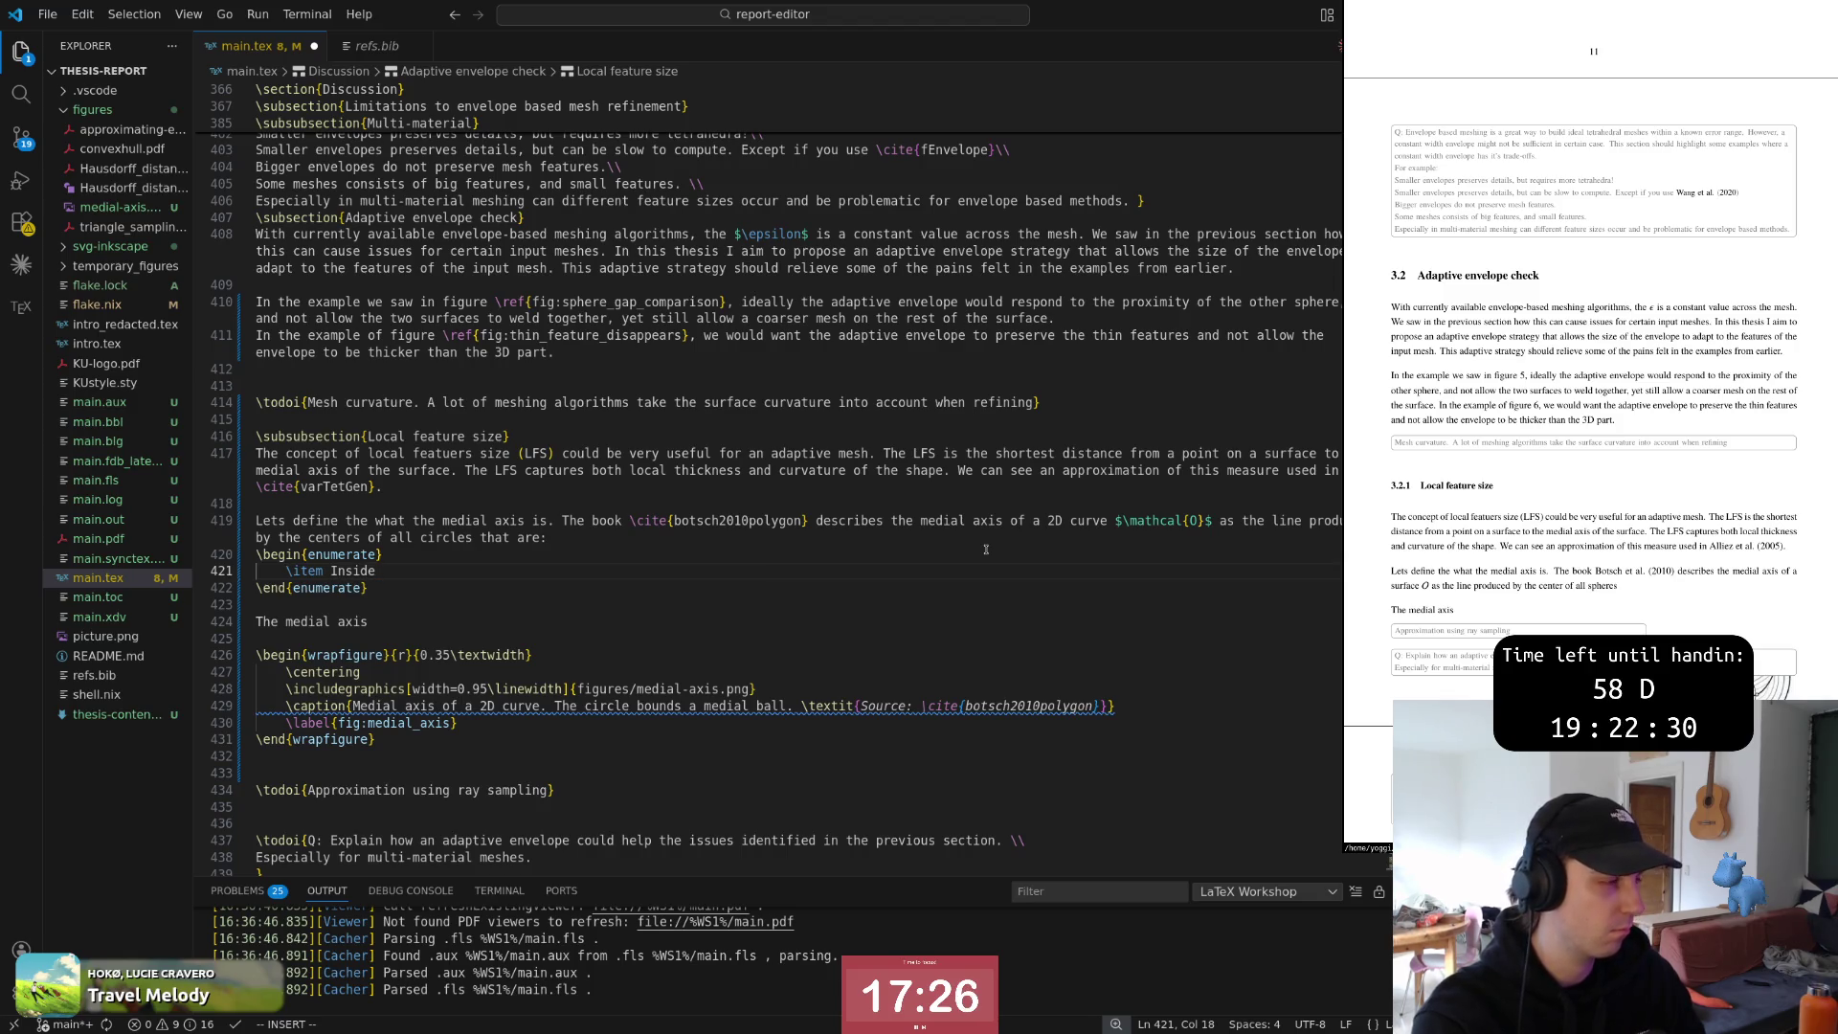
type("of the")
Write the first item 'Inside of the curve $\mathcal{O}$' and duplicate it as a second item
key("Escape")
key("k")
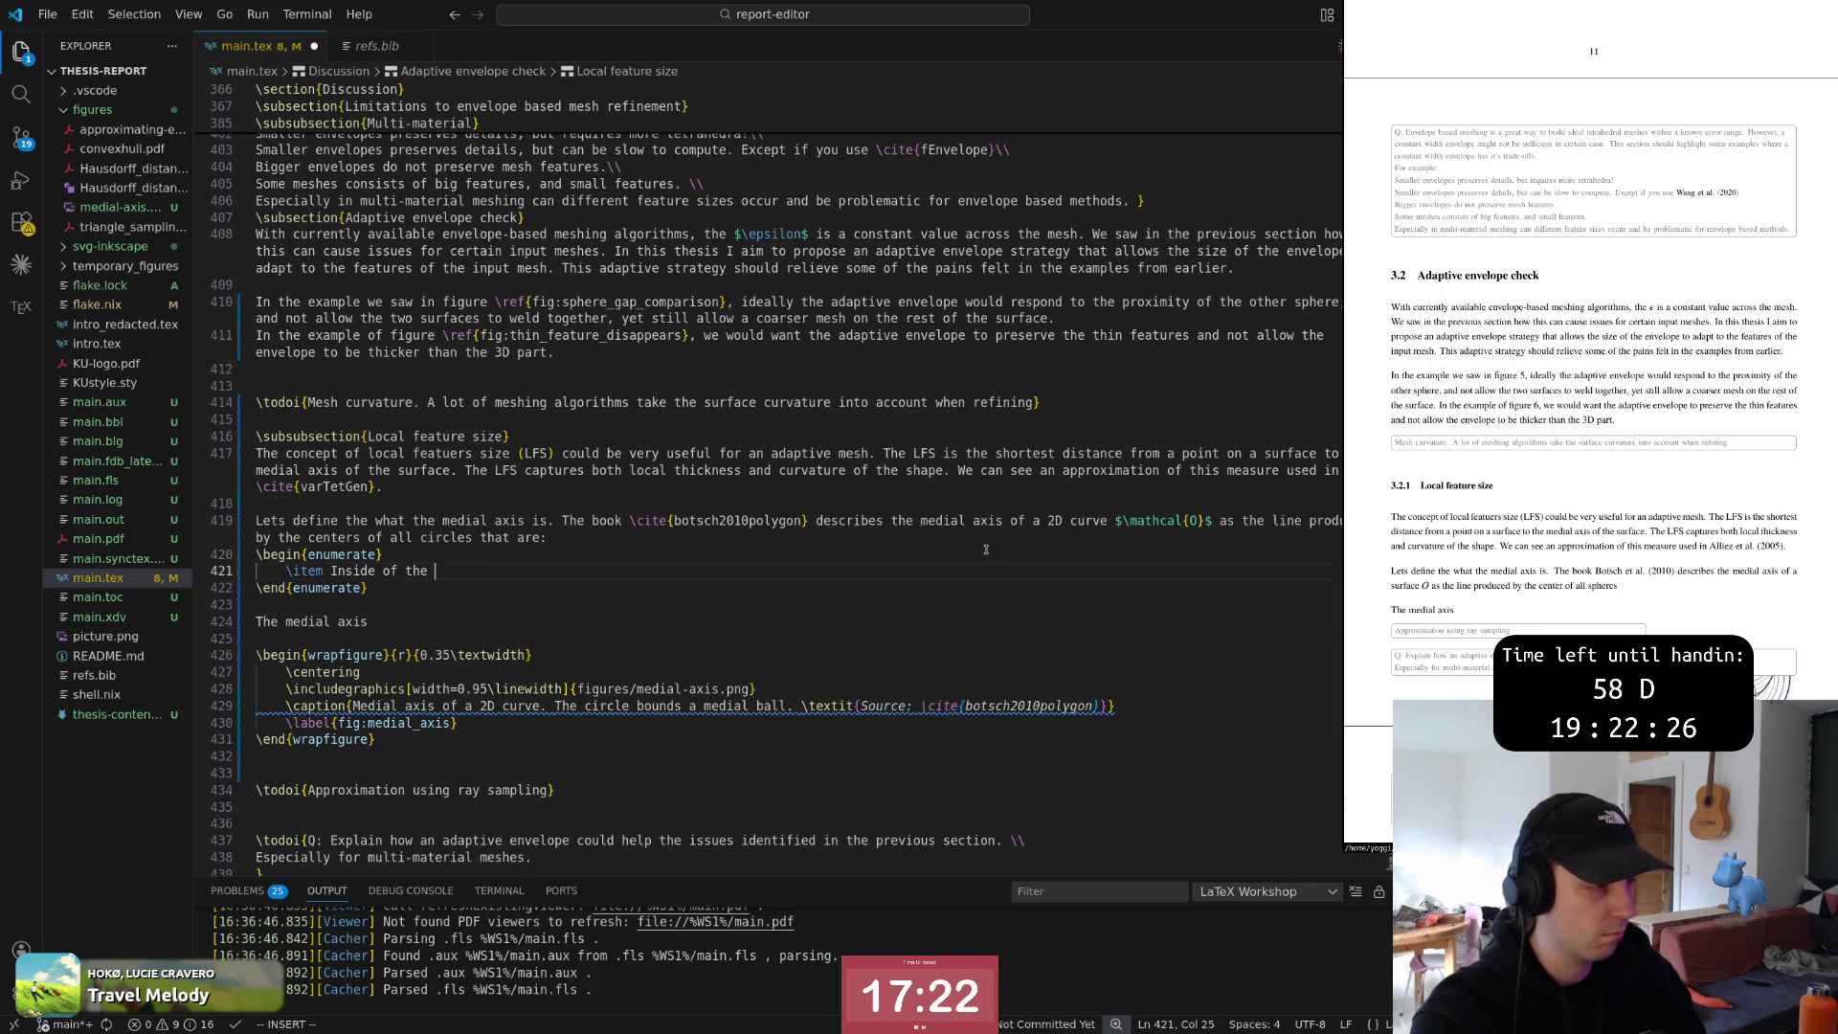
type("curve")
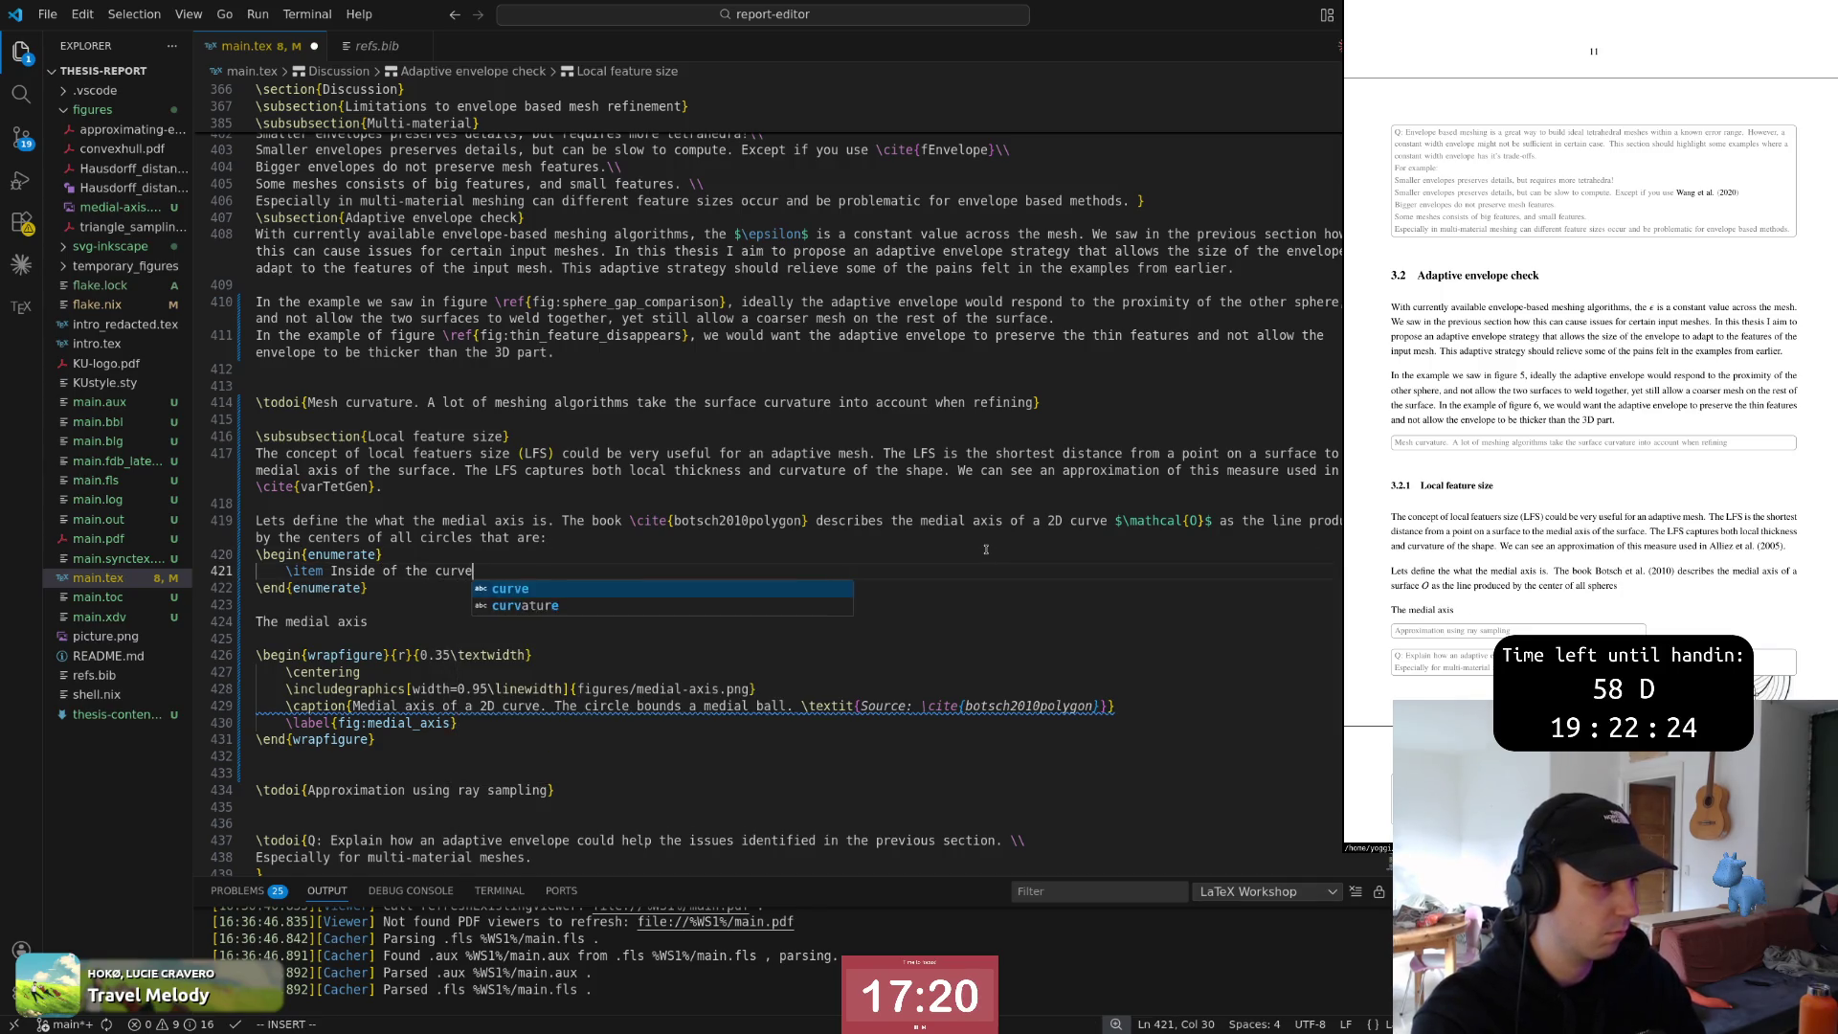
type(" \\$$")
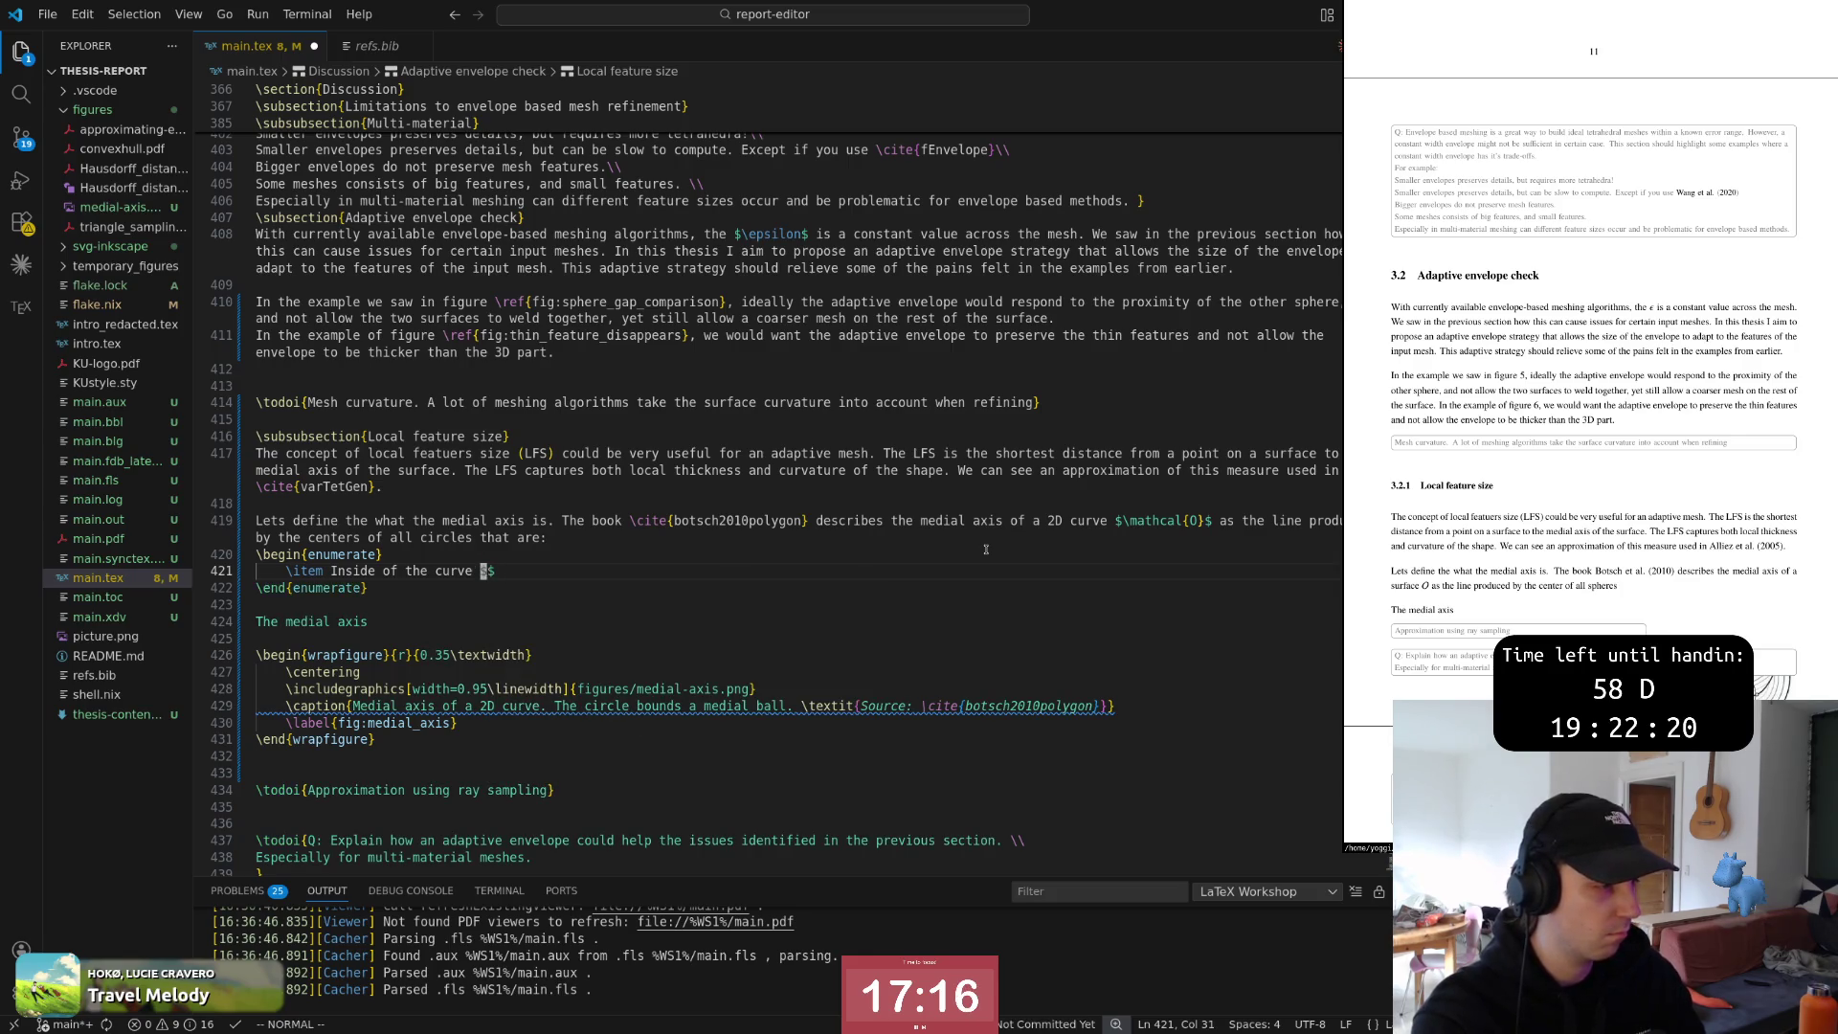
type("\\mathcal{")
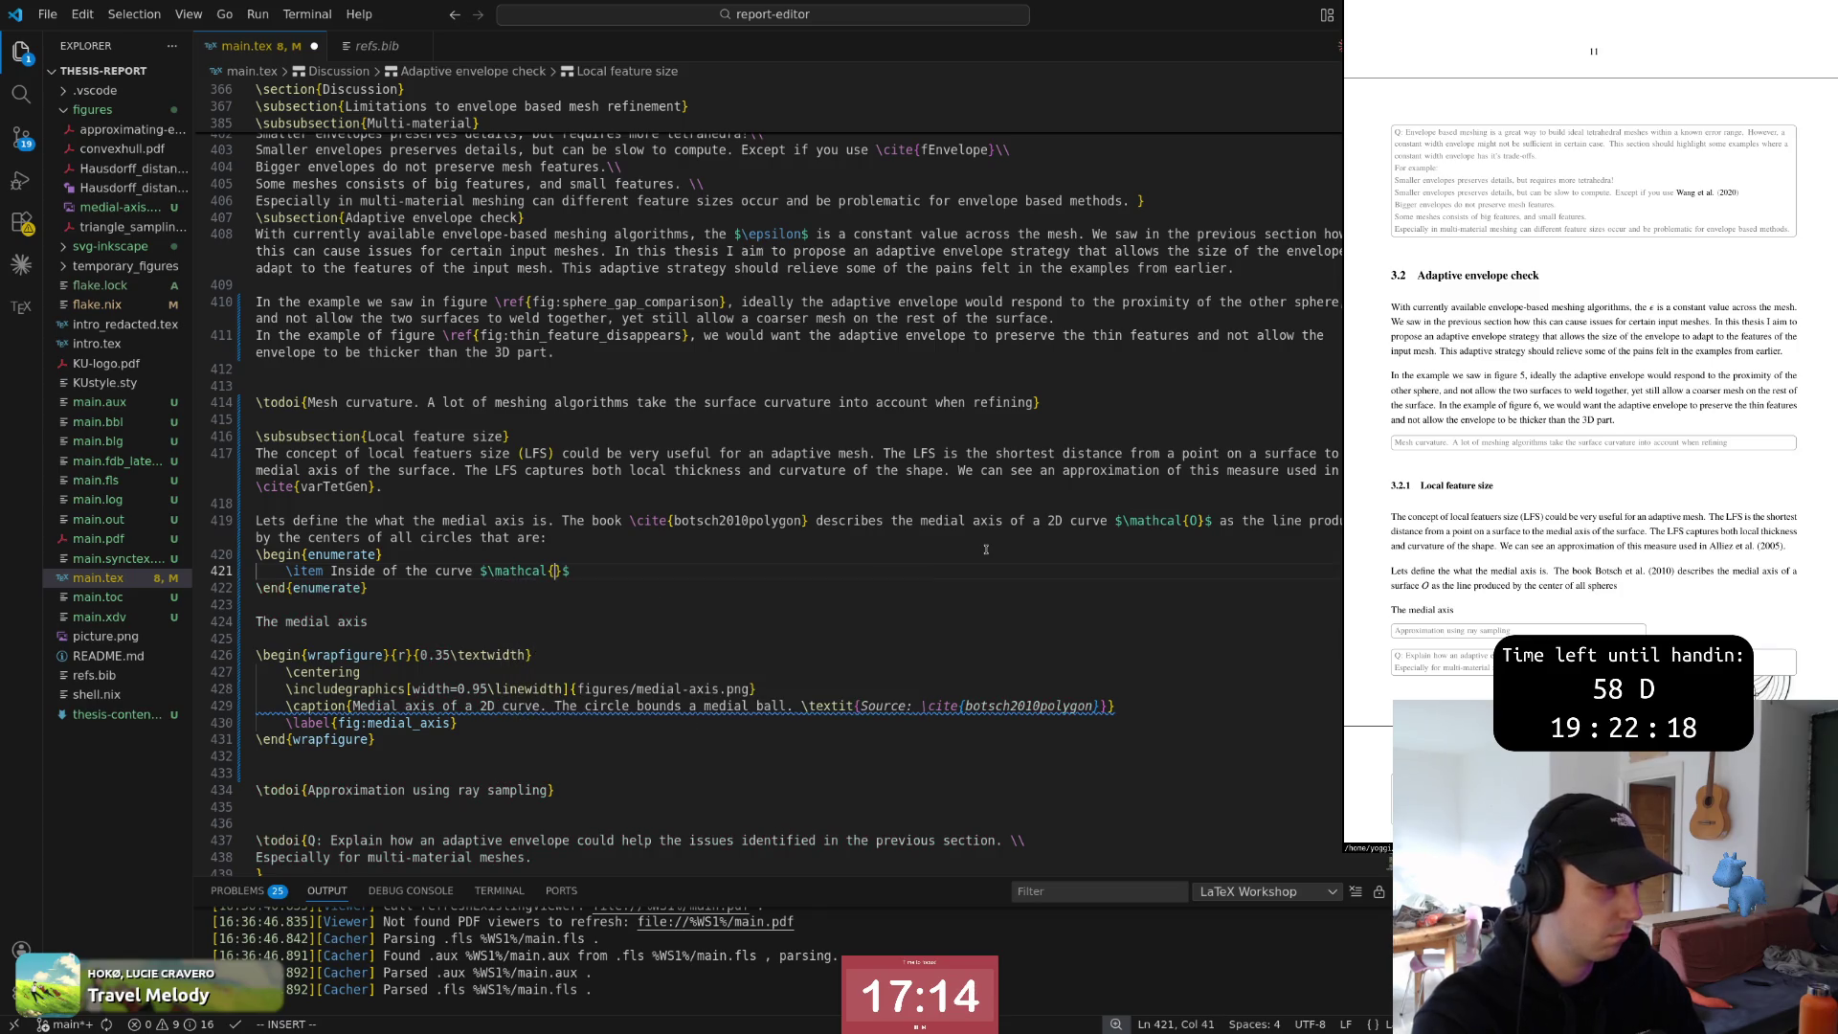
type("O")
key("Escape")
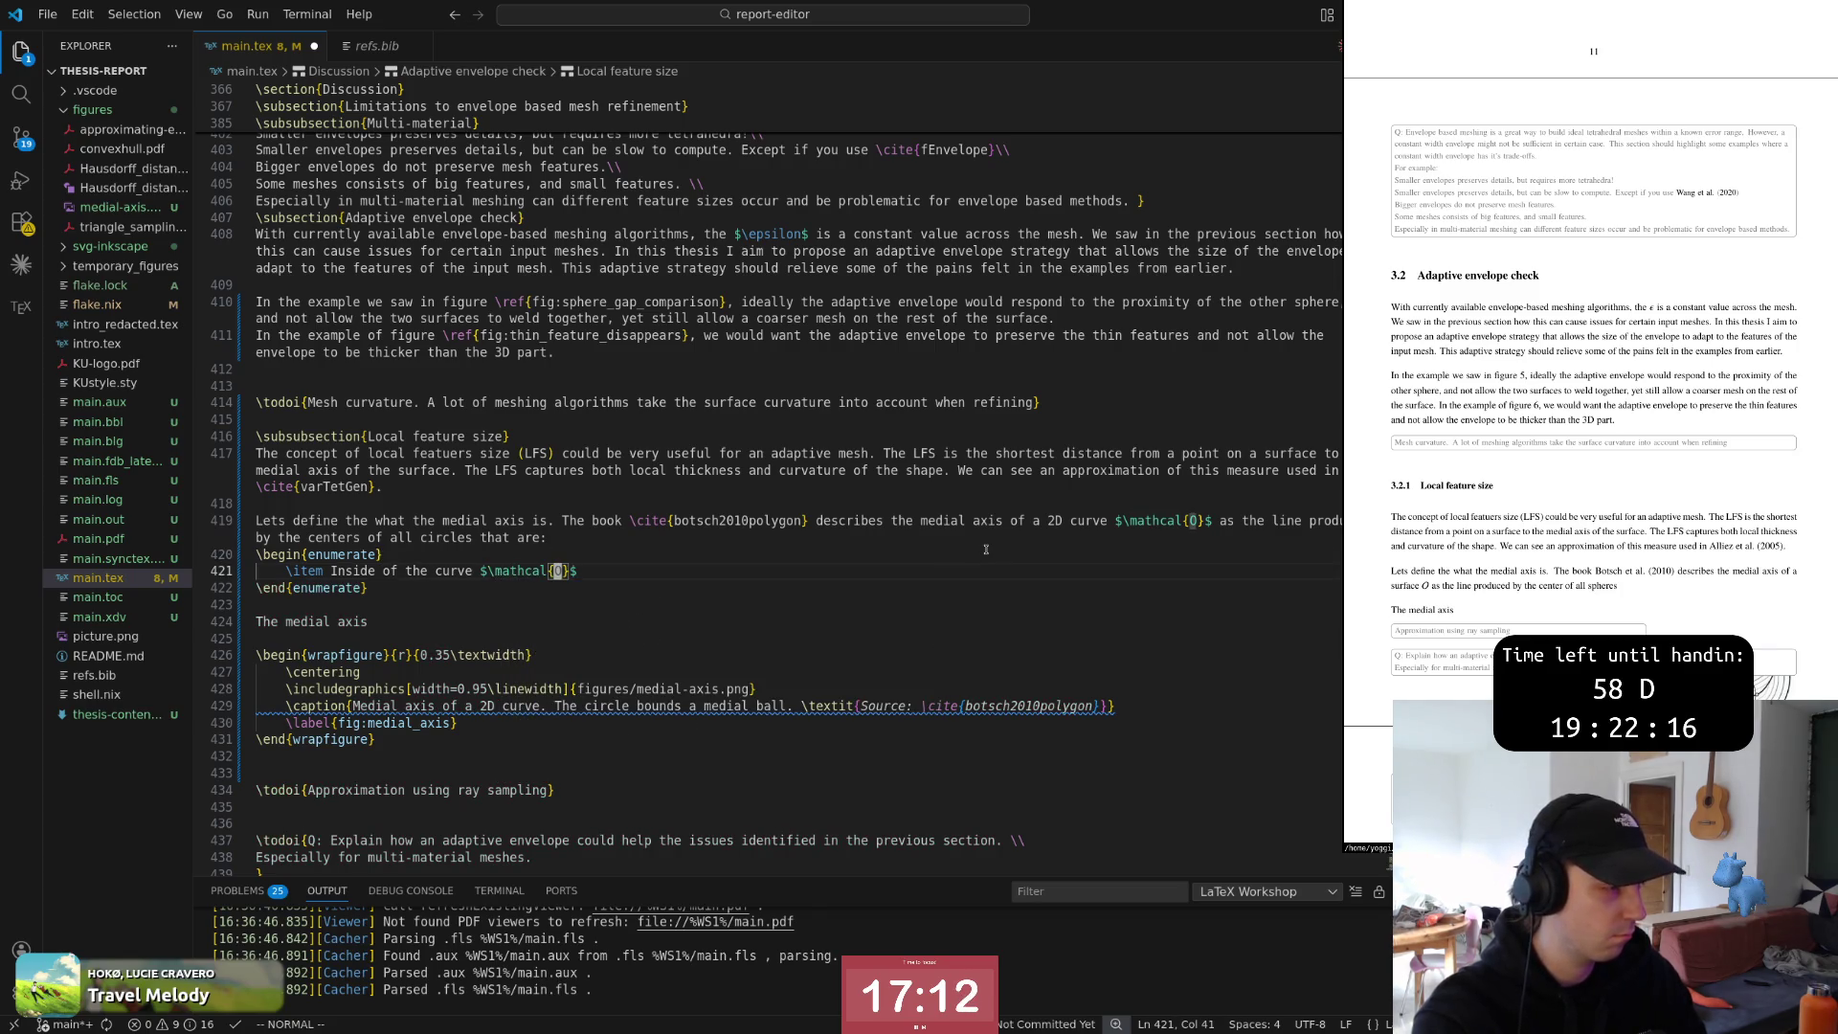
key("y")
key("y")
key("p")
key("w")
key("w")
key("w")
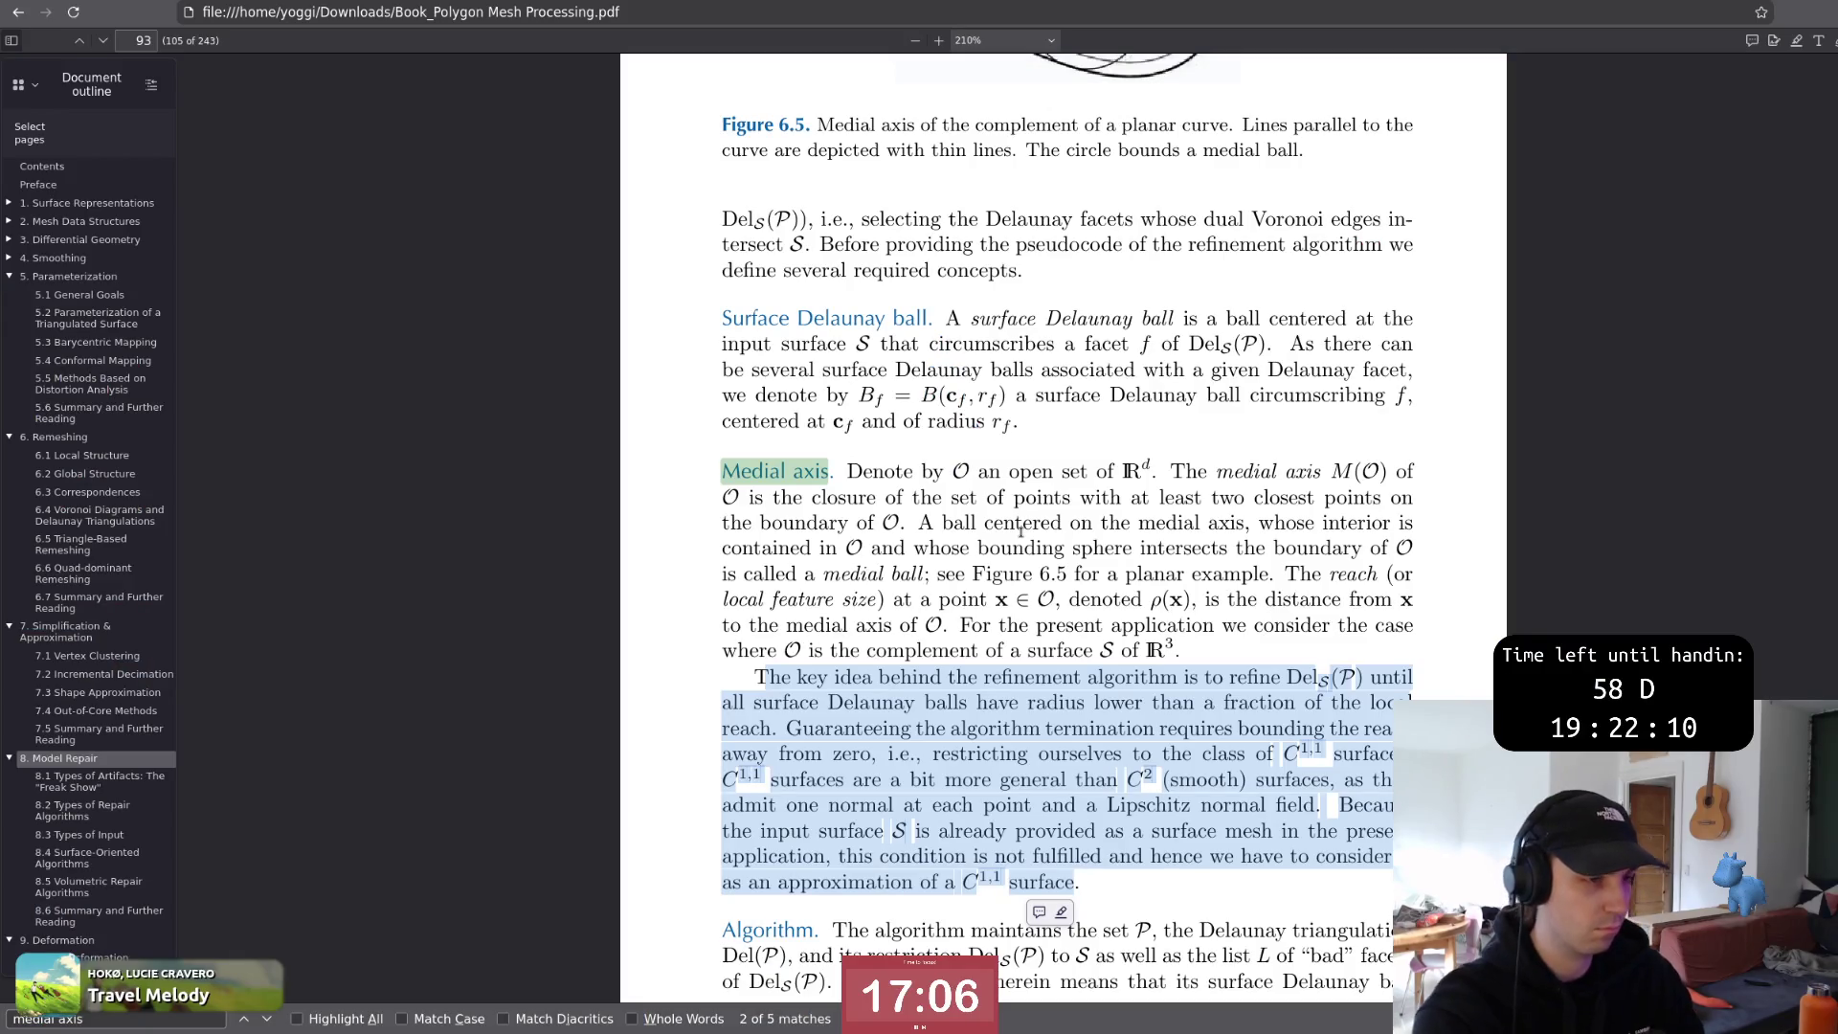
Read the book's medial axis and local feature size definition, then return to the LaTeX source
left_click_drag(935, 573, 1082, 572)
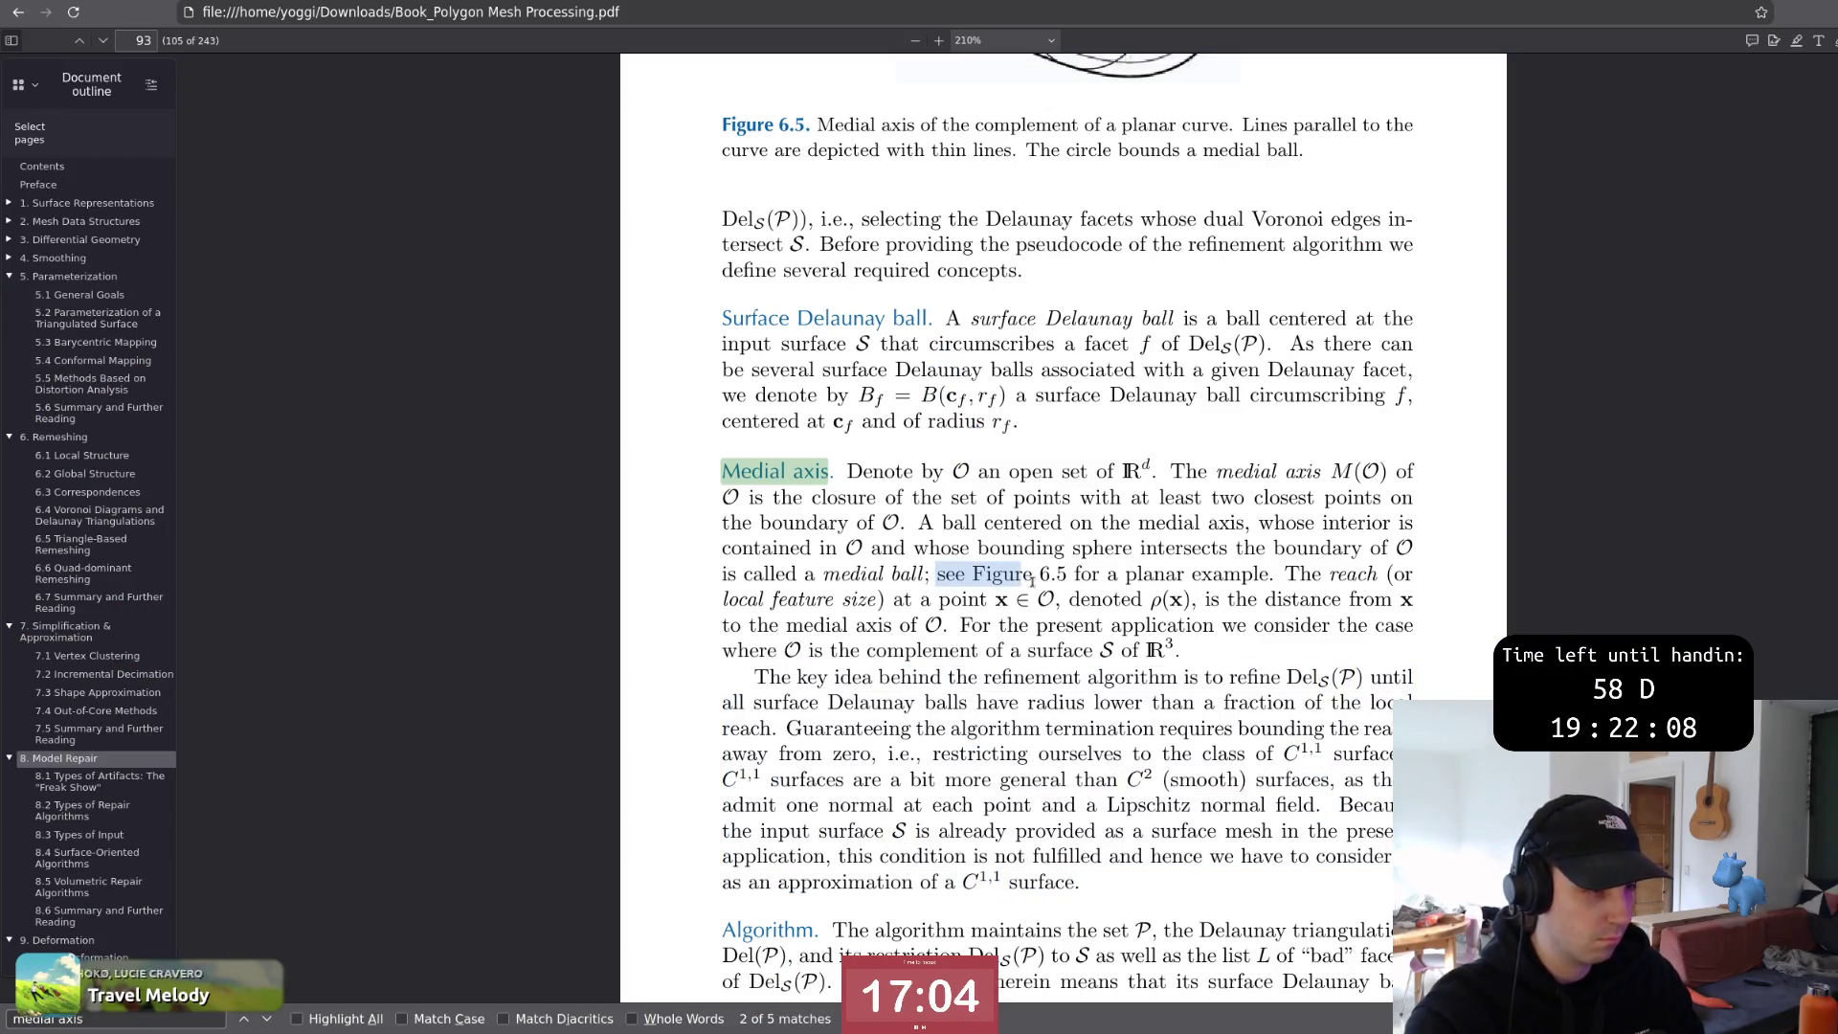
double_click(1303, 574)
left_click(1223, 615)
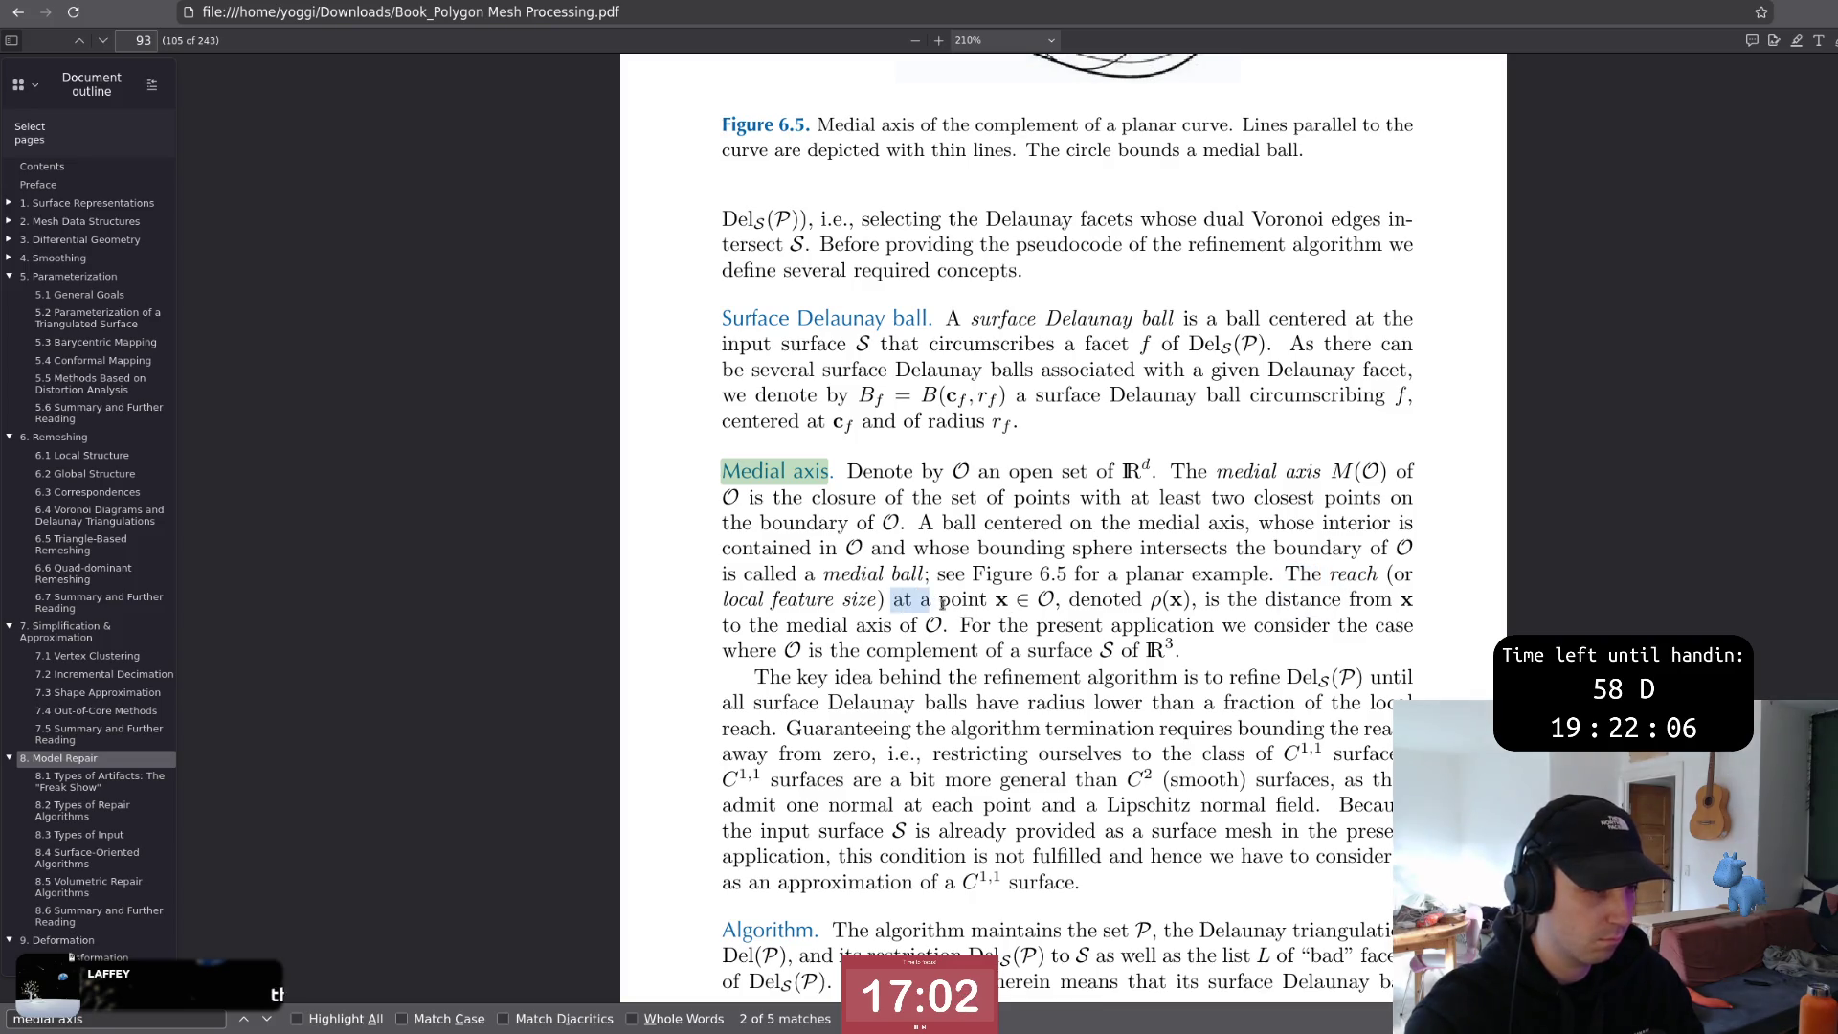
left_click_drag(1156, 598, 1369, 600)
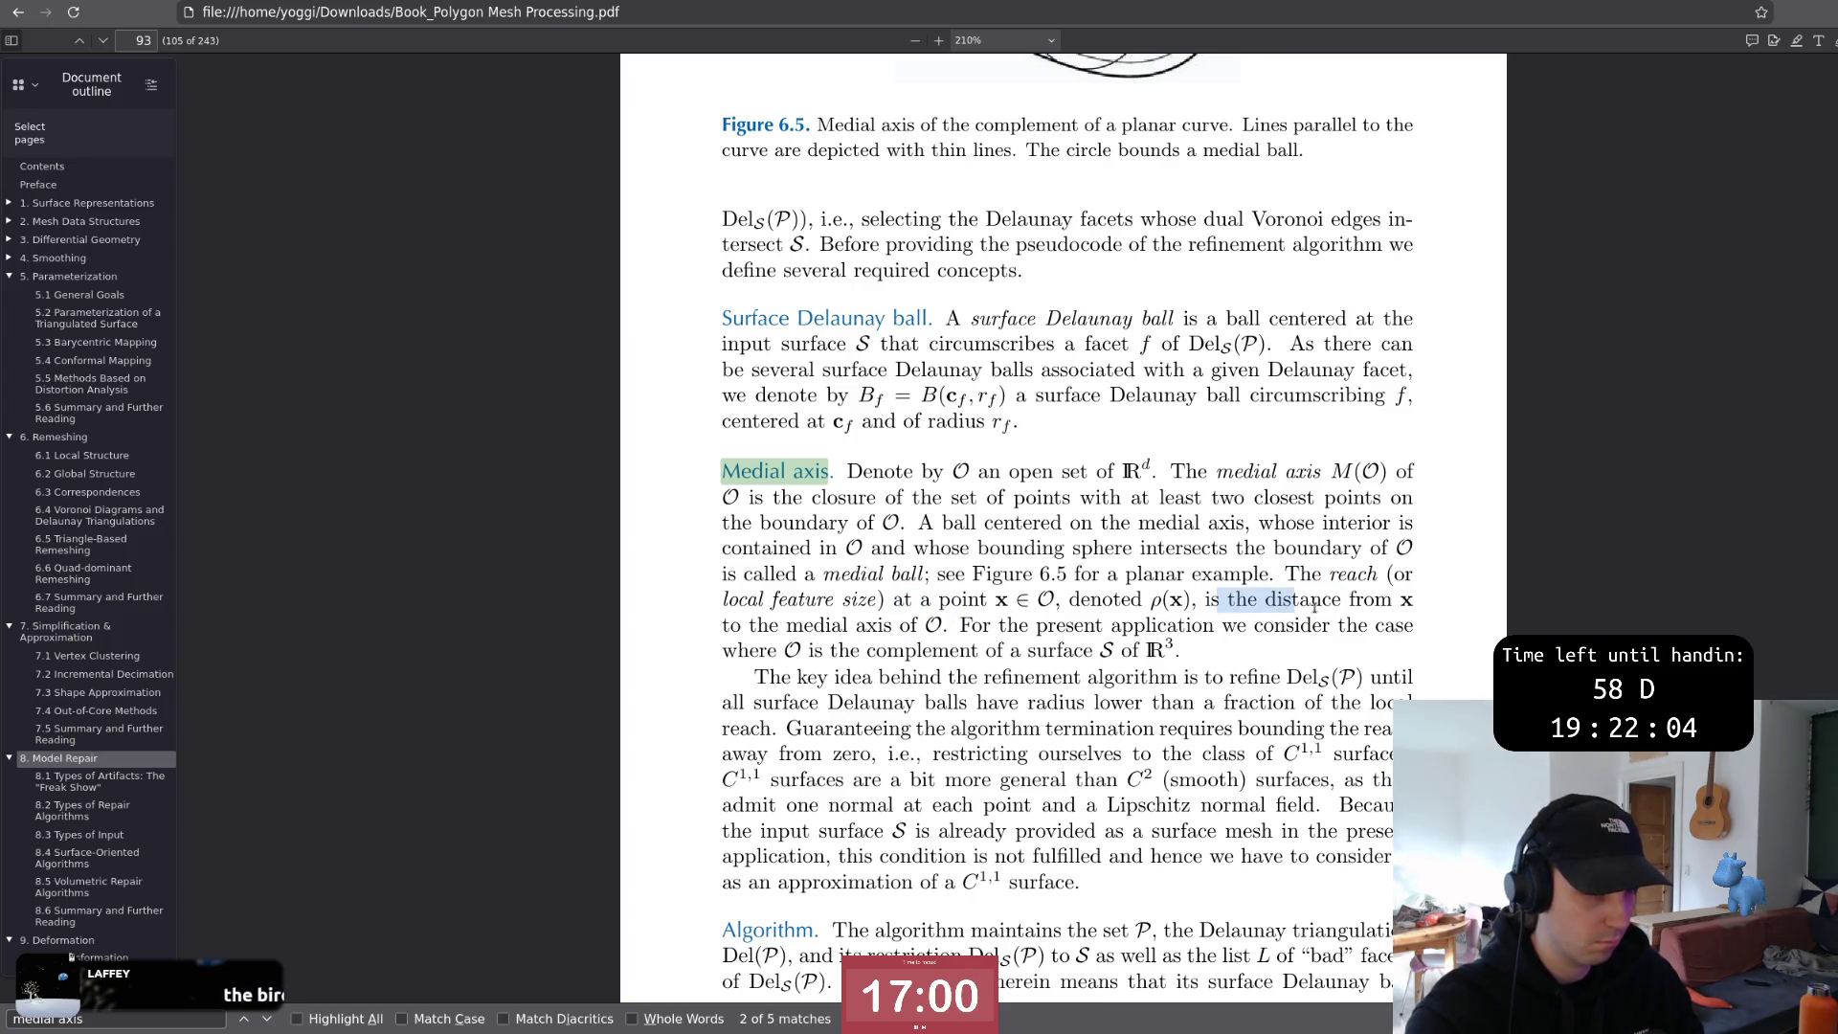
left_click(1343, 610)
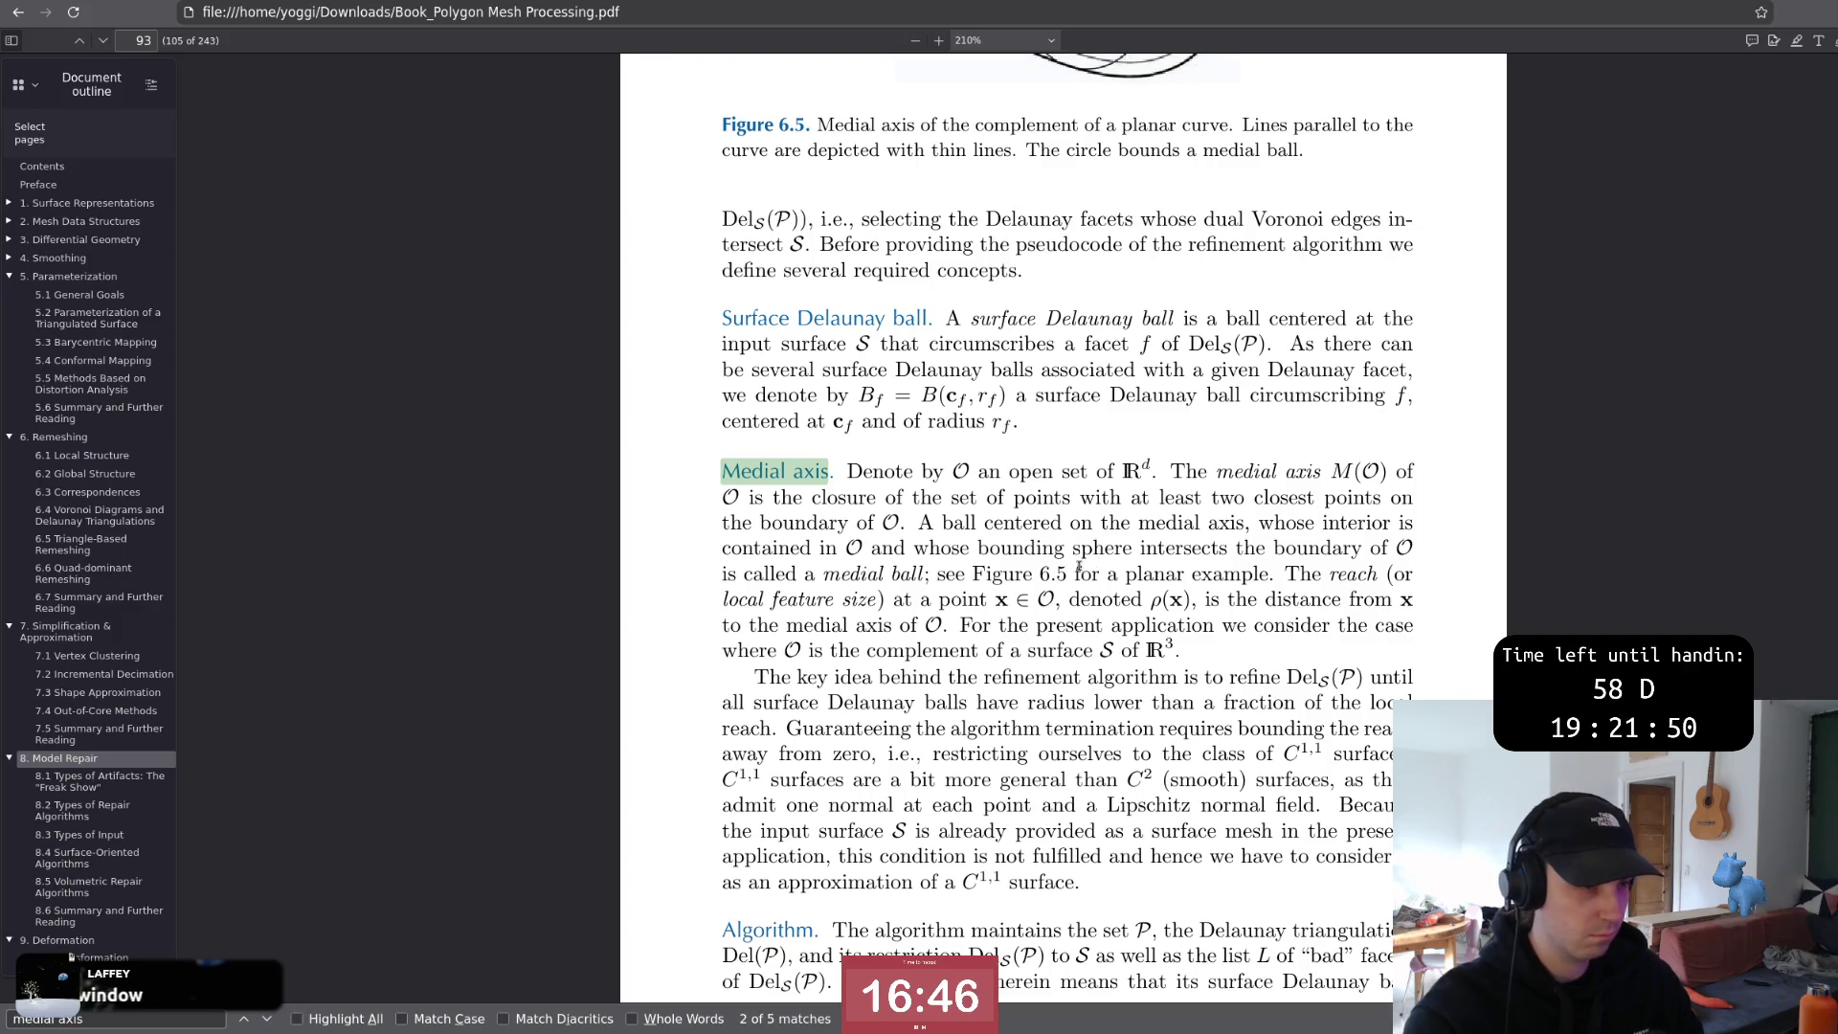
key("alt+Tab")
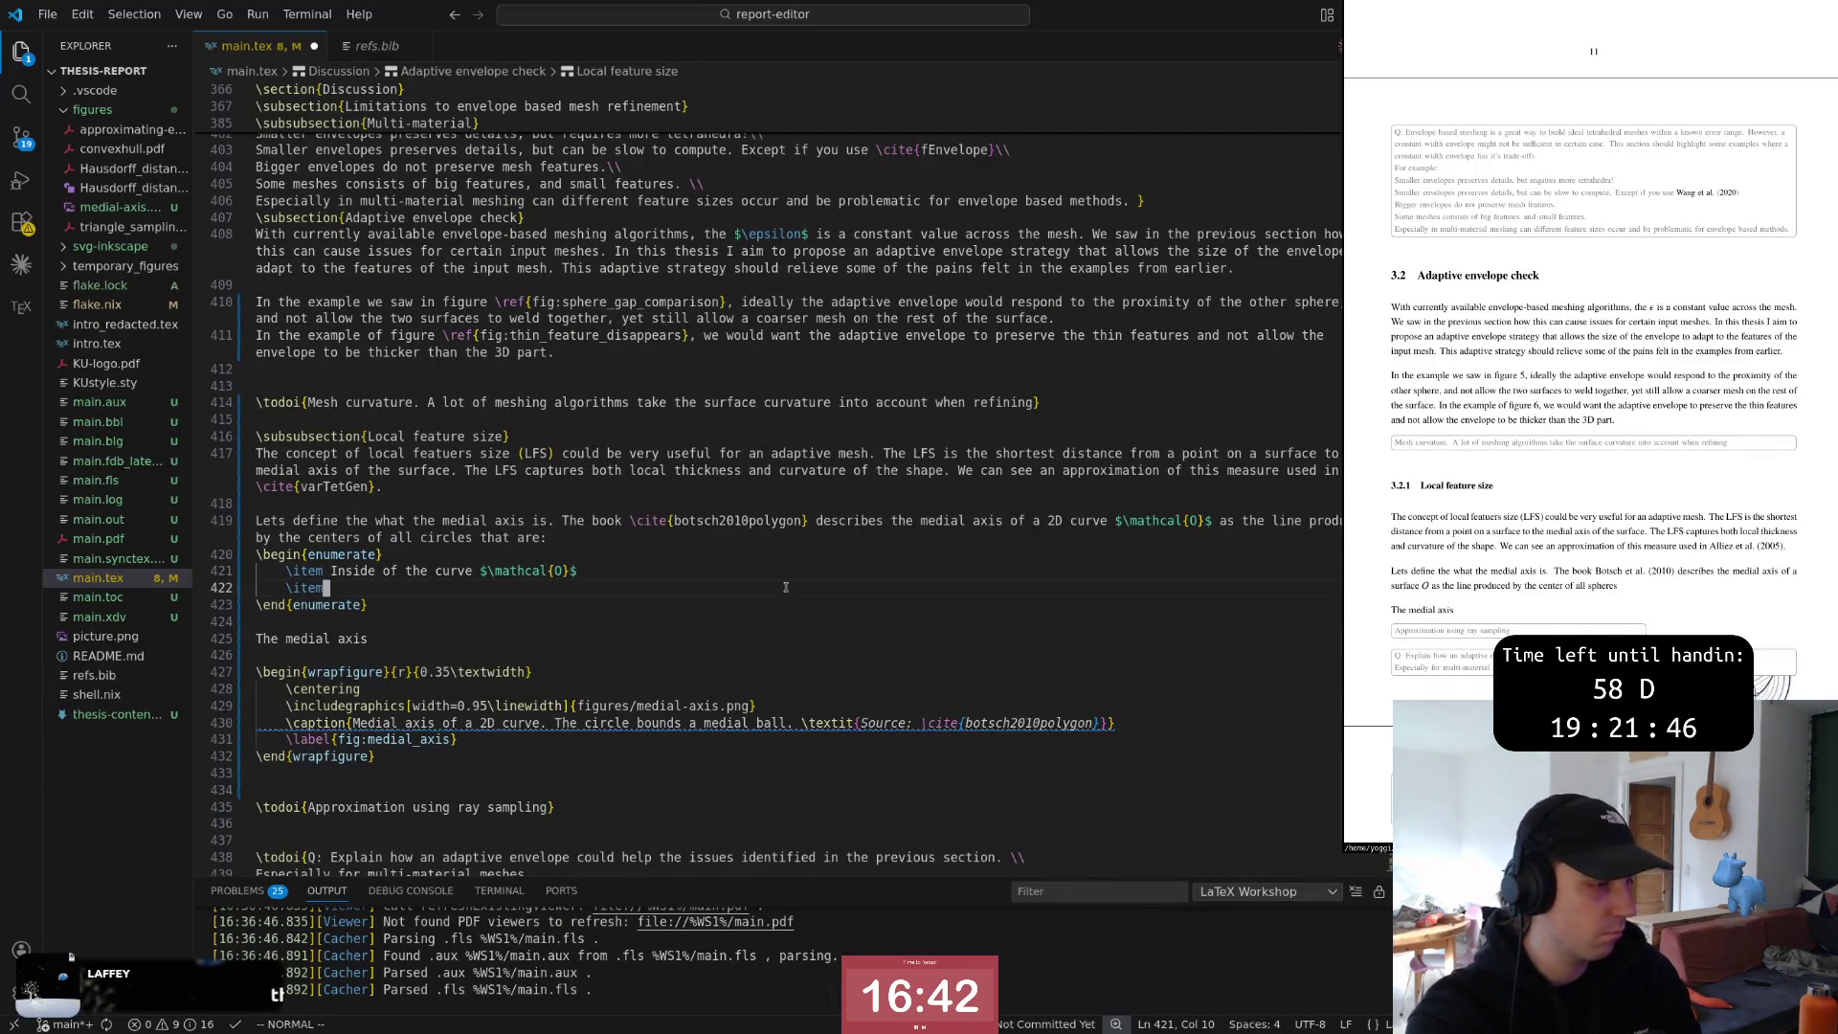
Begin the second item with 'Intersect' and reword the definition ending to read 'are both'
key("j")
key("A")
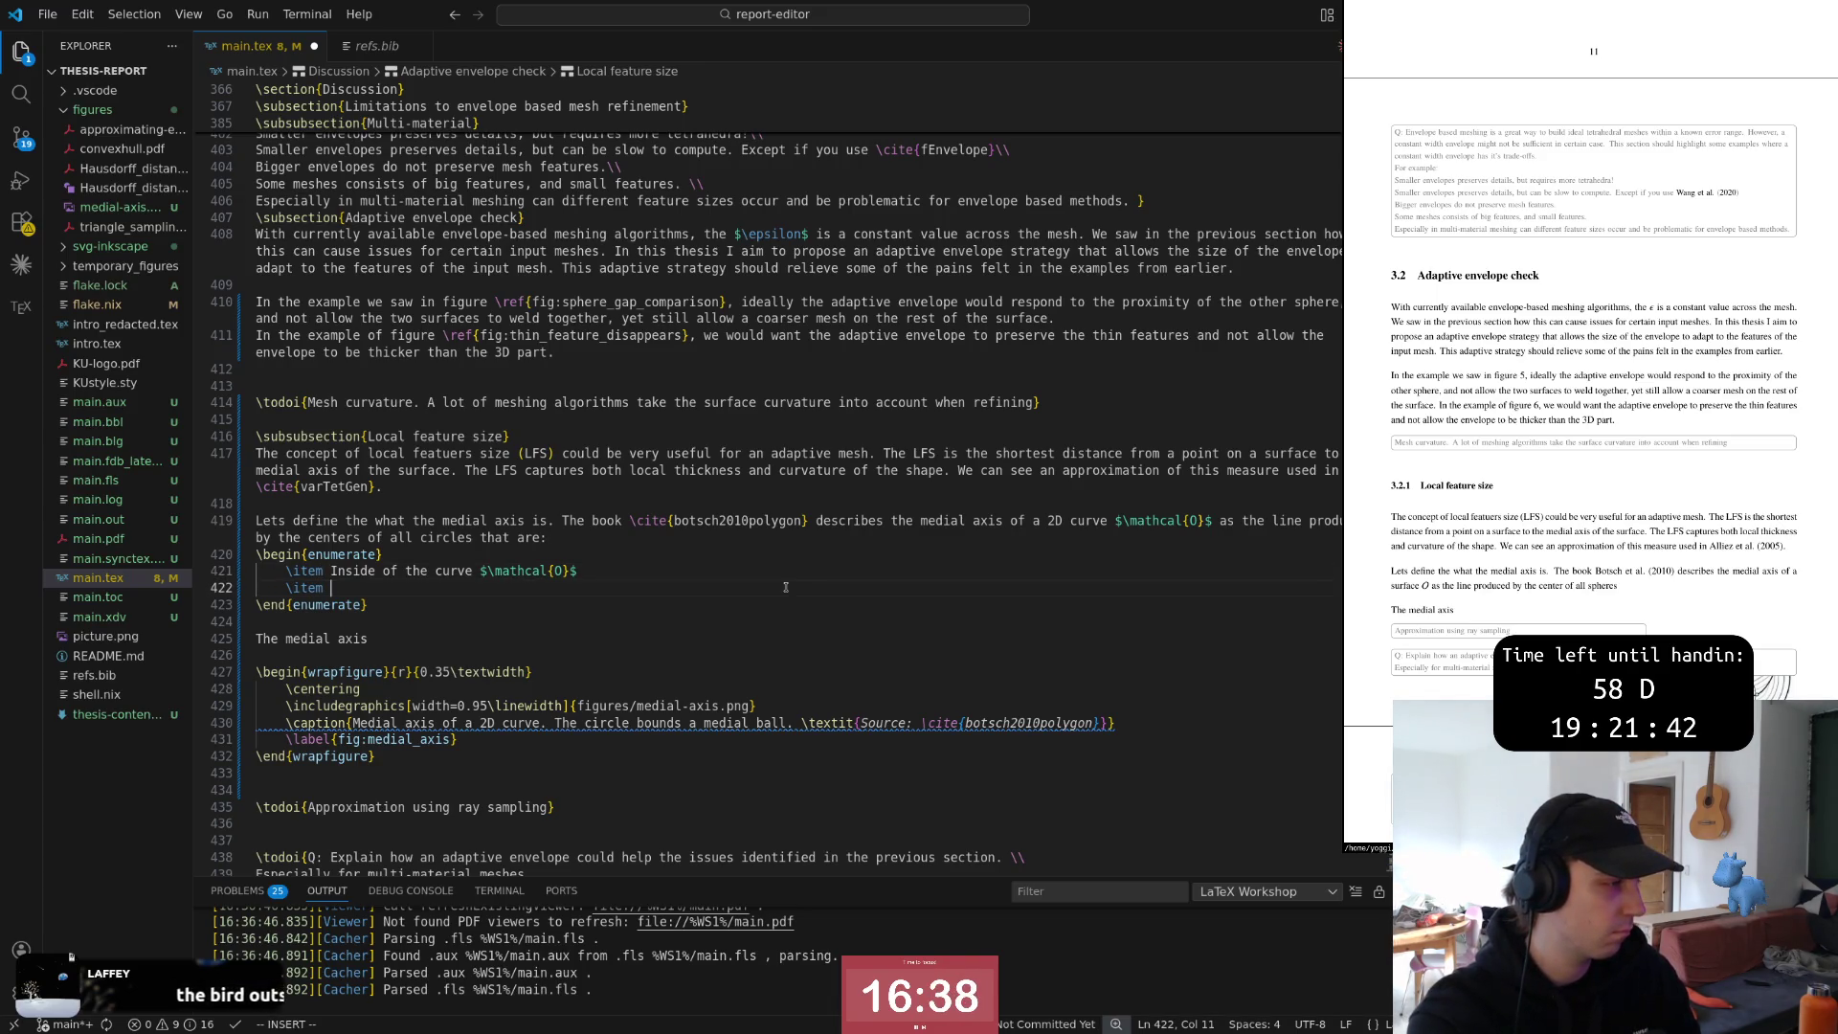
type("AInters")
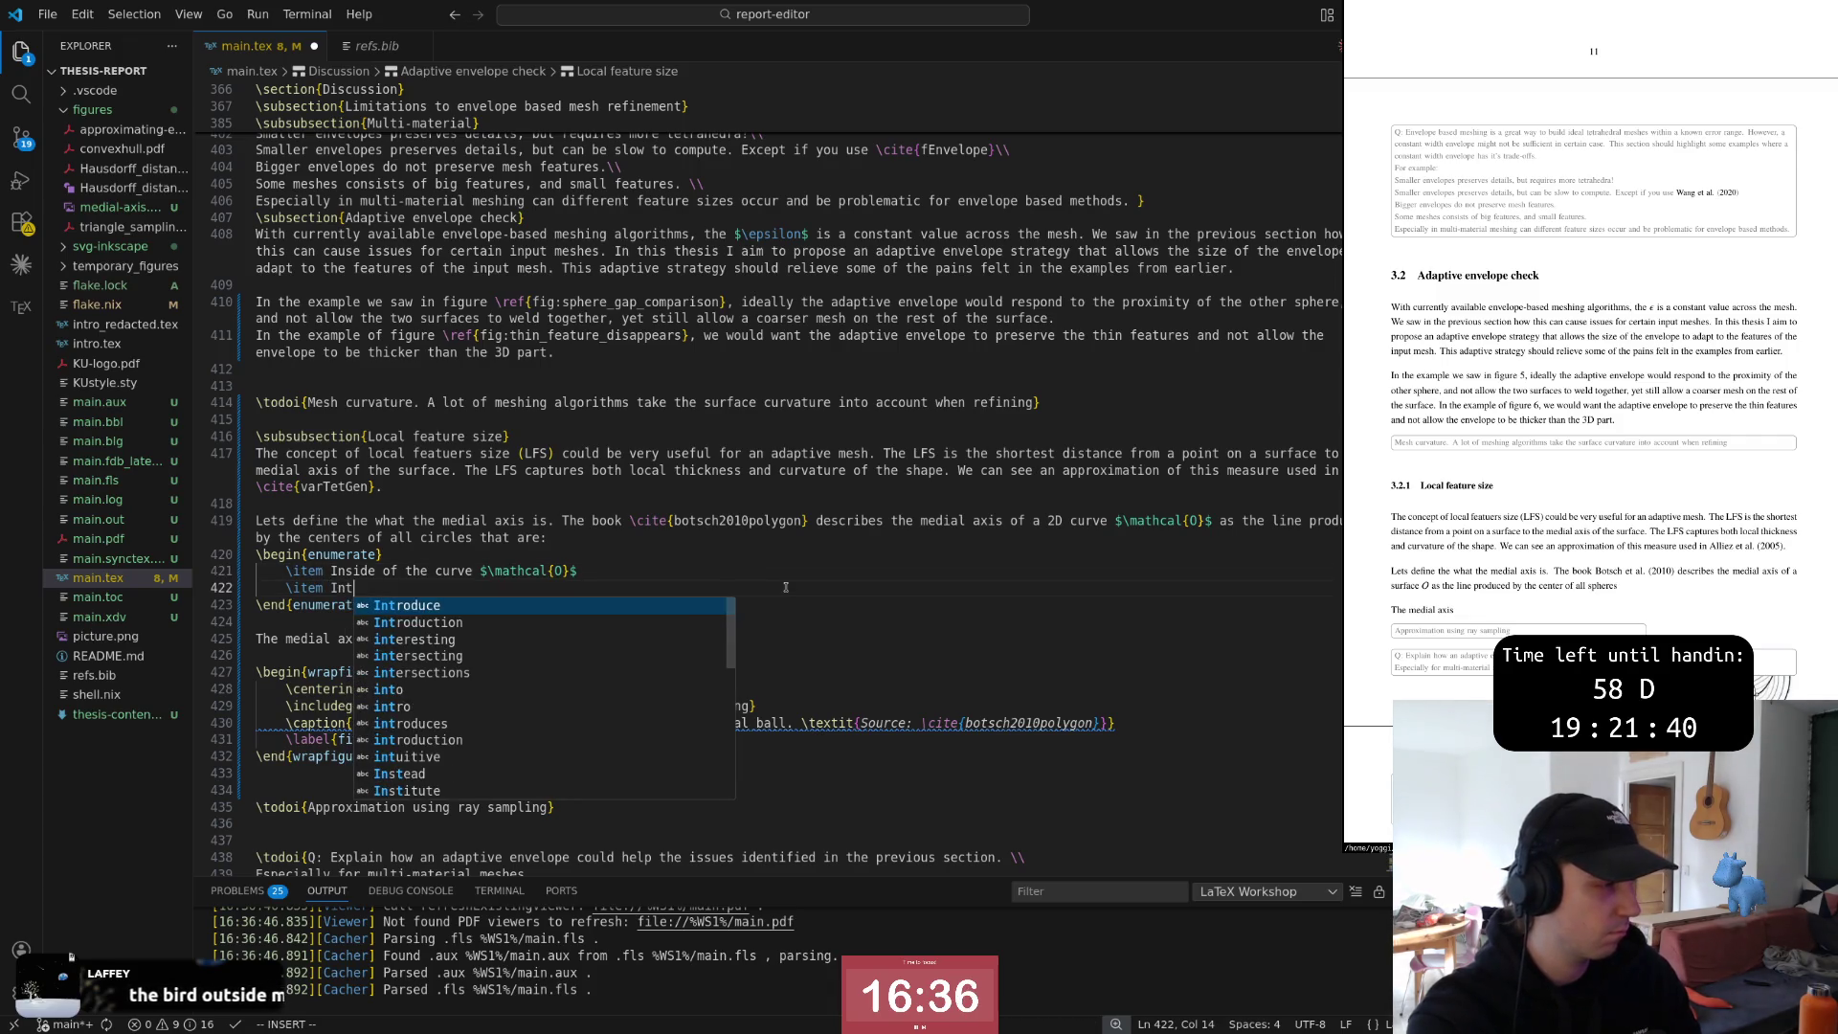
type("ect")
key("Escape")
key("k")
key("k")
key("k")
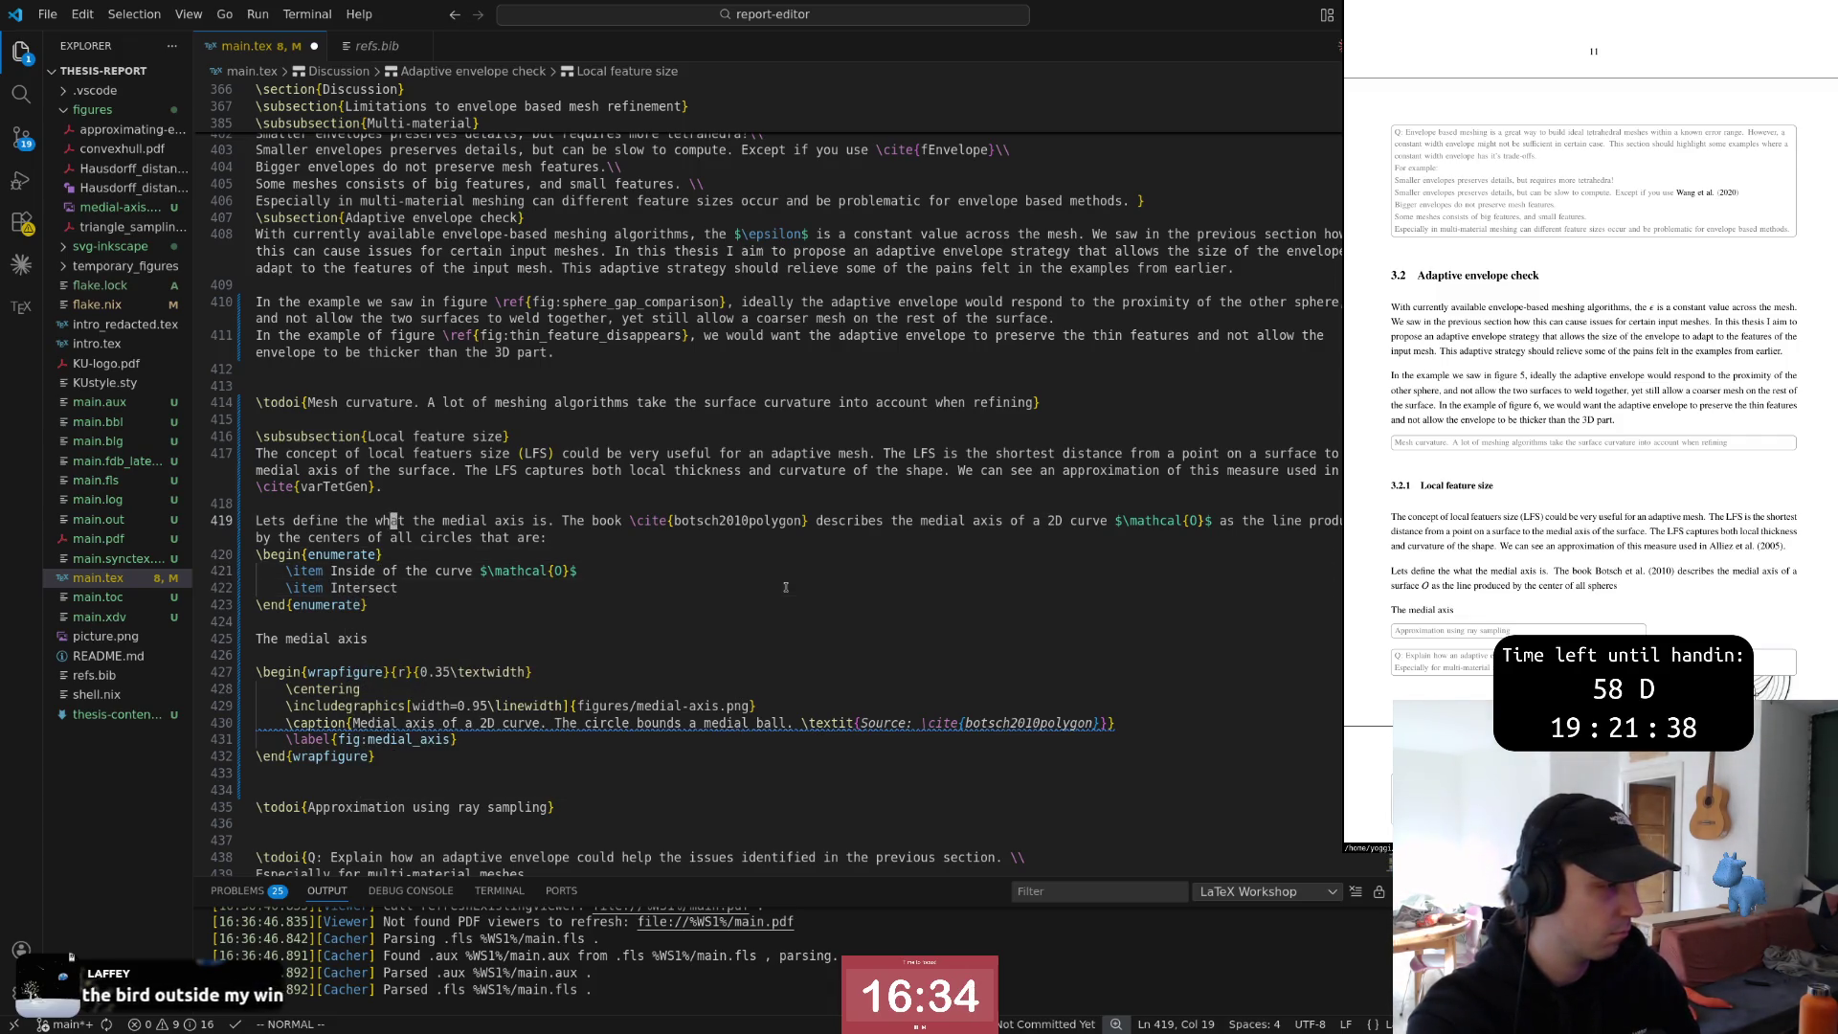
key("dollar")
type("A:")
key("Escape")
key("b")
key("b")
type("ea both")
key("Escape")
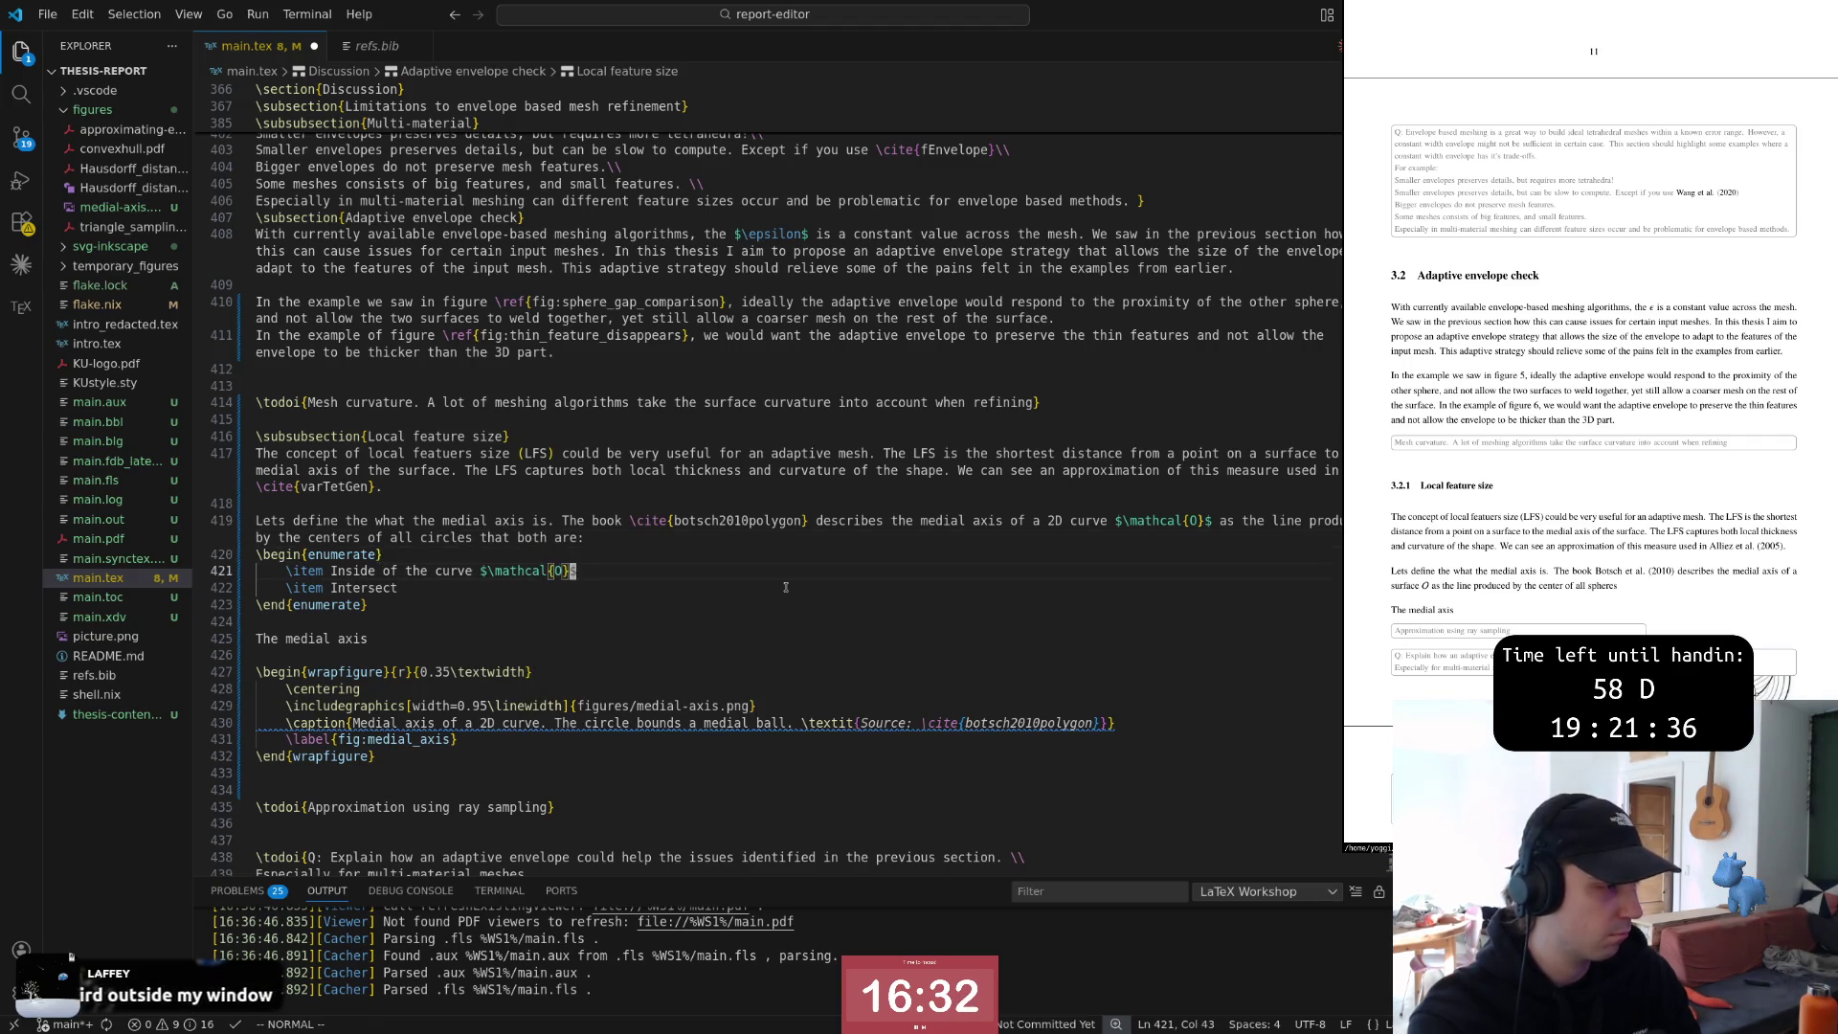
type("dawea both")
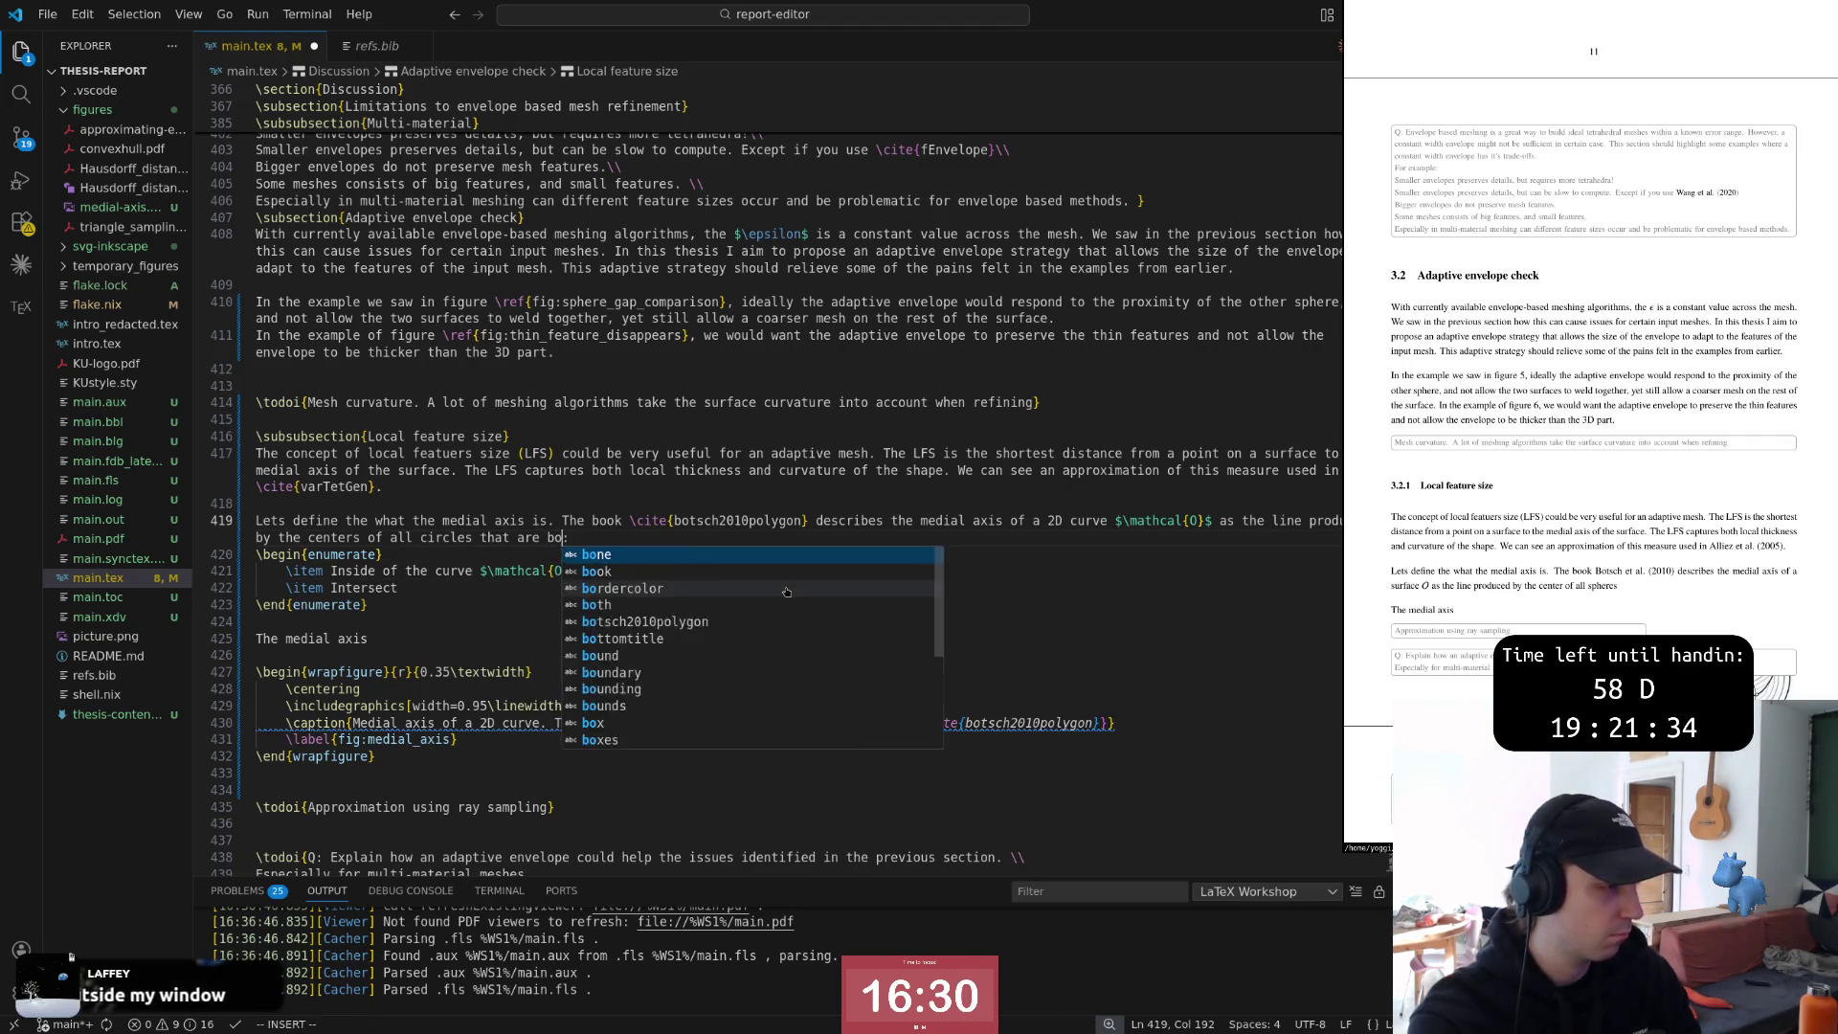
key("Escape")
key("j")
key("j")
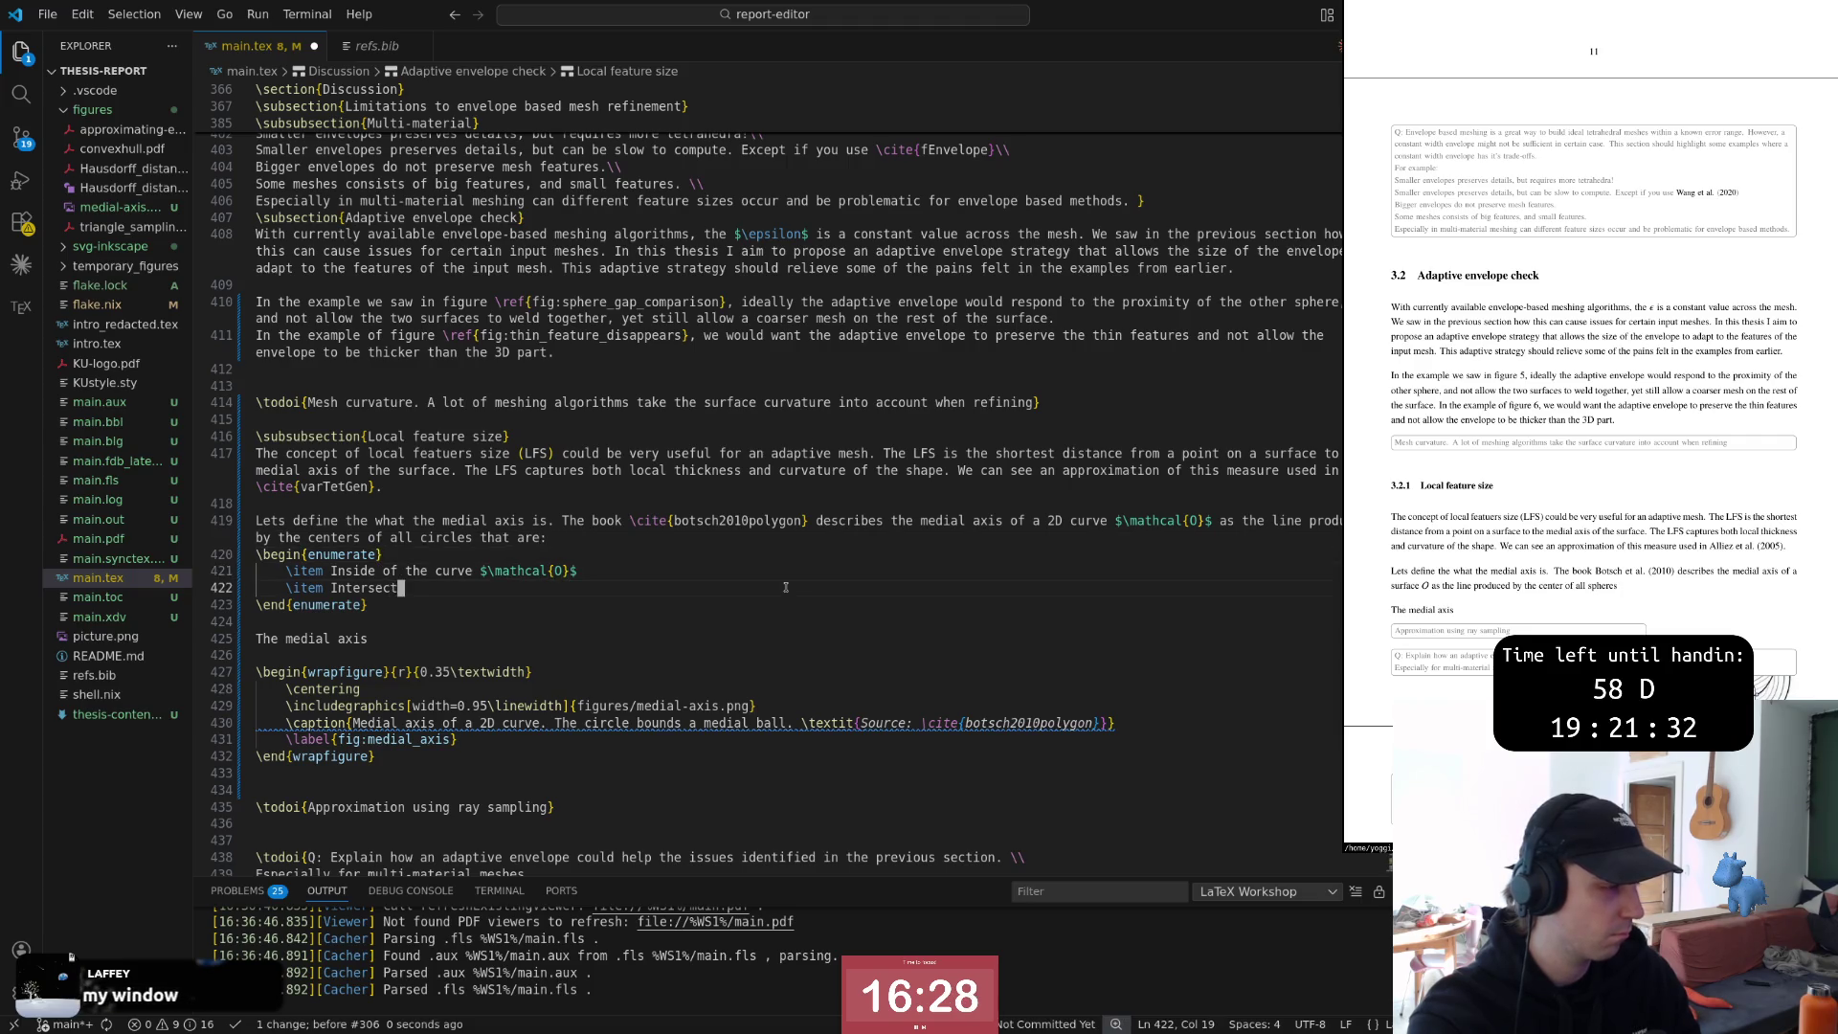
type("A ")
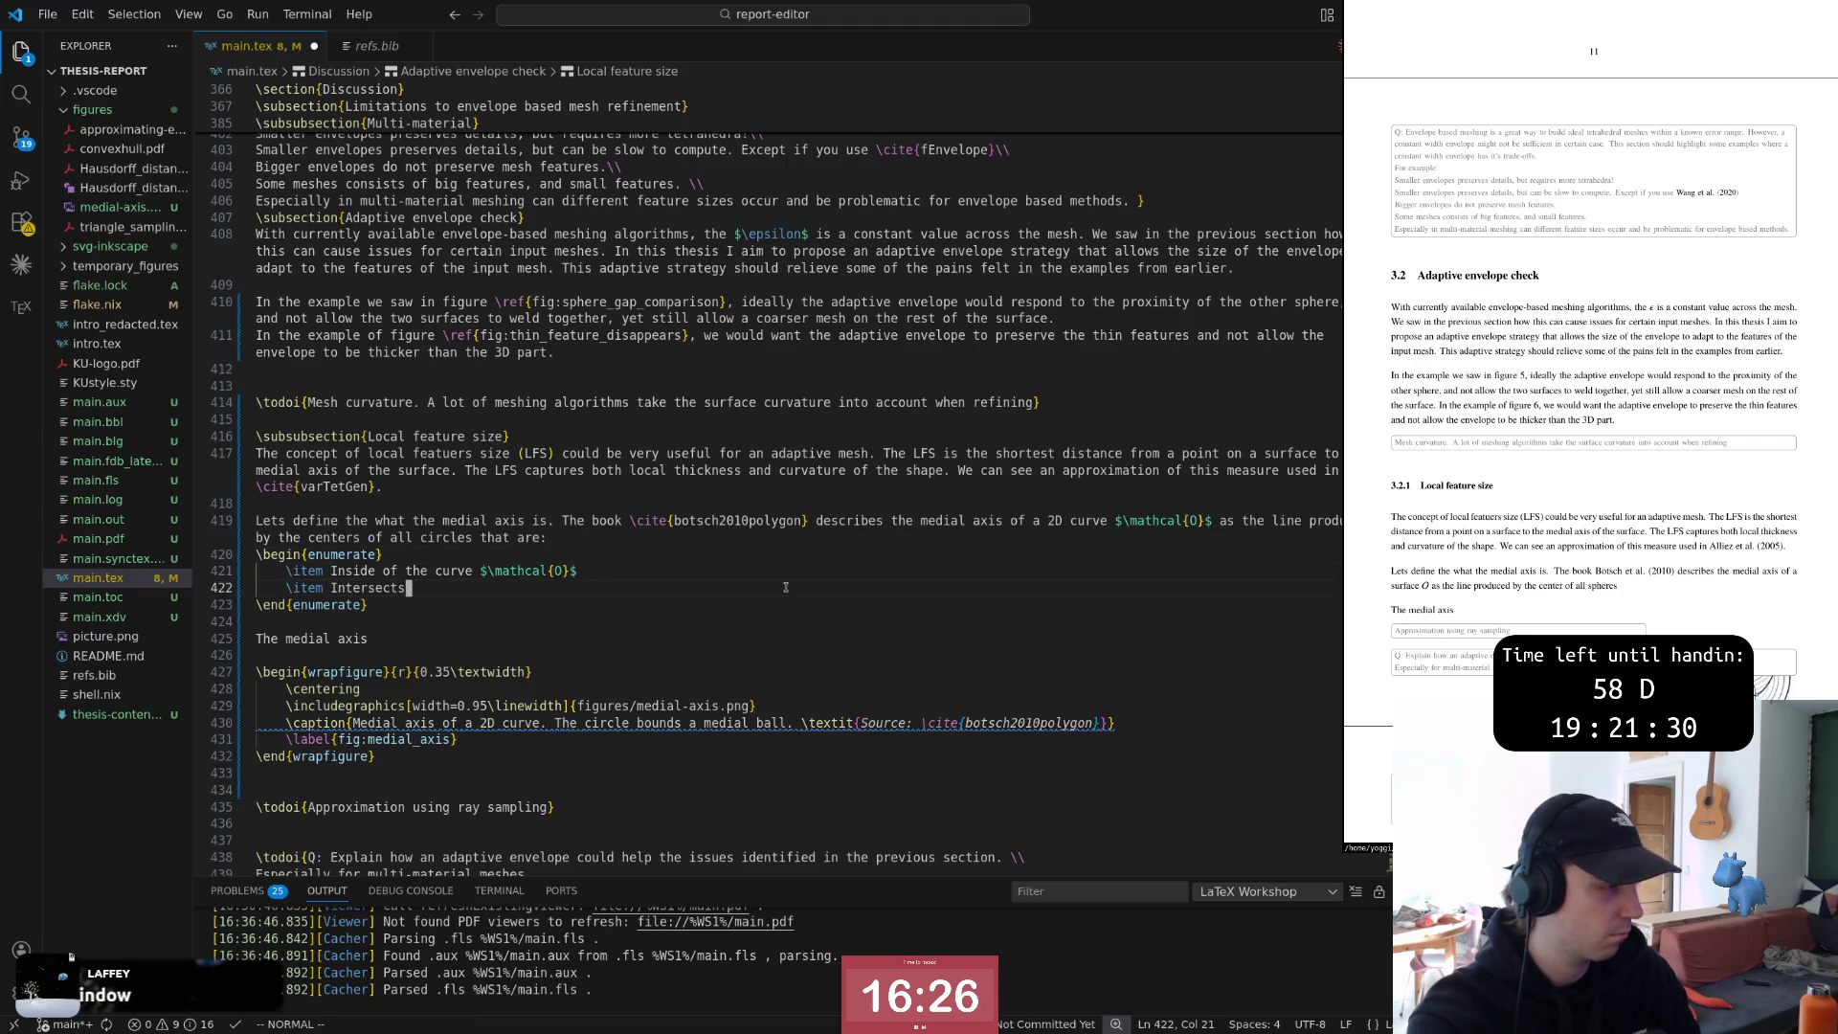
type("jA")
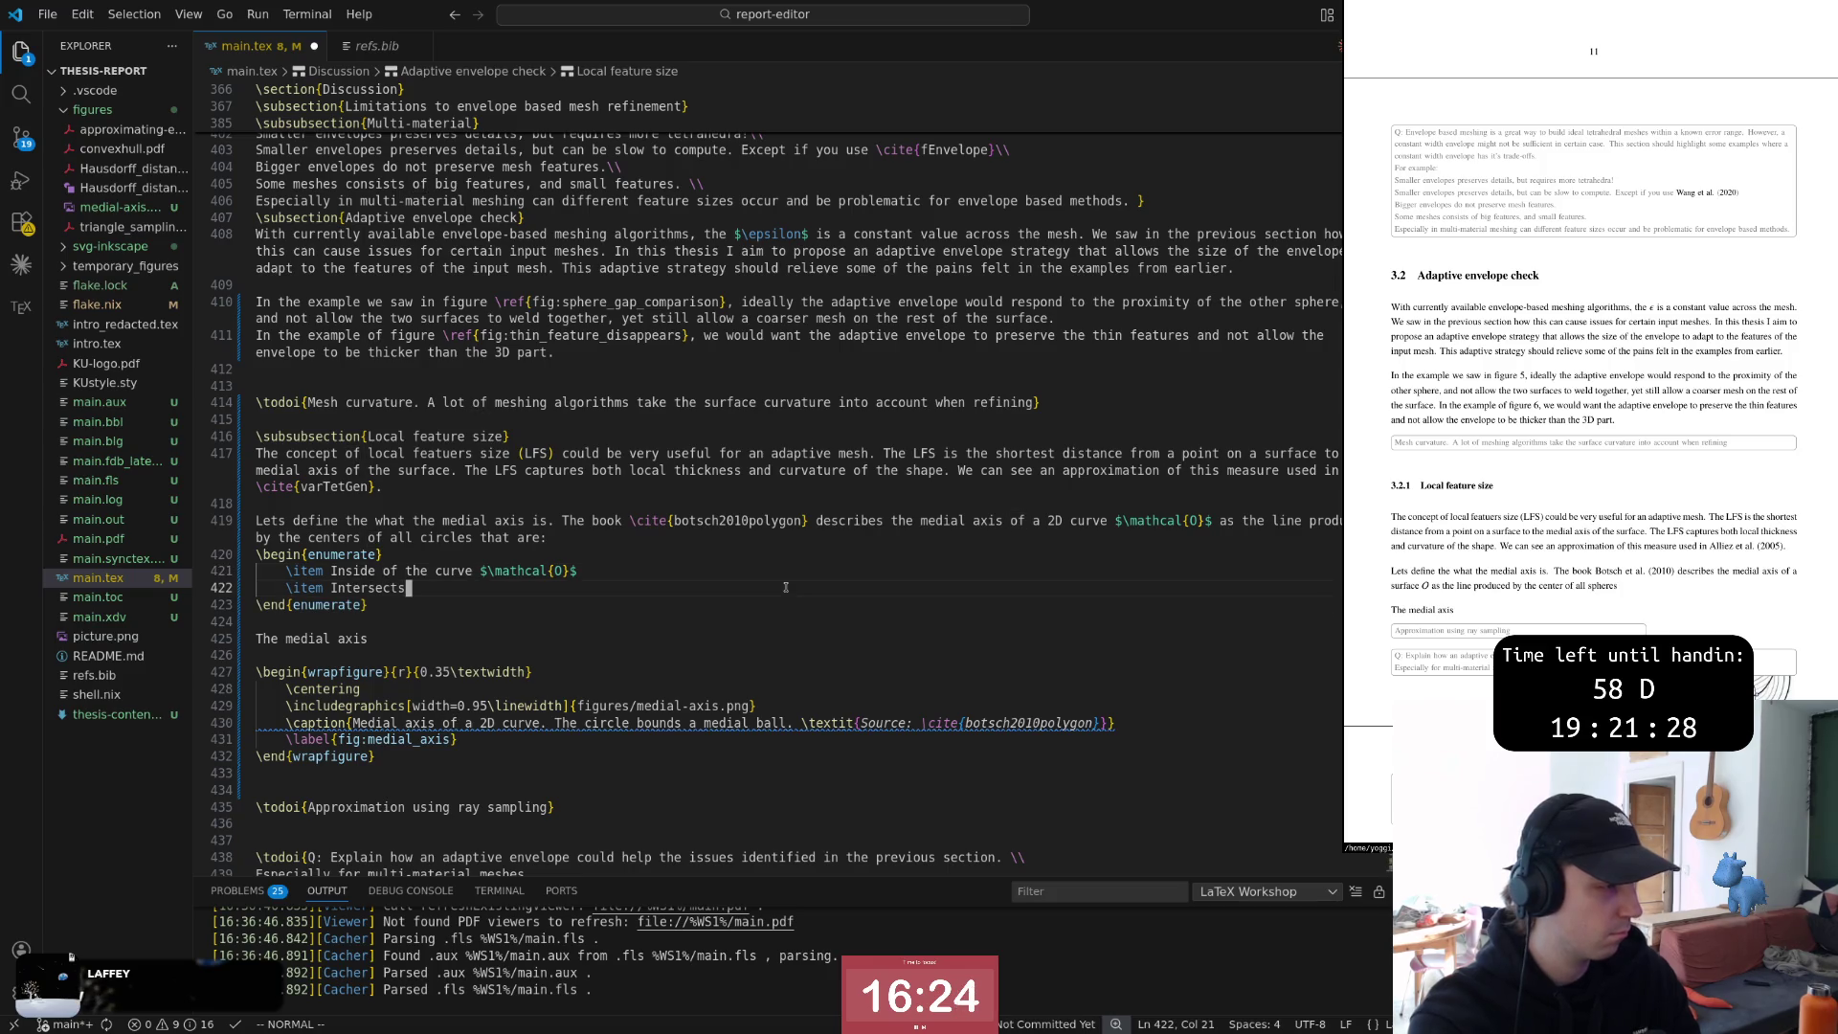
Finish the second item as 'Intersecting the curve $\mathcal{O}$ at exactly two points.'
key("BackSpace")
type("ing the")
key("Escape")
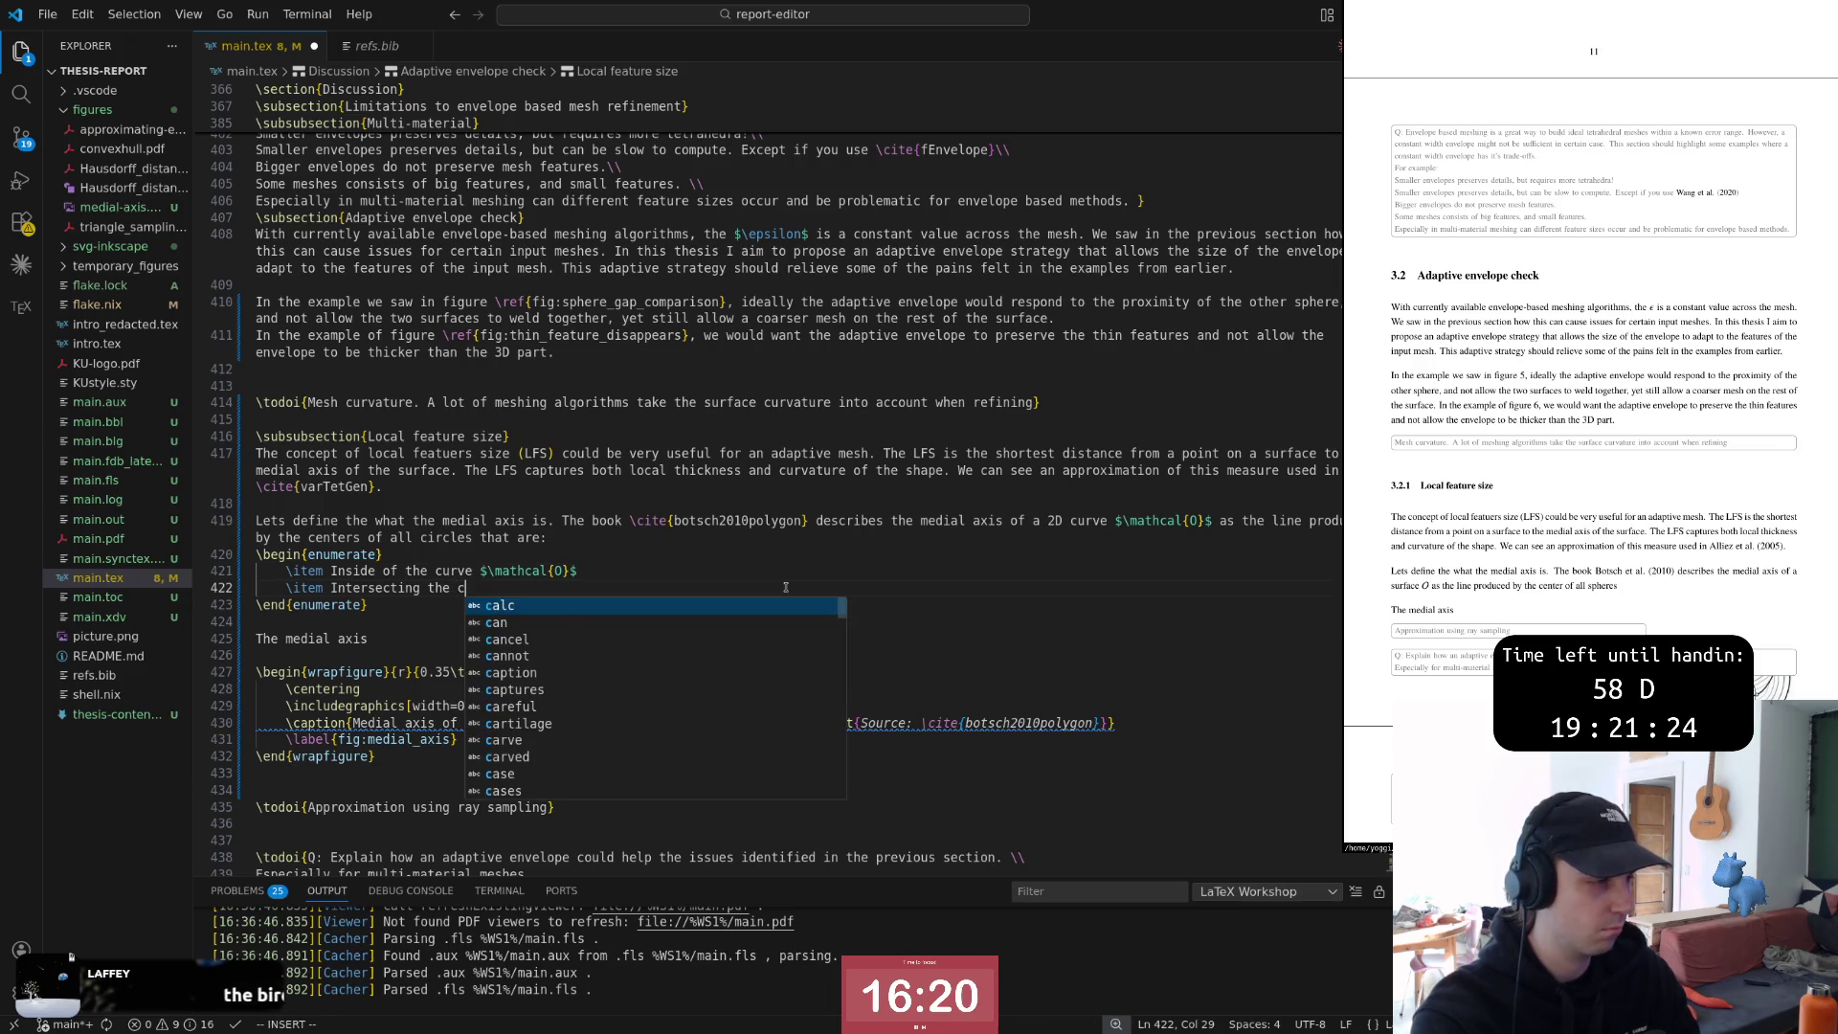
type("curve")
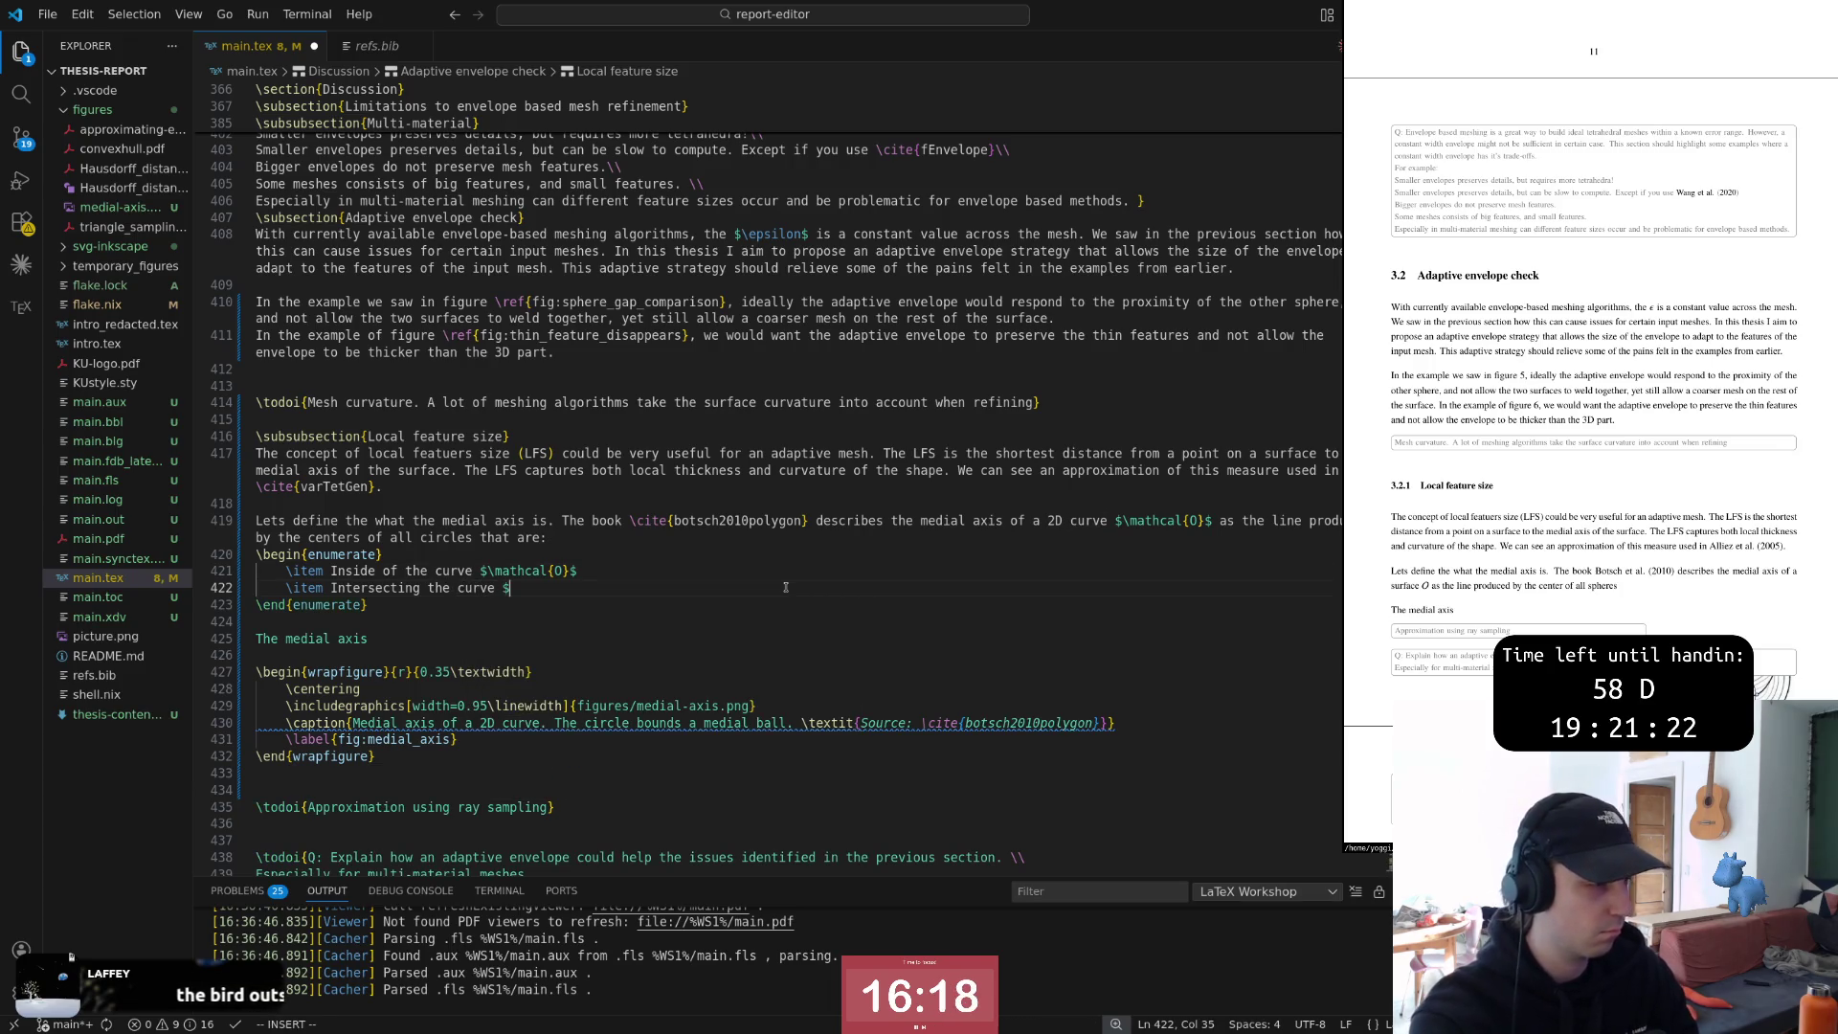
type(" $\\mat")
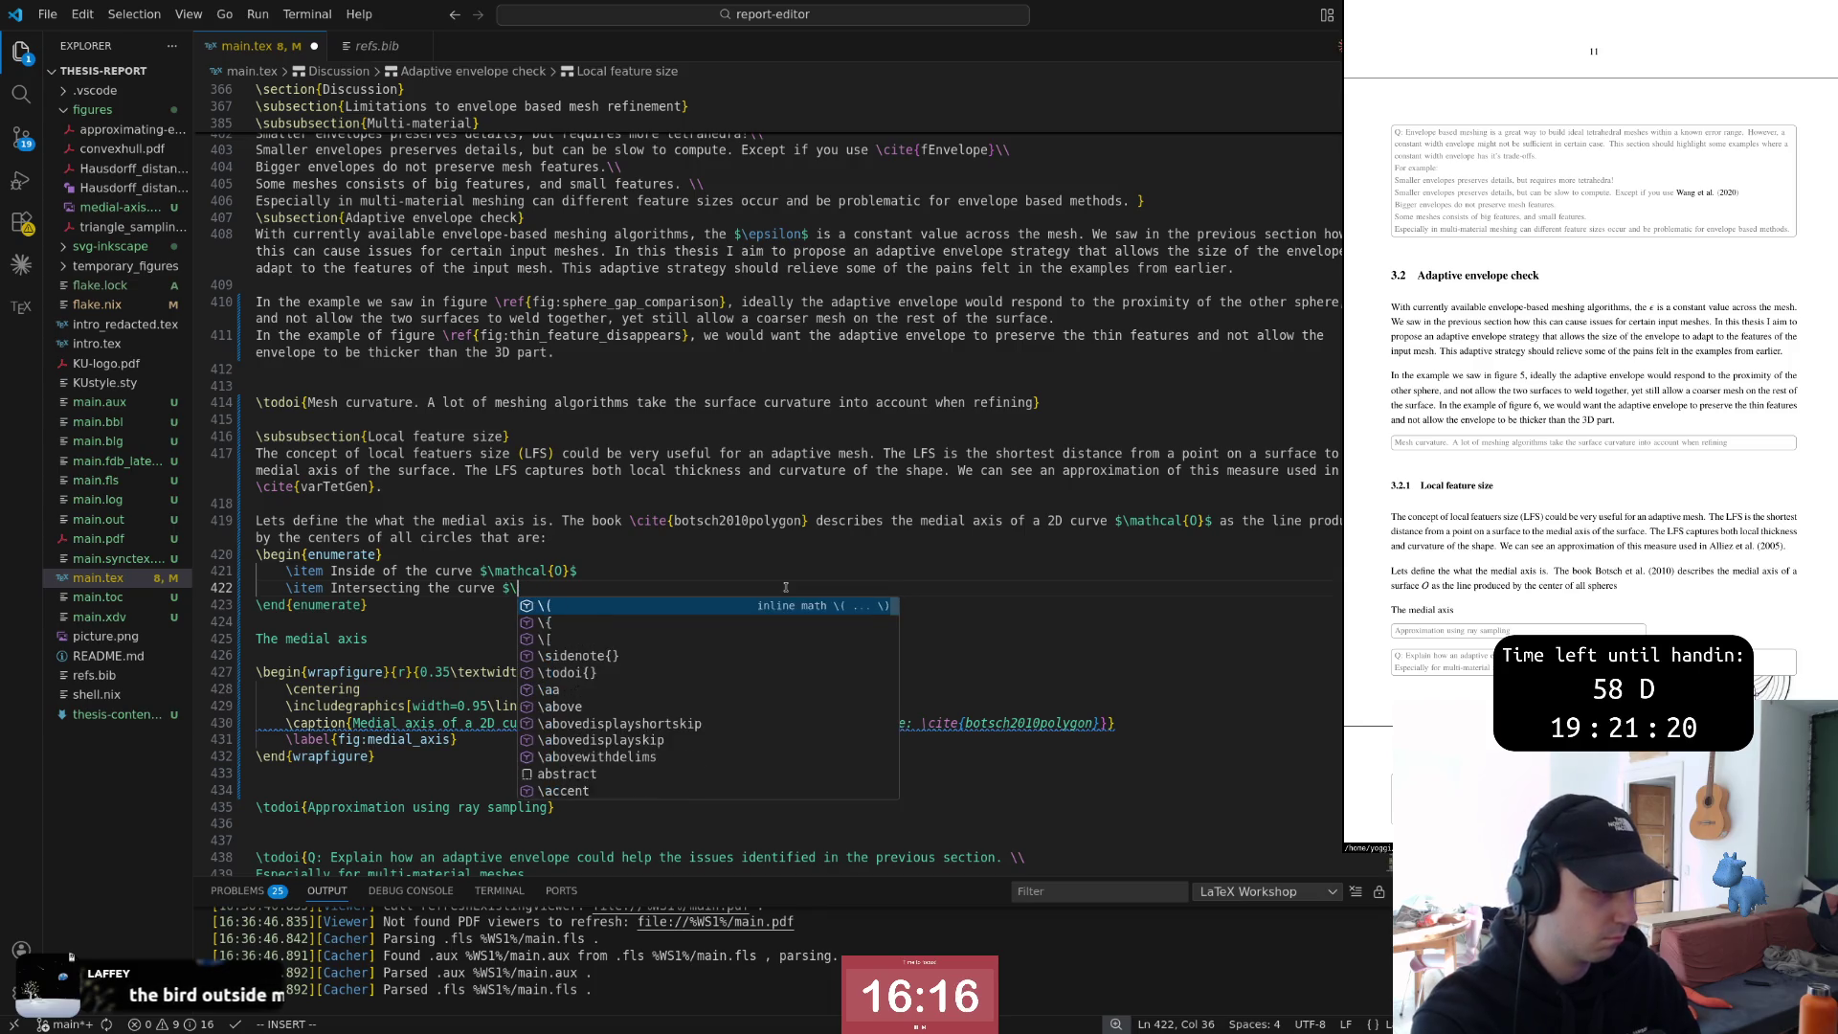
type("hcal")
key("Tab")
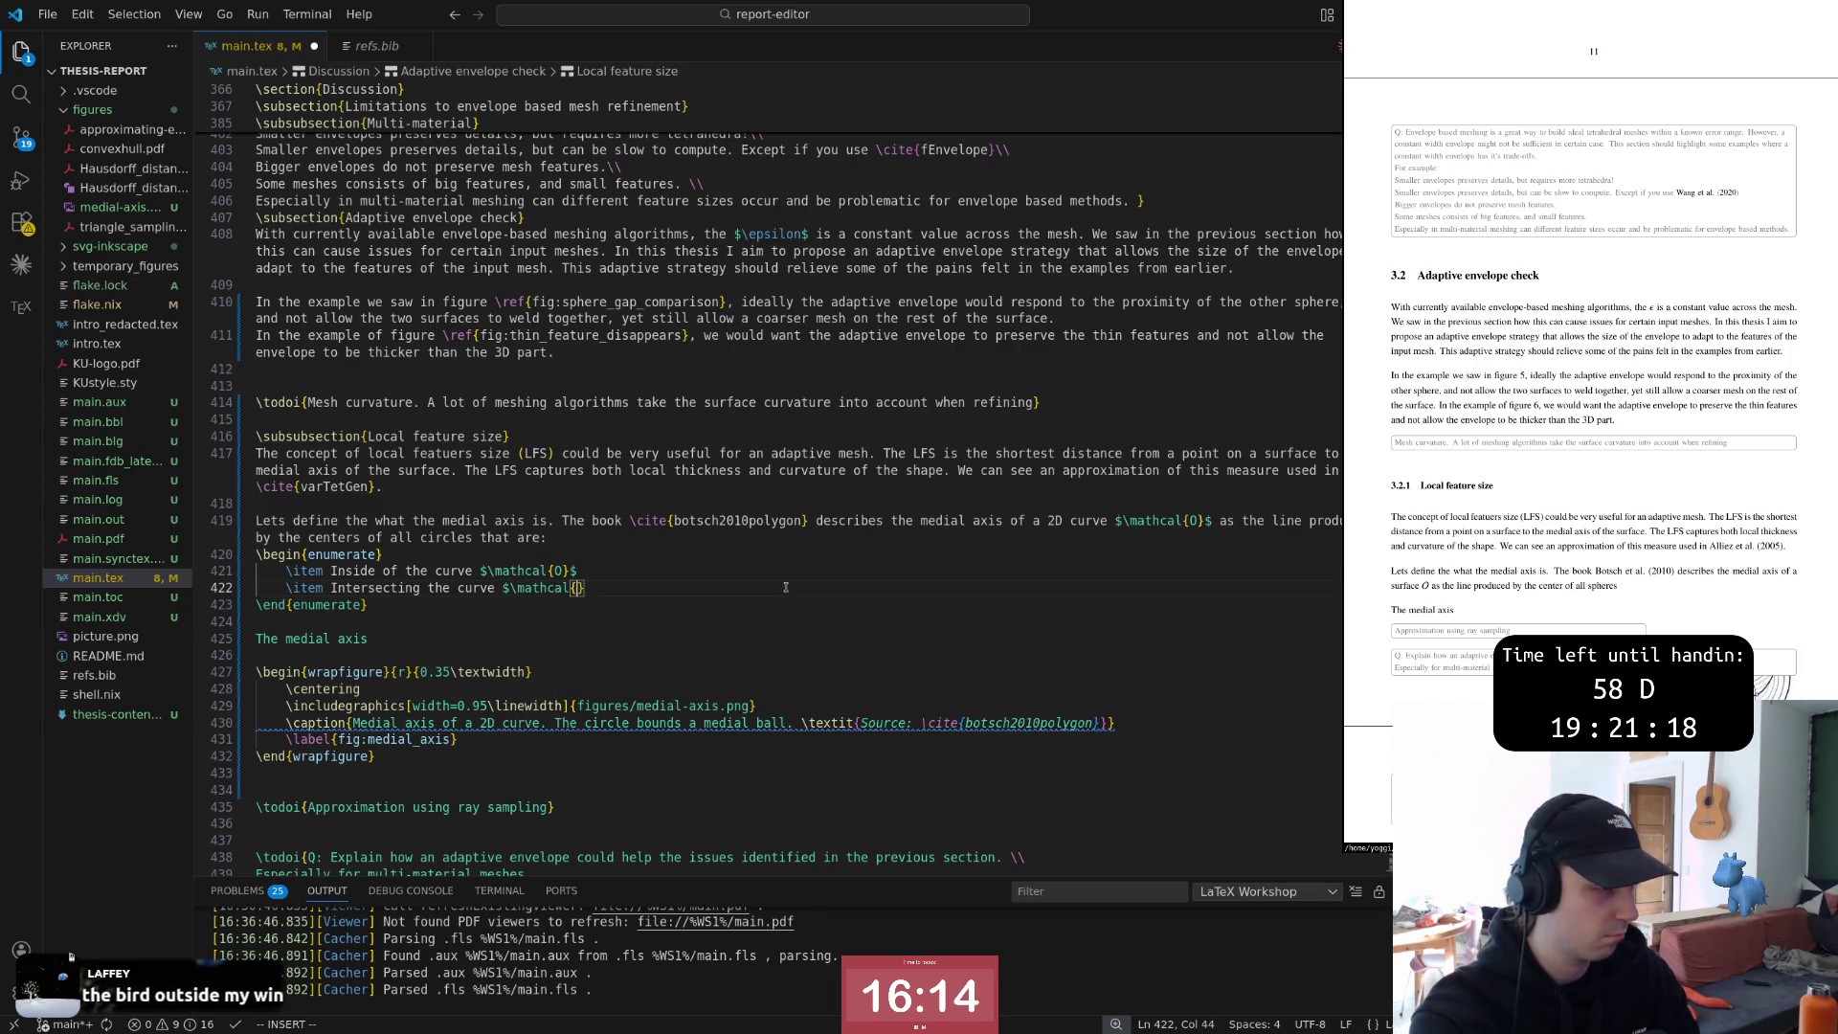
type("O")
key("Escape")
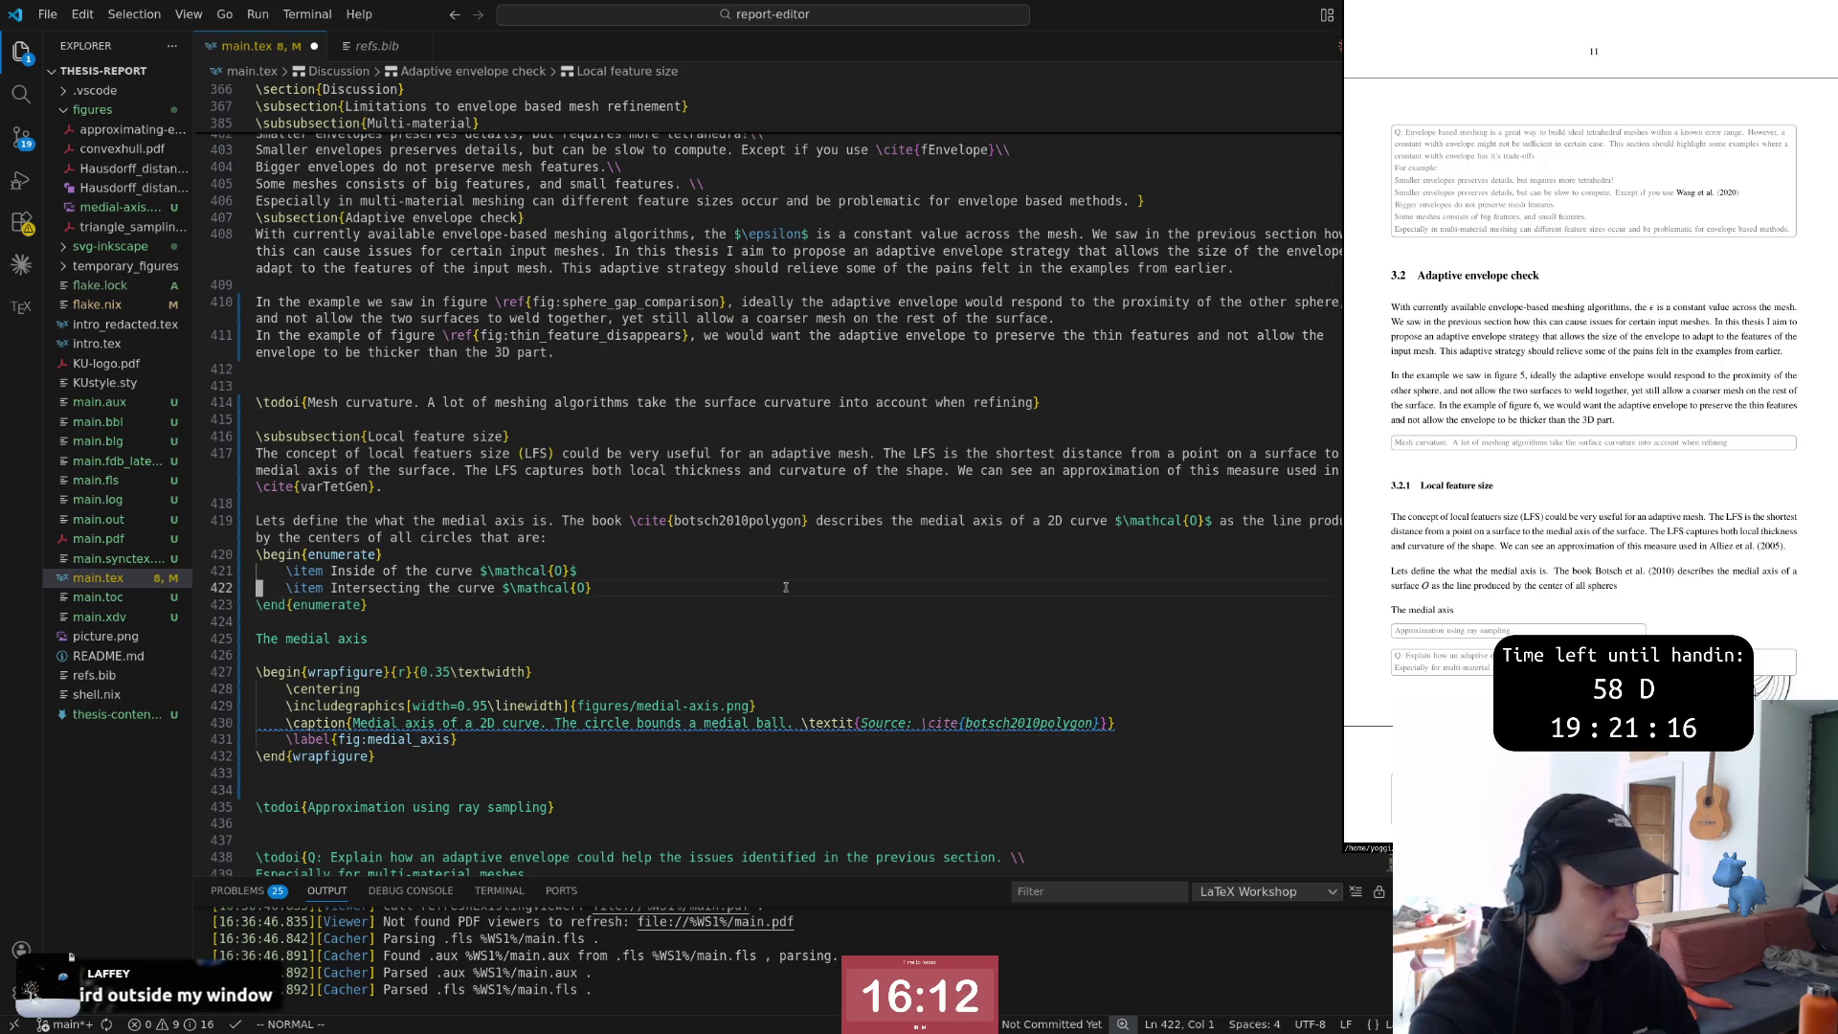
type("al{O} in")
key("Escape")
type("kjA")
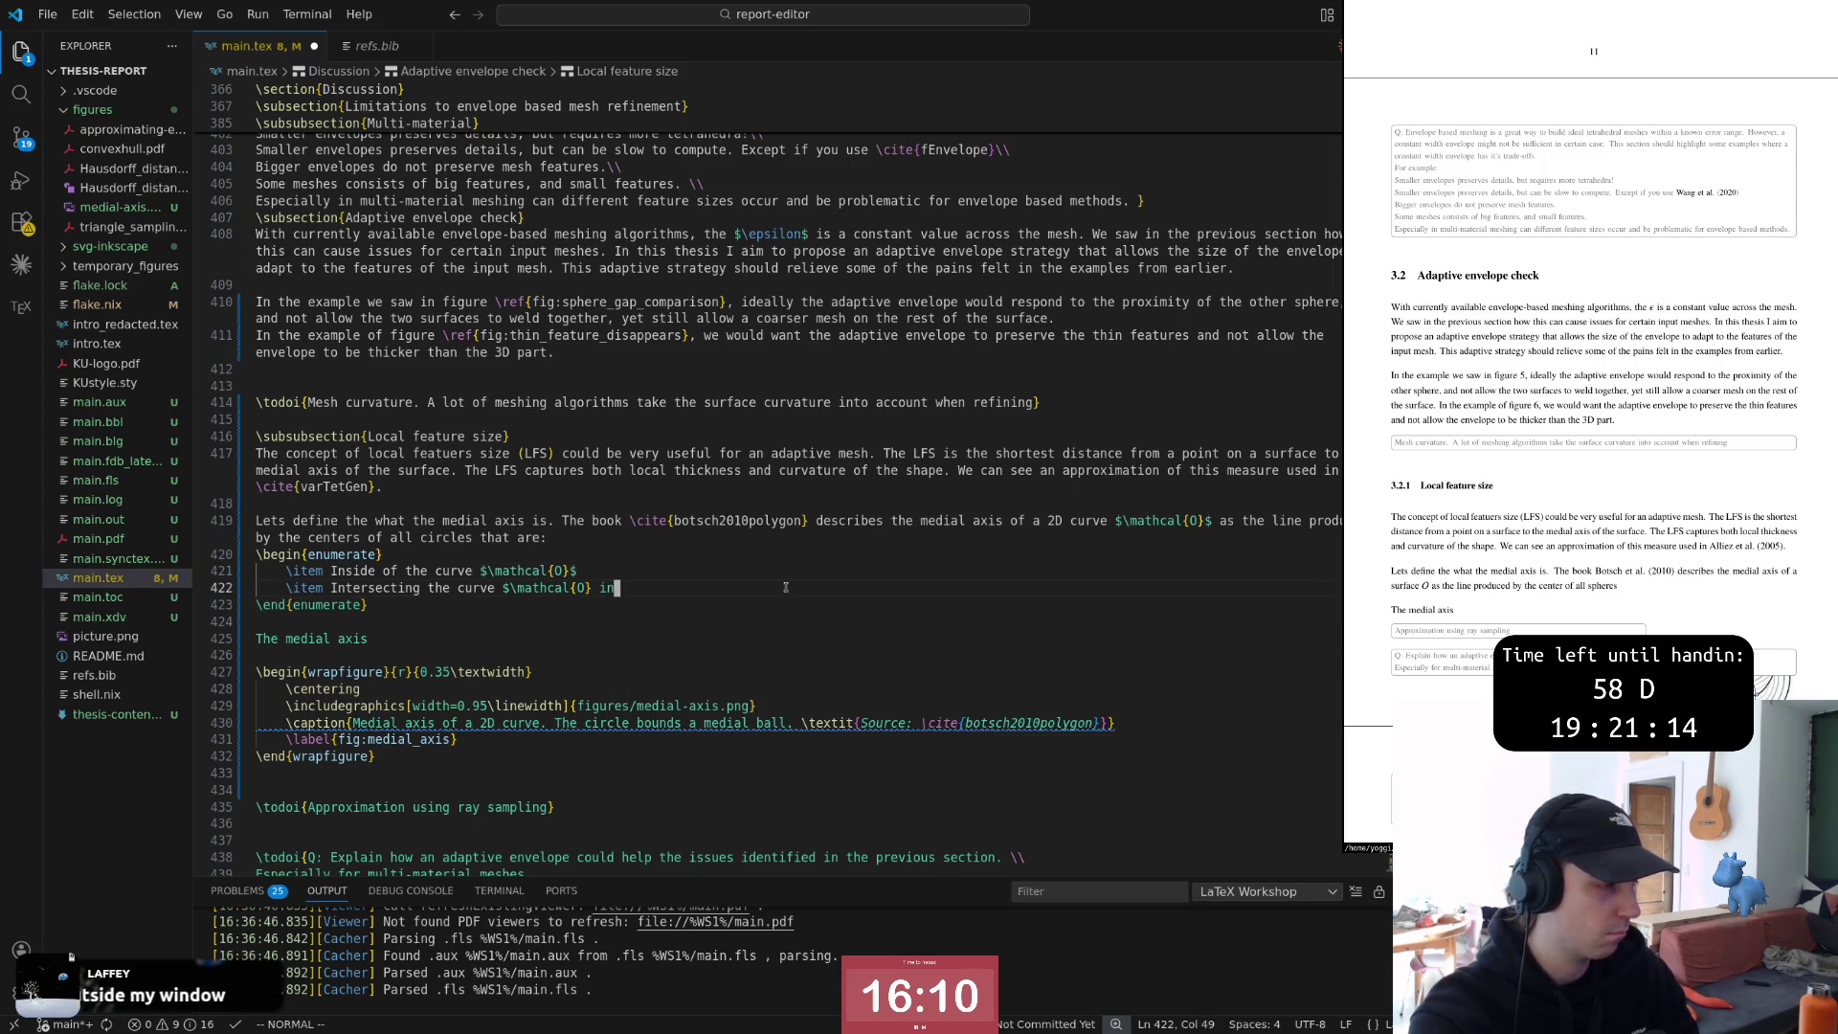
key("h")
key("h")
key("i")
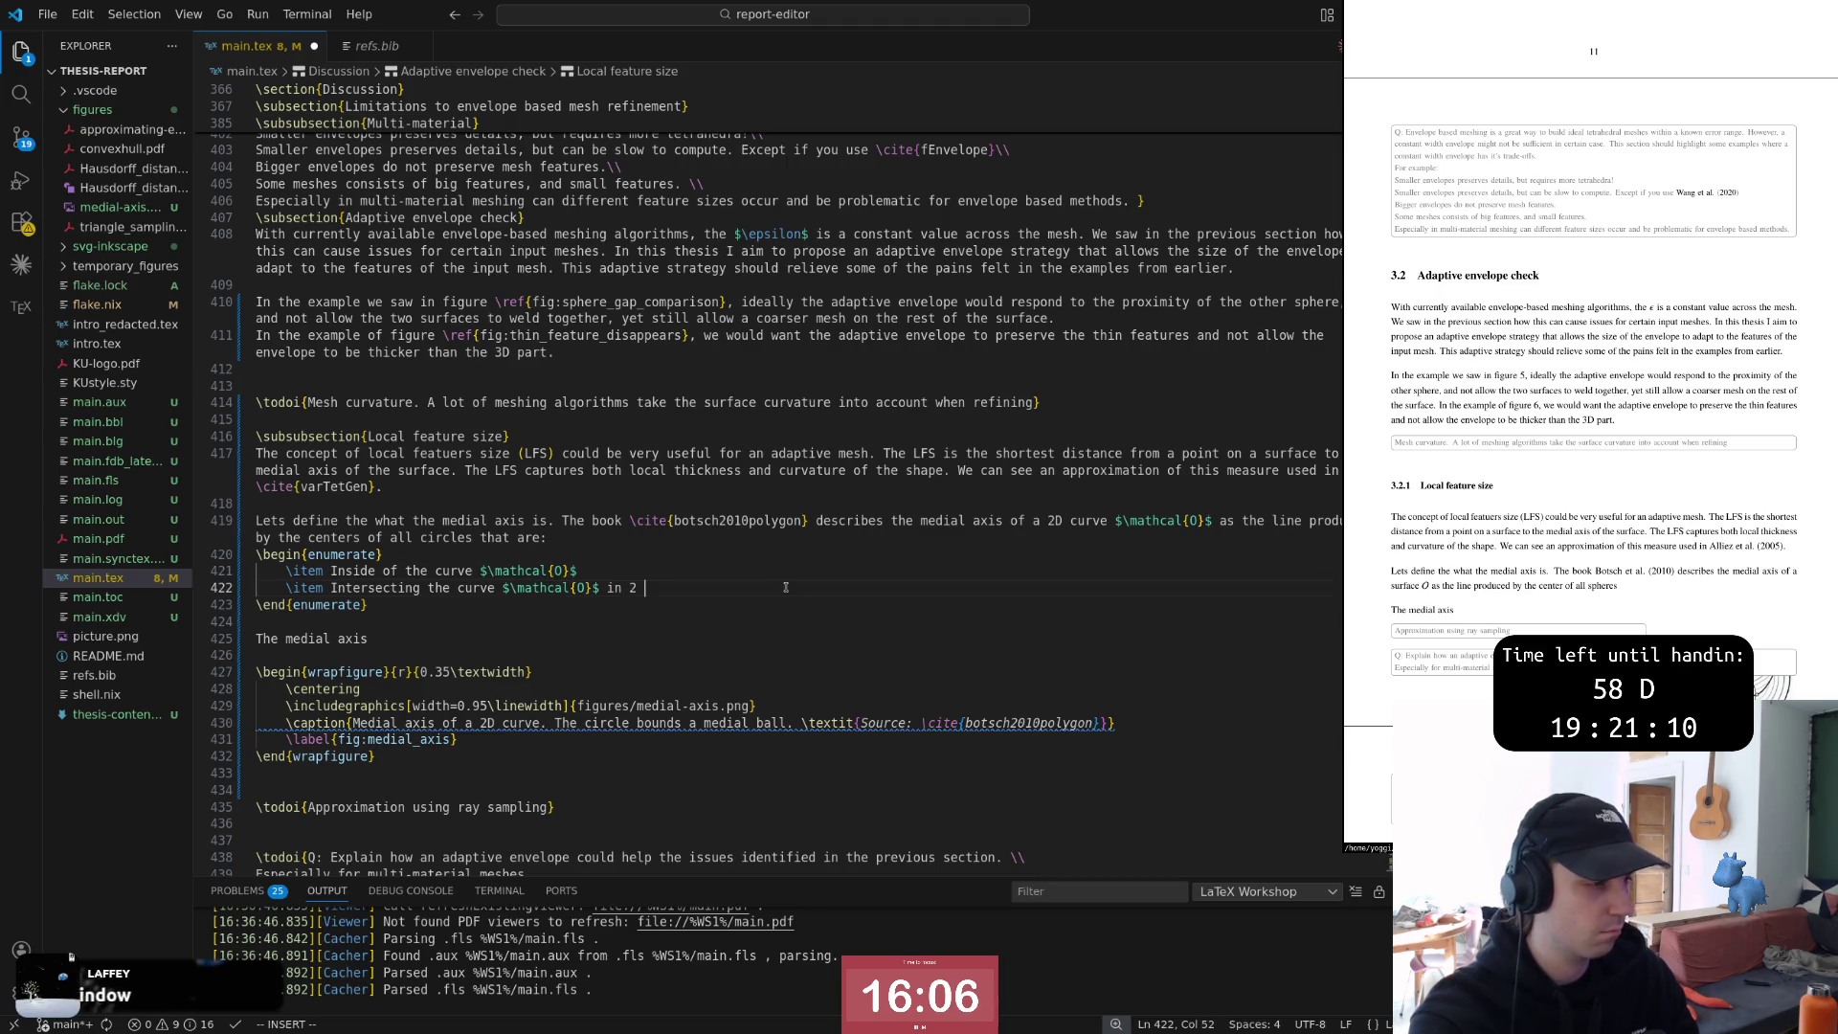
key("BackSpace")
key("BackSpace")
type("exactly")
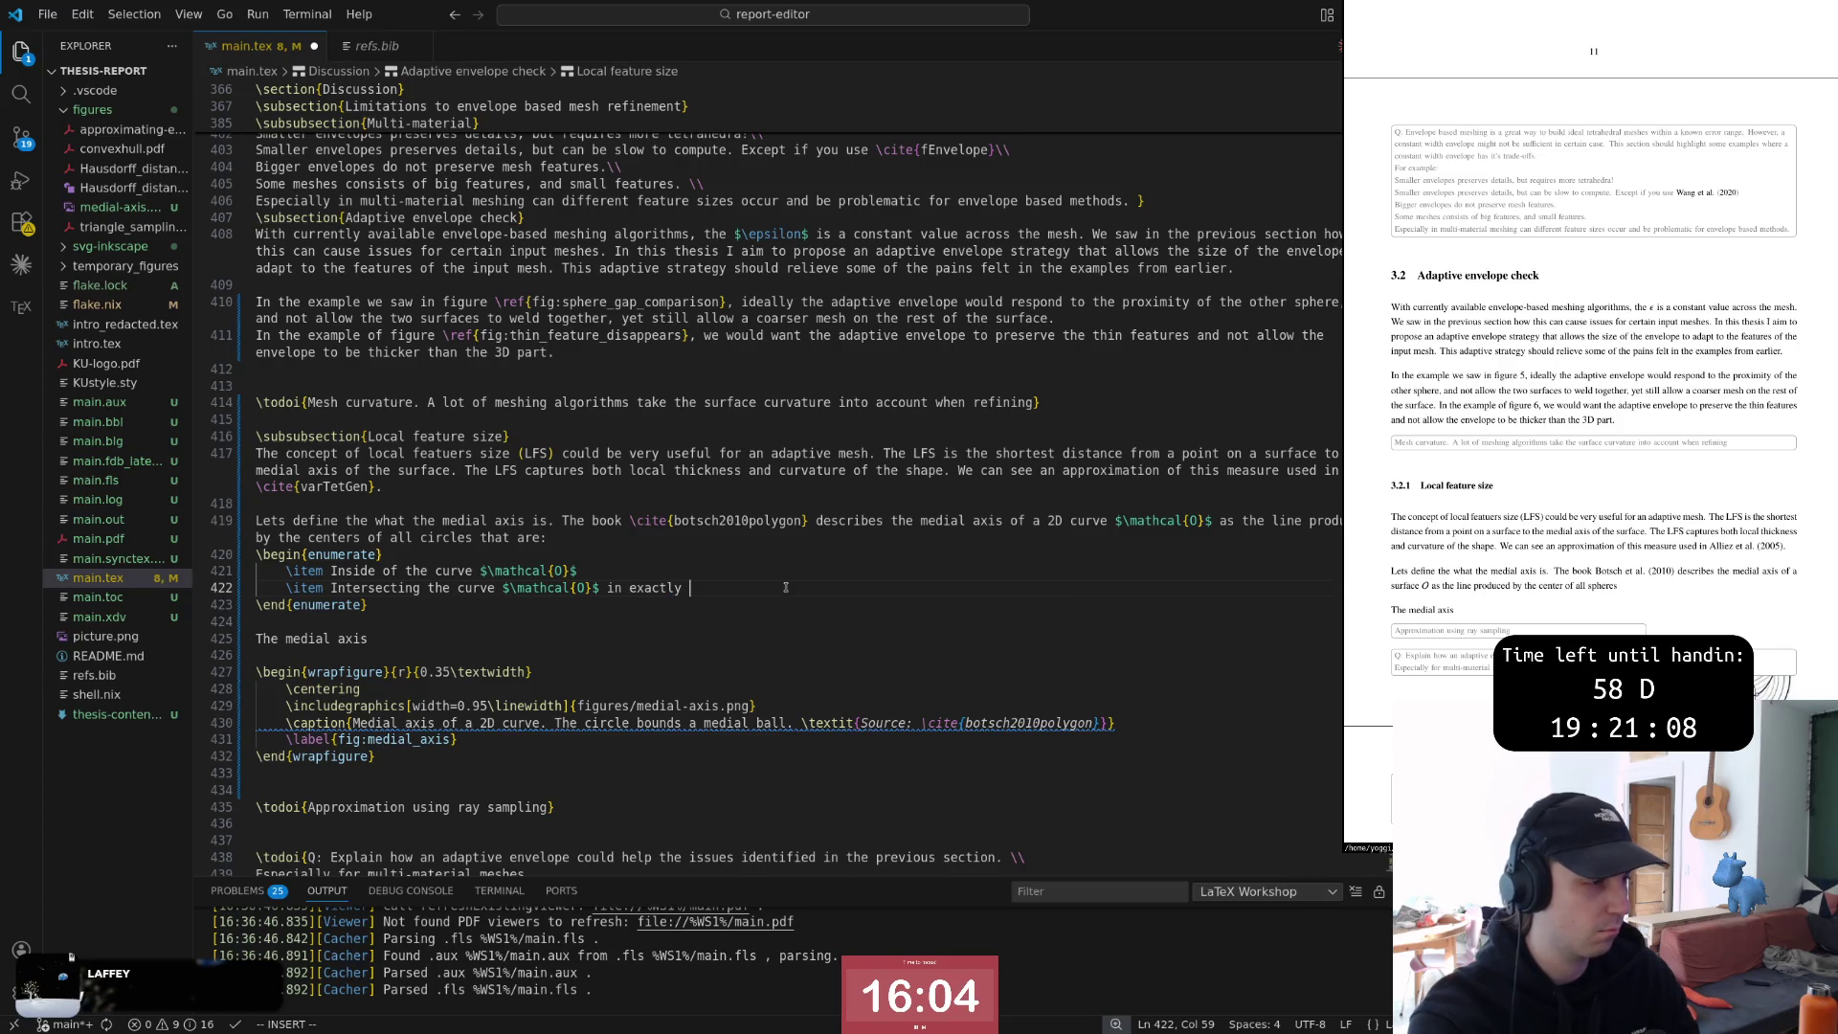
type(" two ")
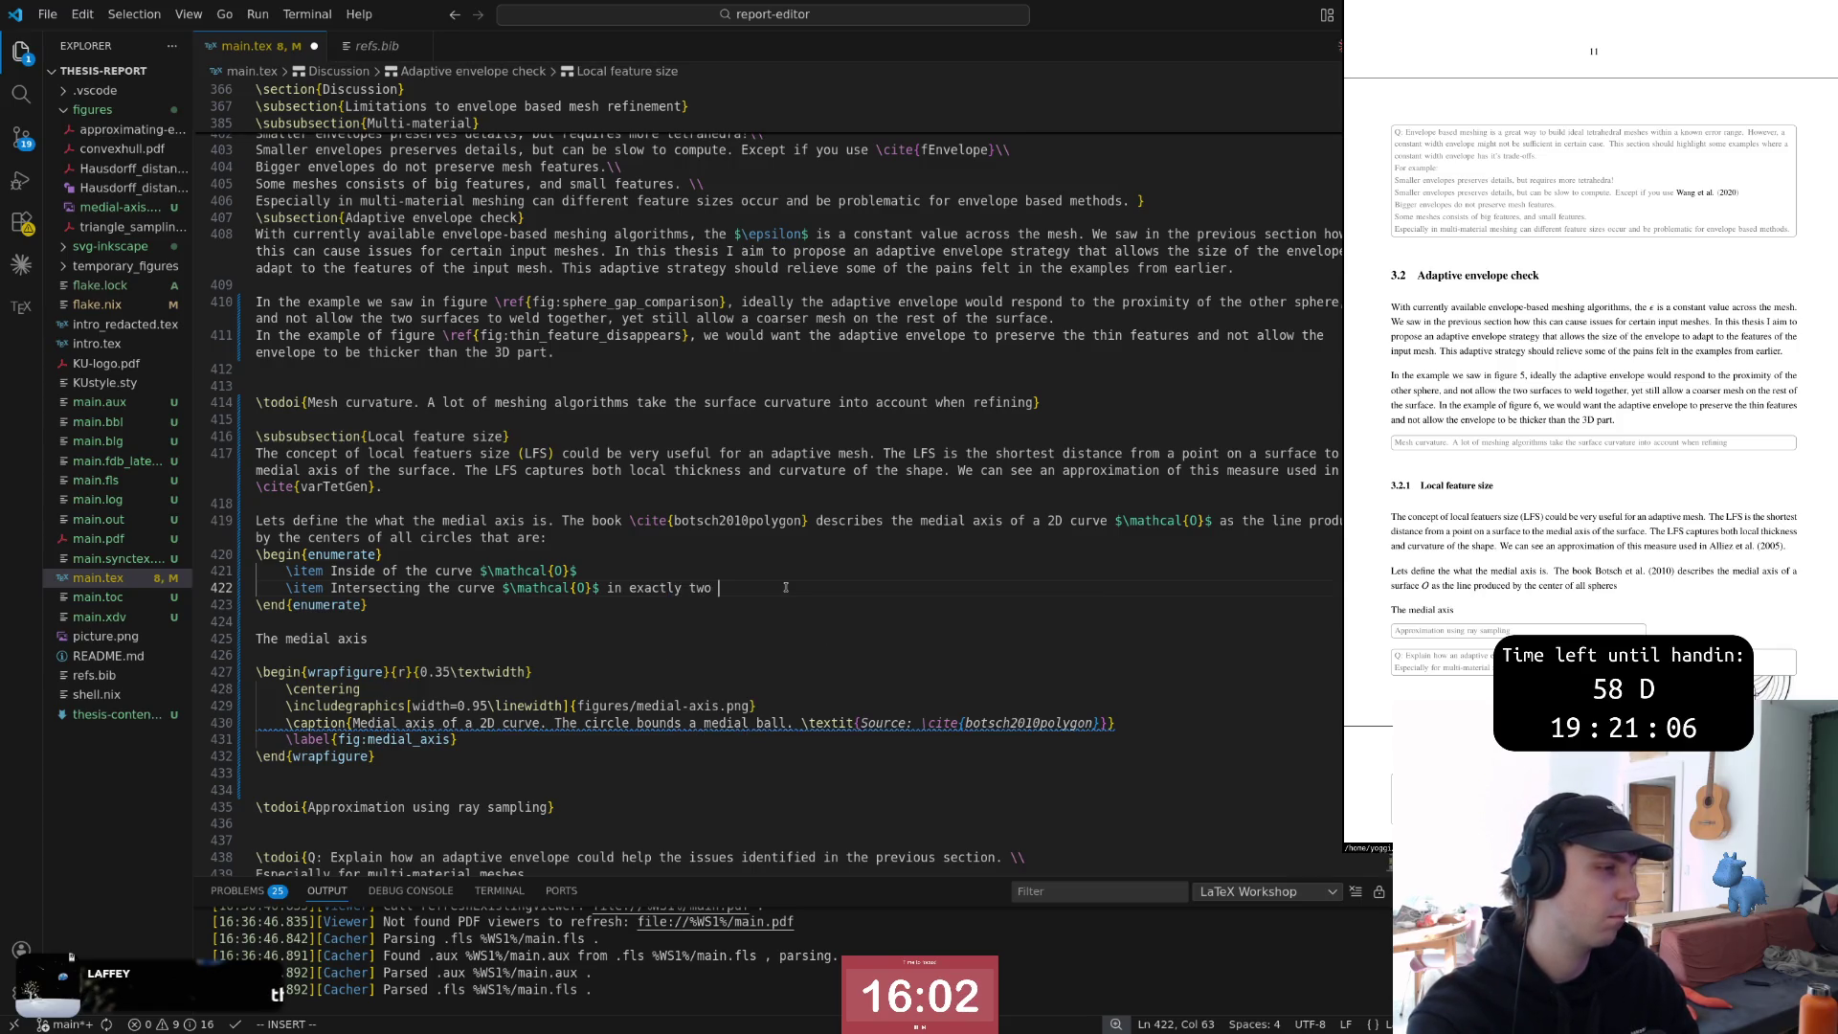
type("points.")
key("Escape")
key("b")
key("b")
key("b")
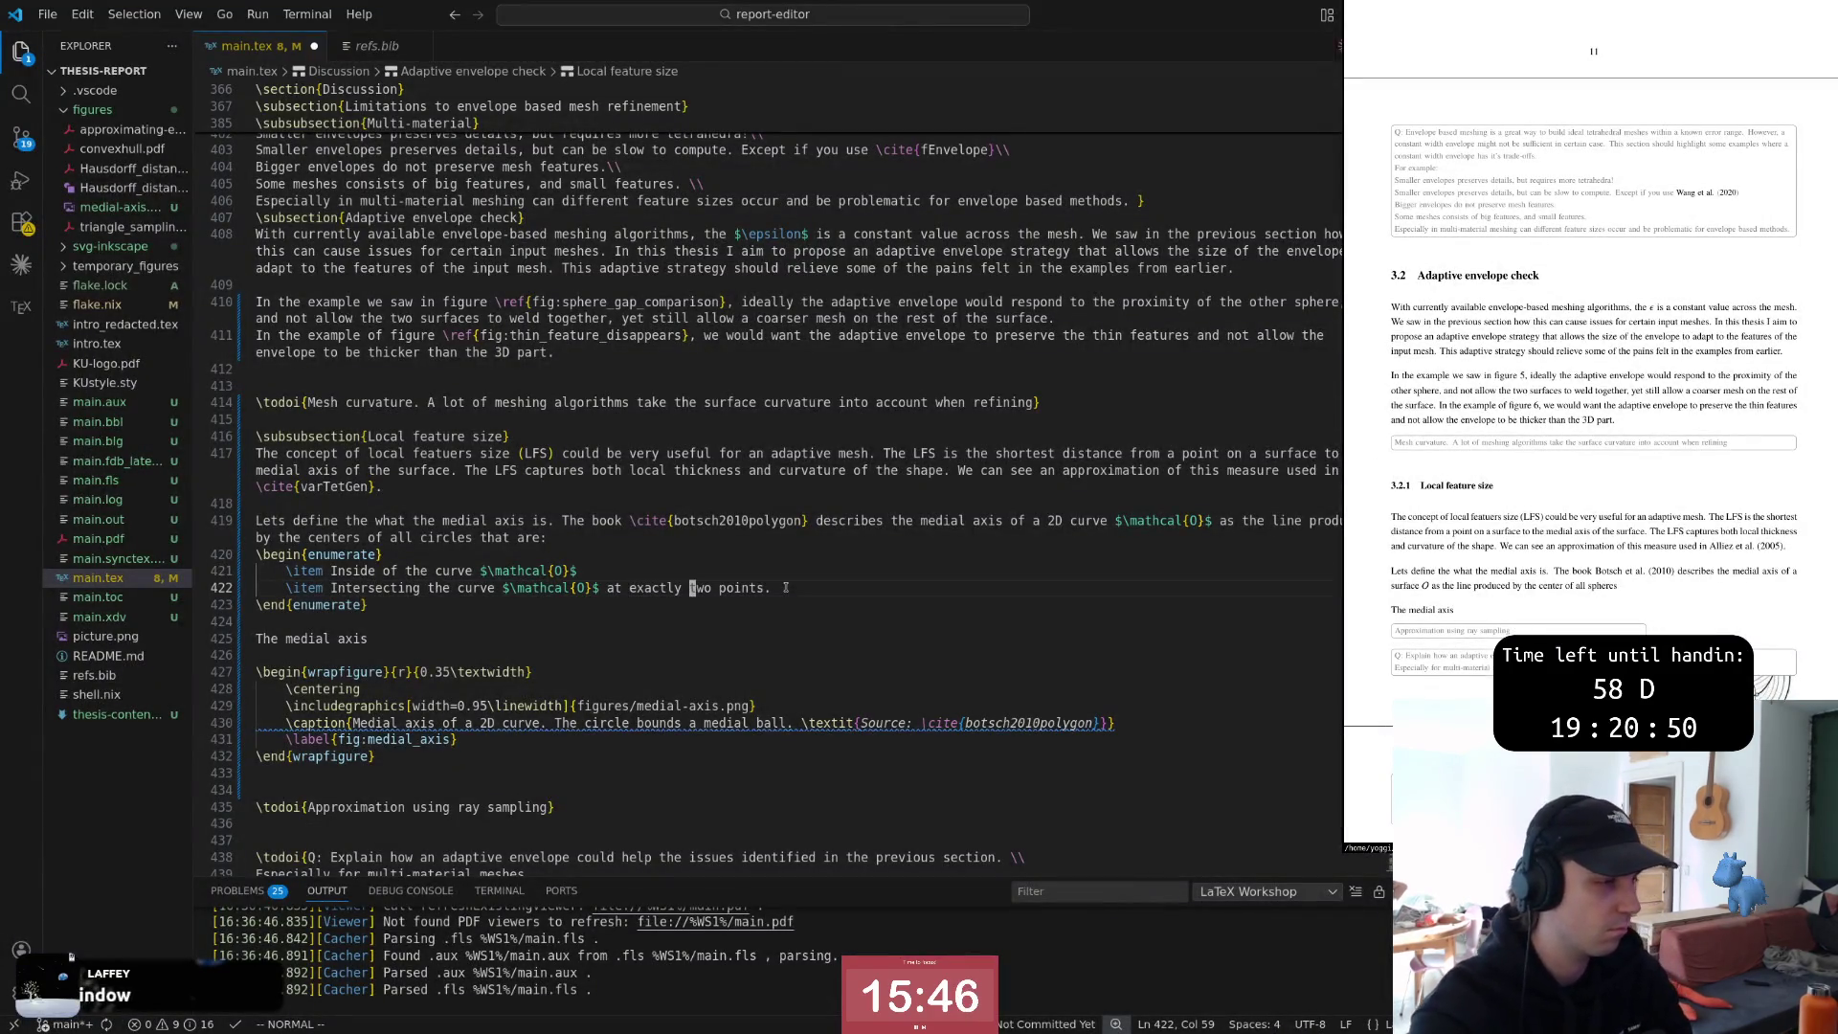
Move the caret between the list end and the medial axis placeholder line below it
key("j")
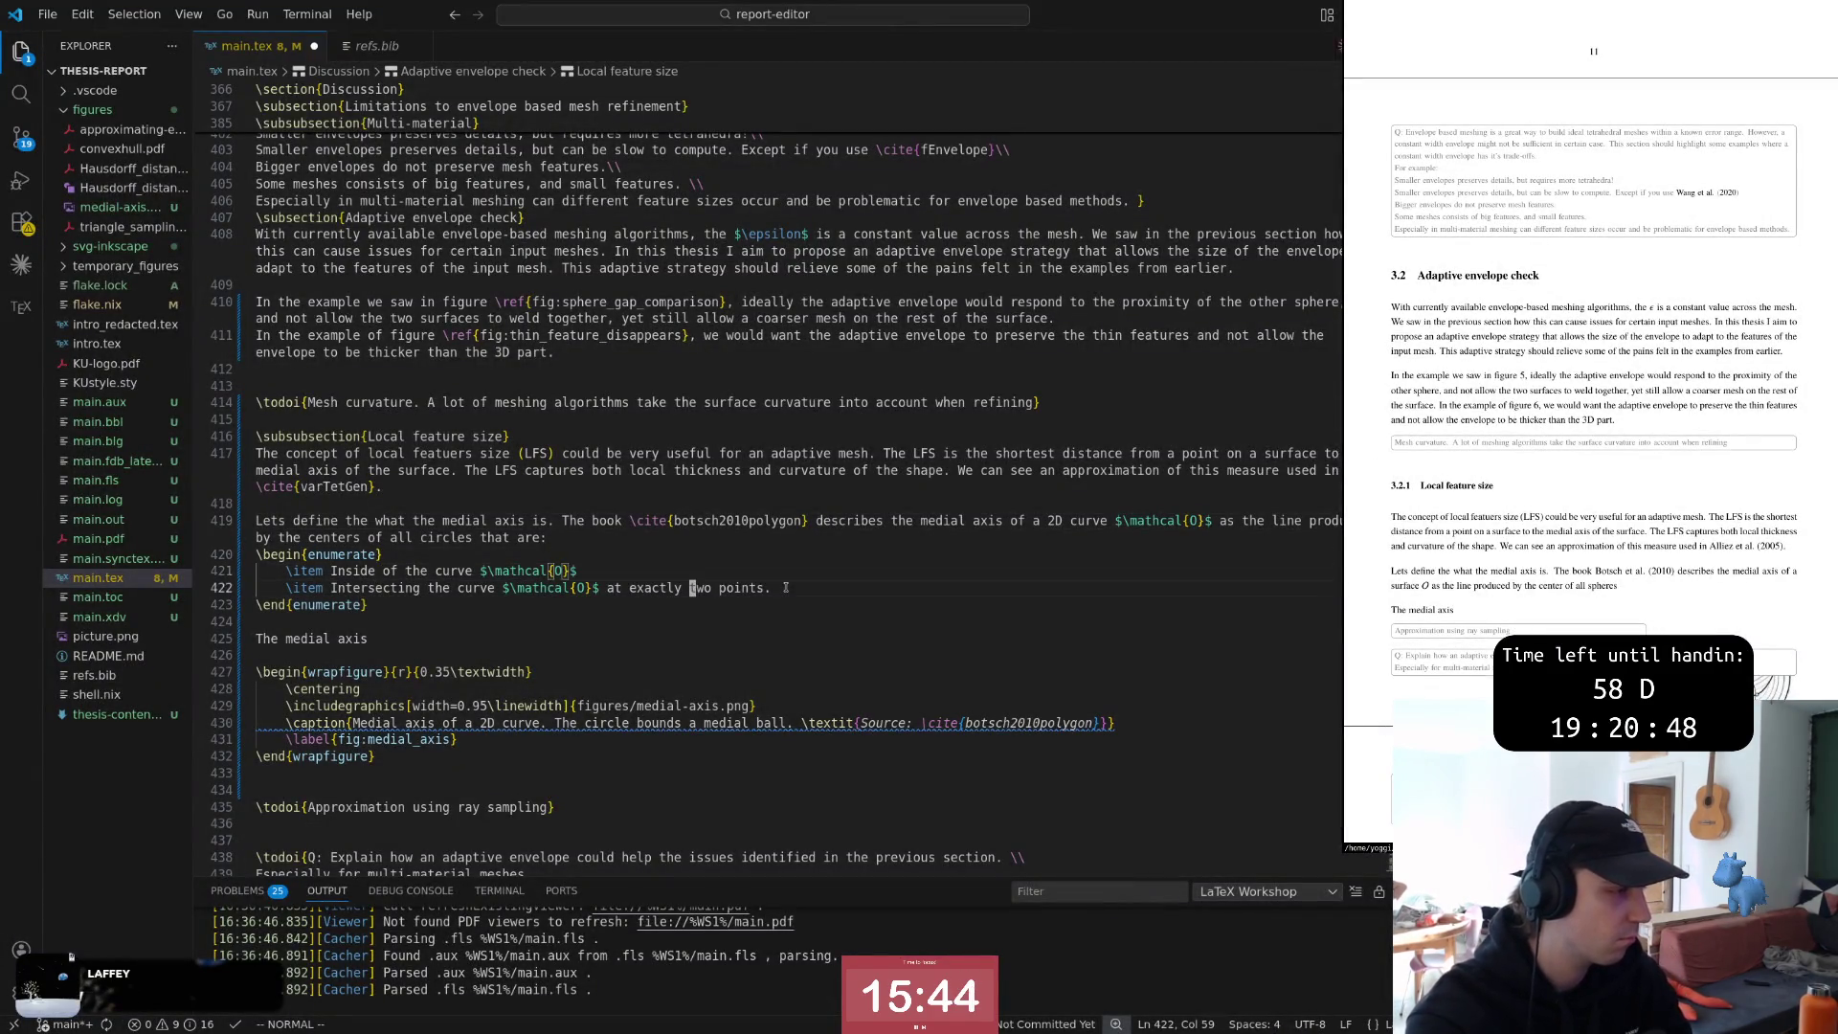
key("j")
key("j")
key("$")
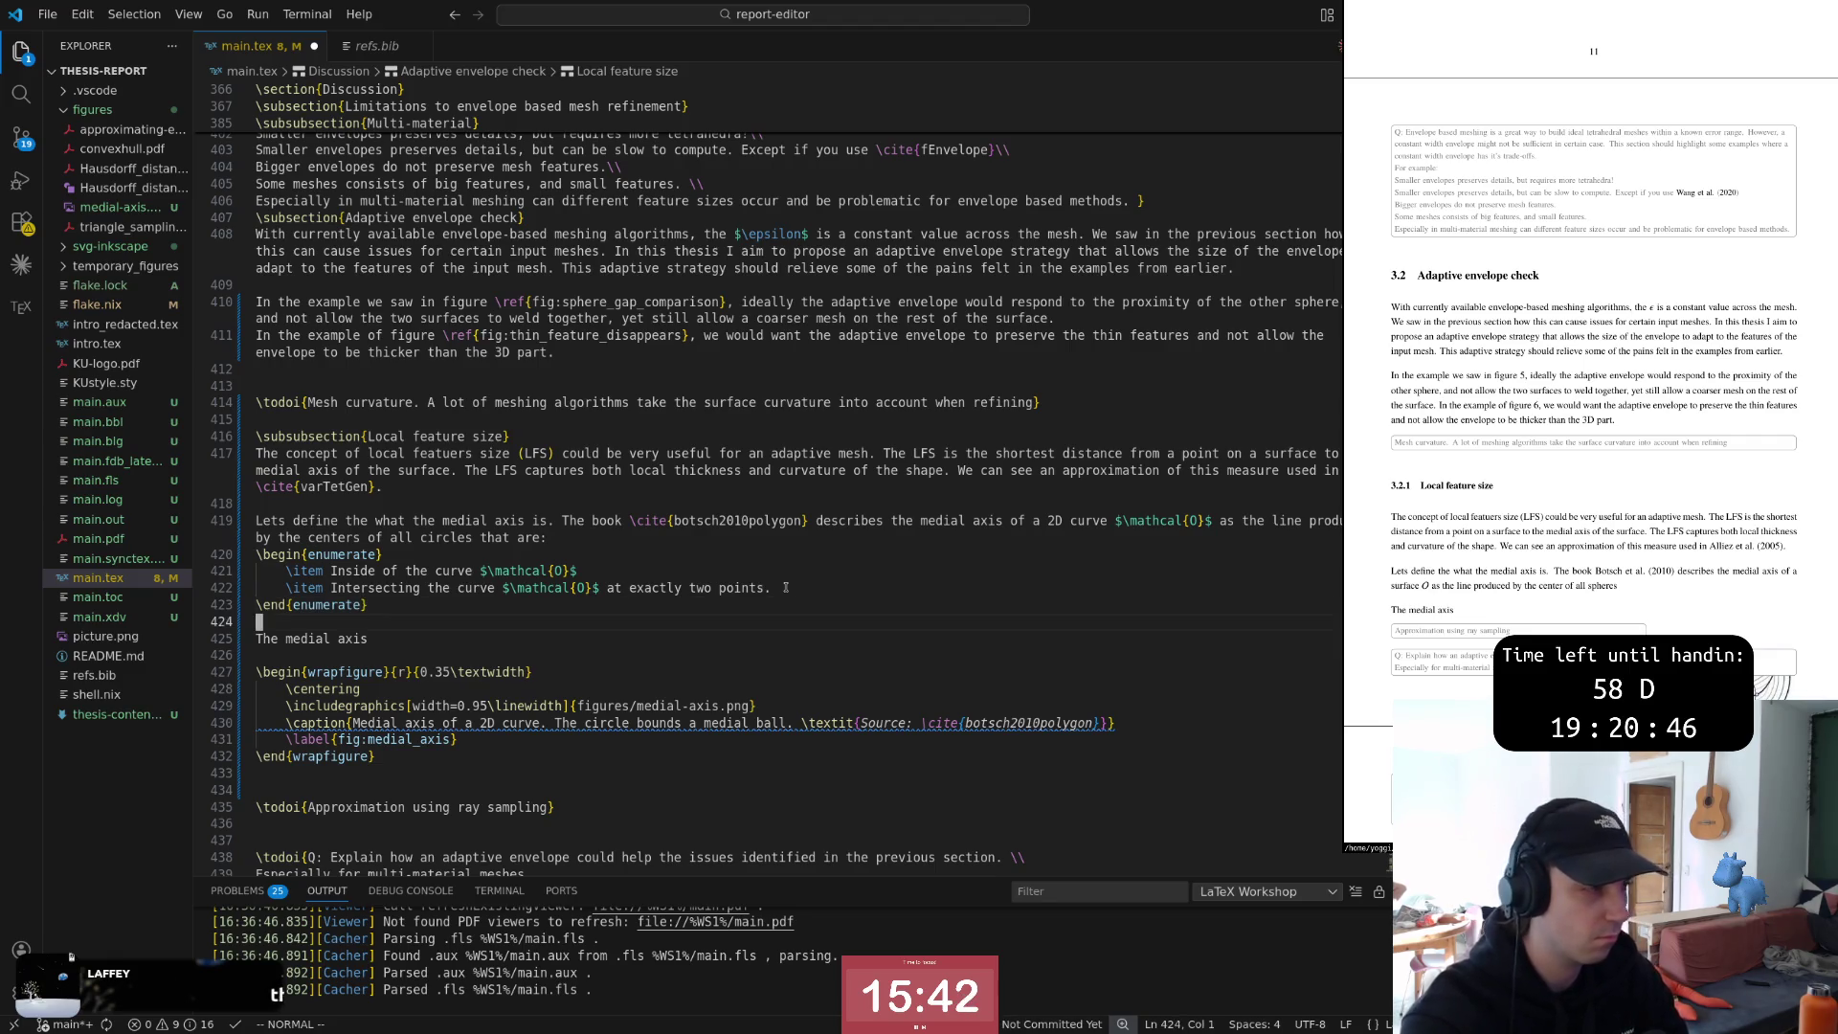
key("k")
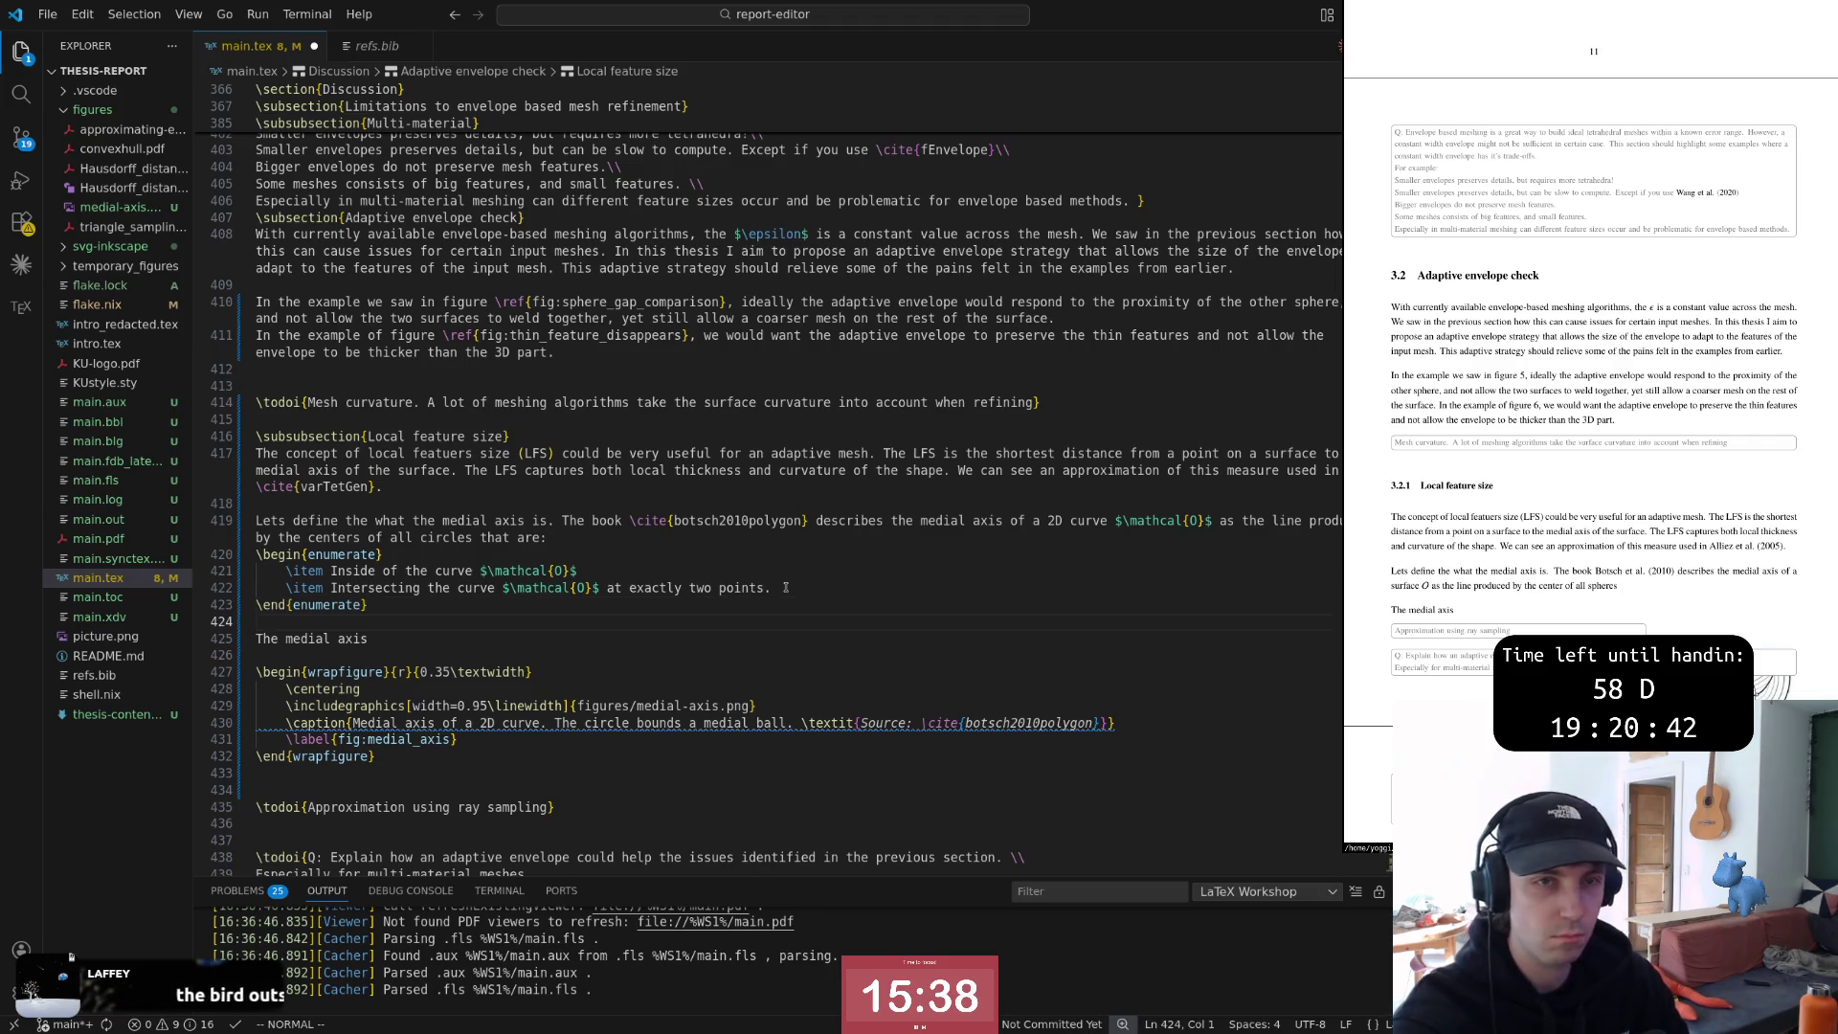
key("k")
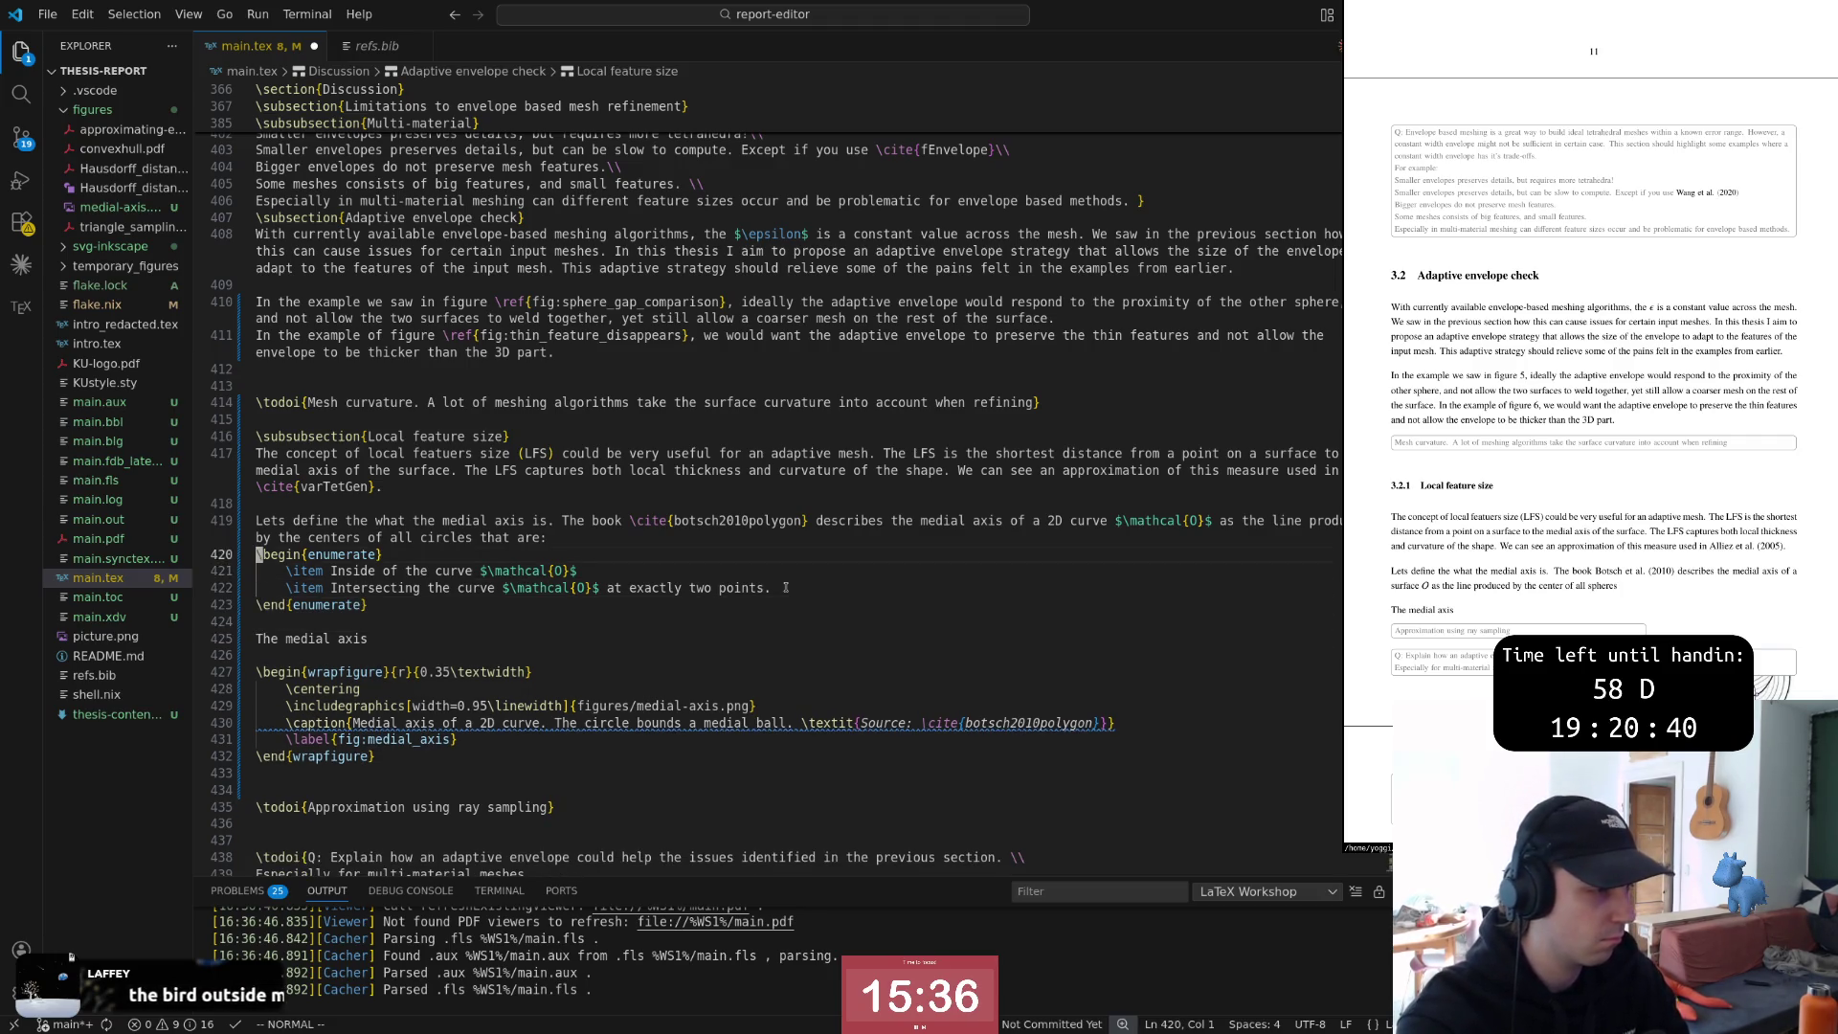
Delete the blank line and reword the next sentence to start 'The distance between medial axis'
key("k")
key("w")
key("w")
key("w")
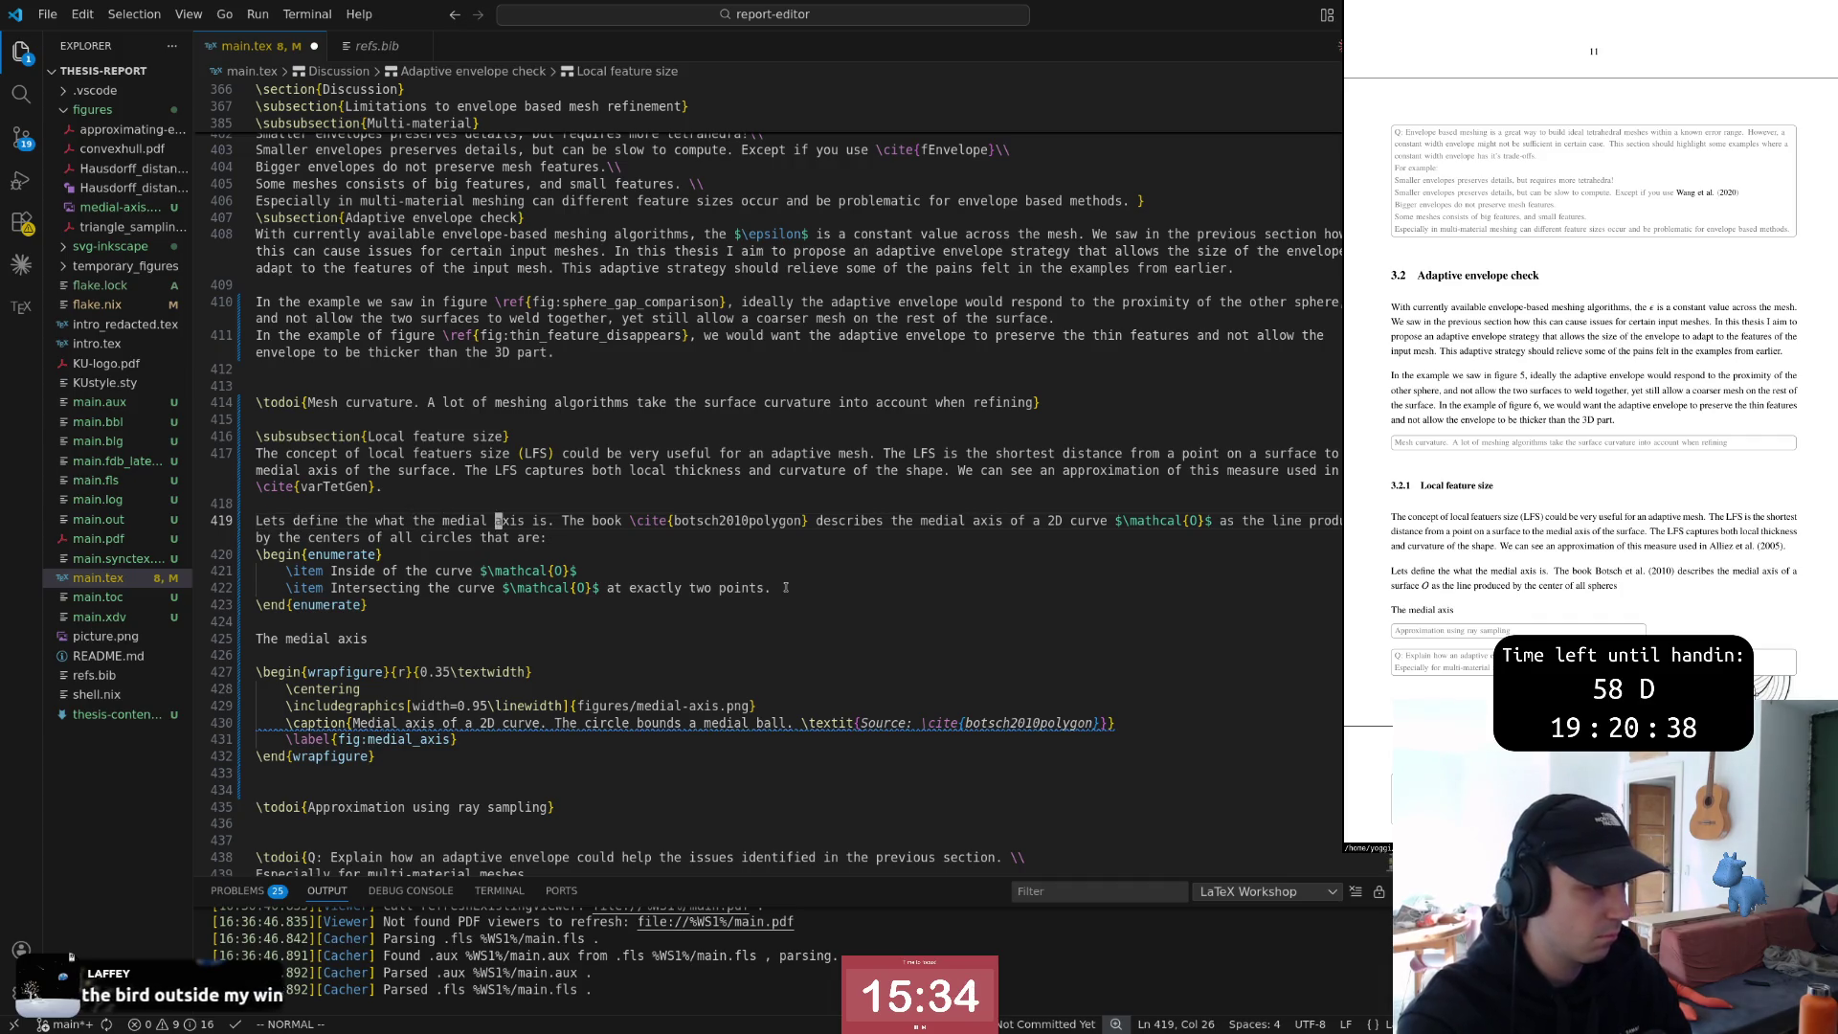
key("w")
key("w")
key("w")
key("w")
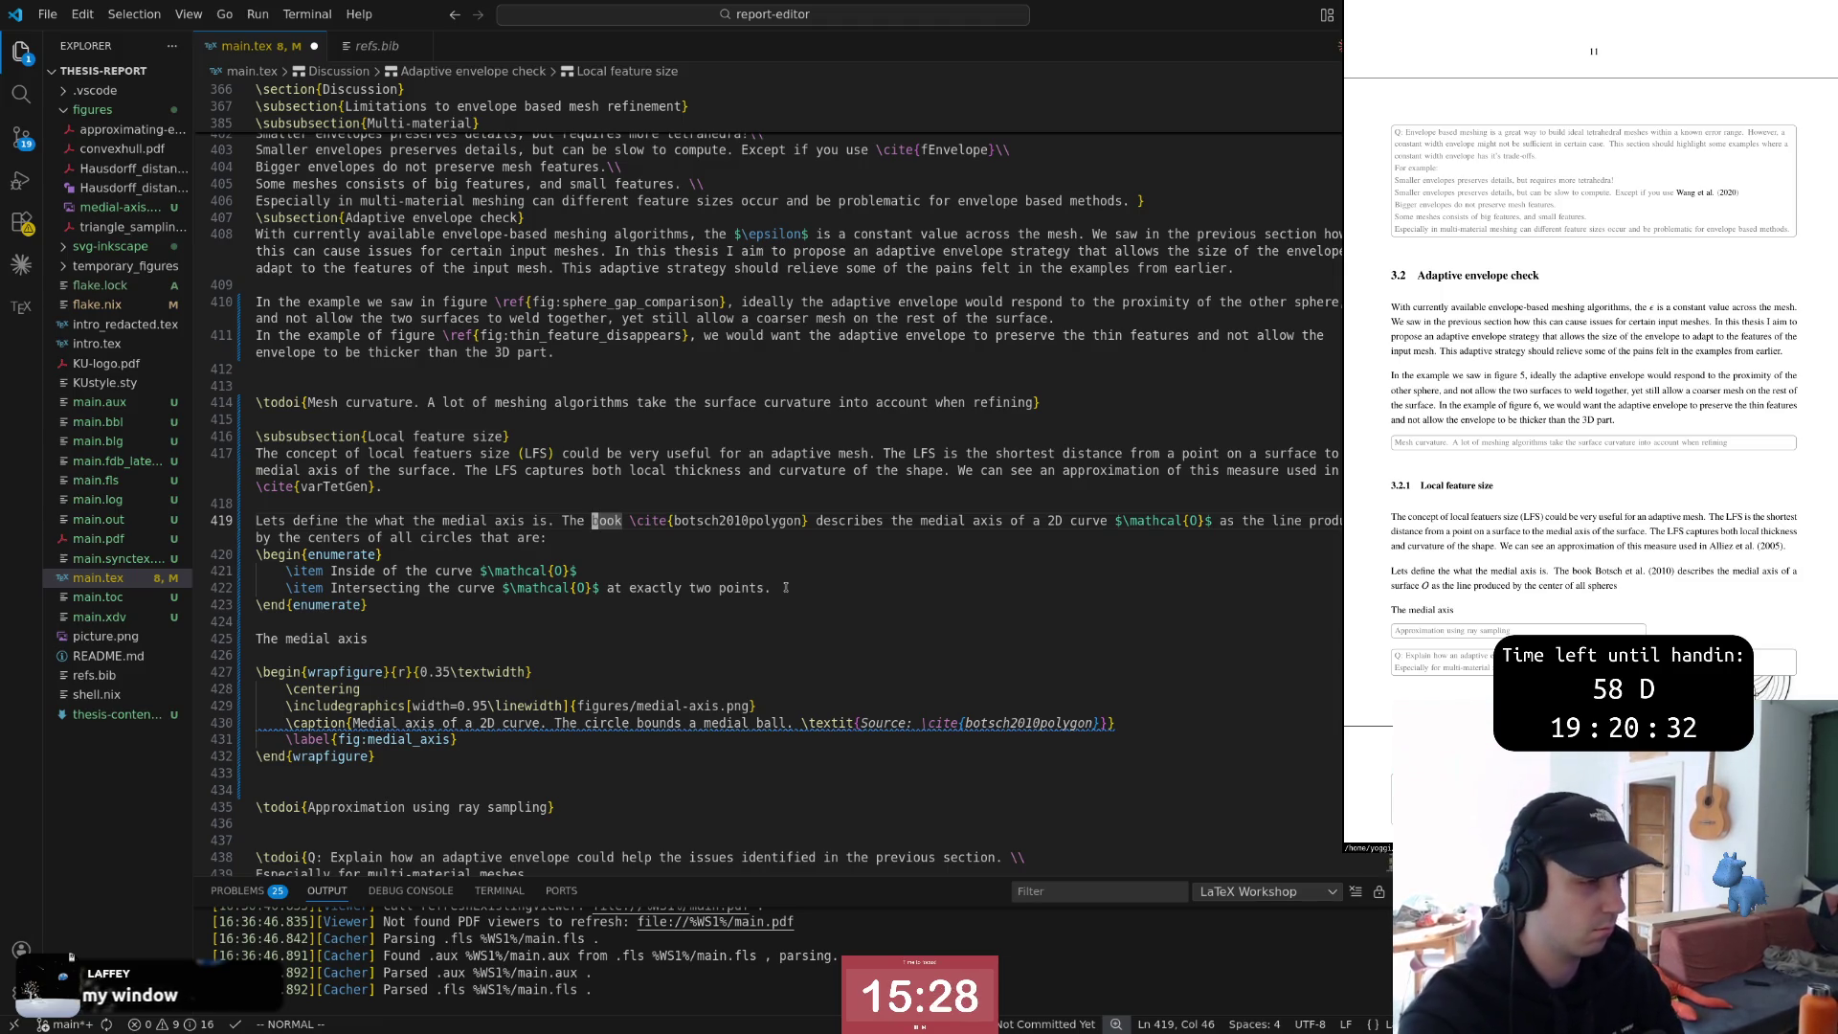
key("j")
key("j")
key("j")
key("j")
key("j")
key("d")
key("d")
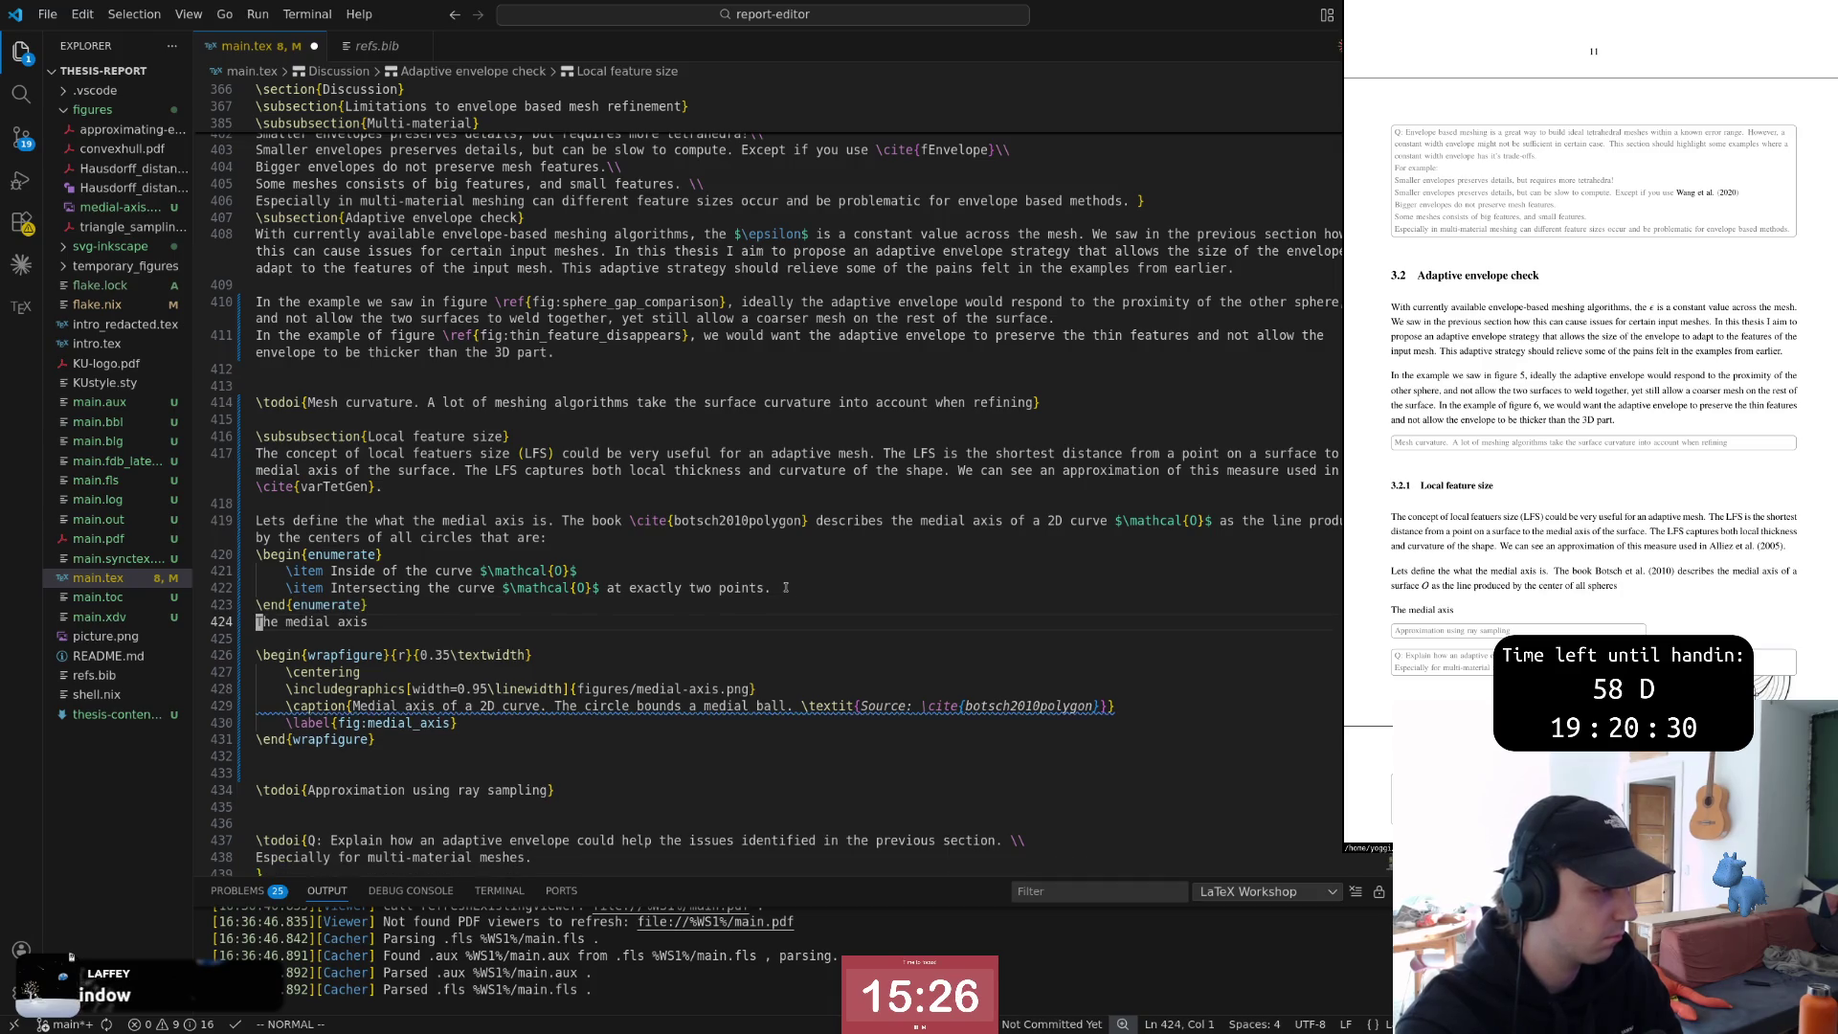
type("dwiThe distance from th")
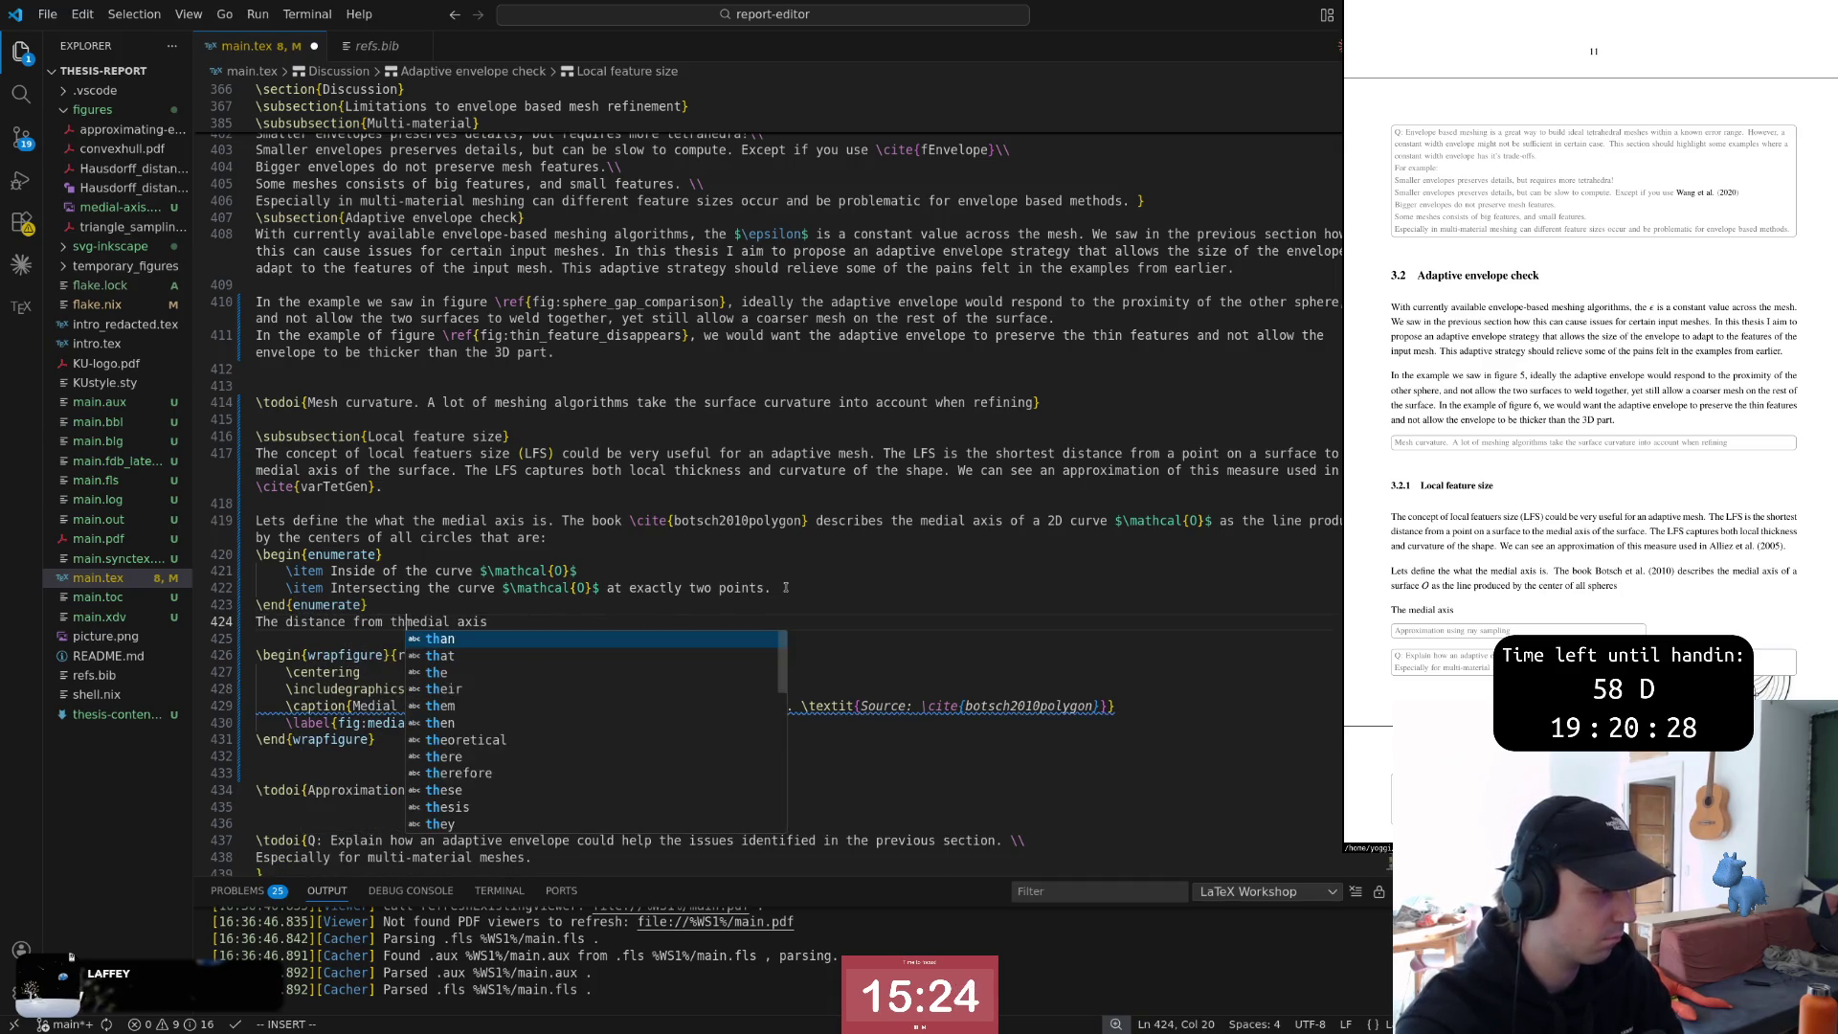
key("BackSpace")
key("BackSpace")
key("BackSpace")
key("BackSpace")
type("between")
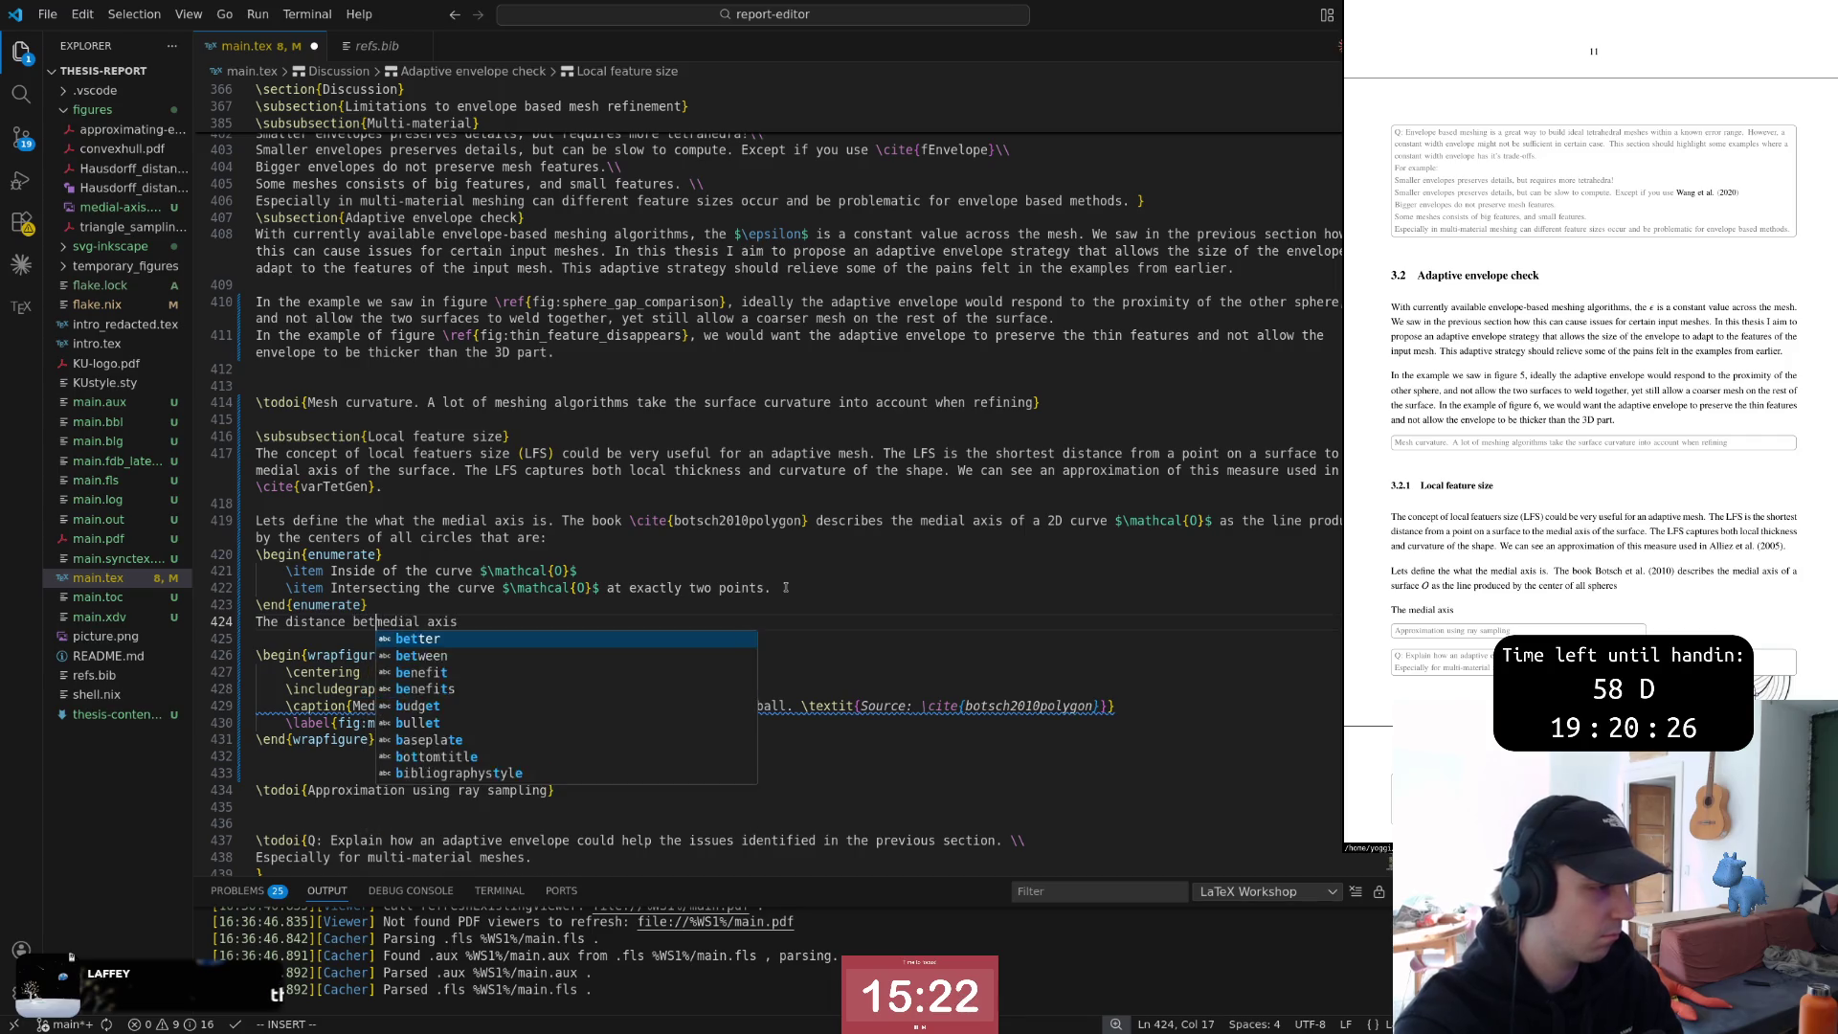
key("Escape")
key("w")
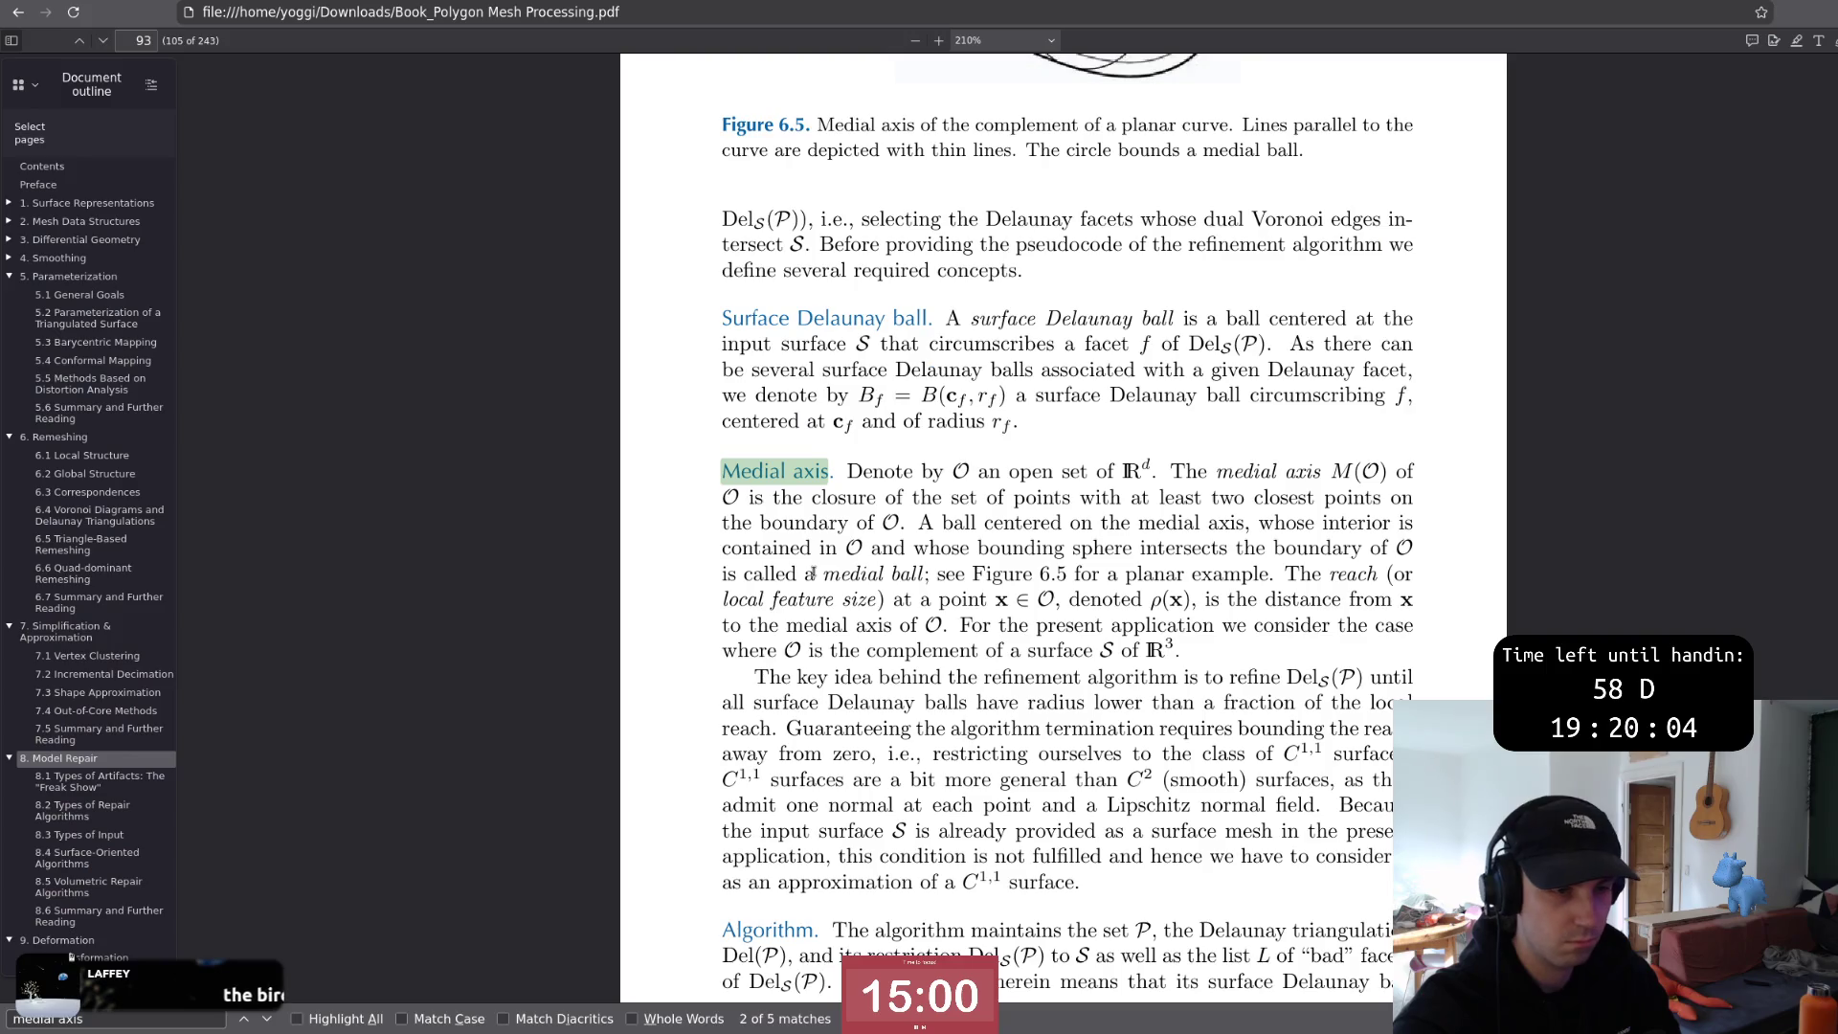
Return from the book's medial axis match to the thesis source
key("alt+Tab")
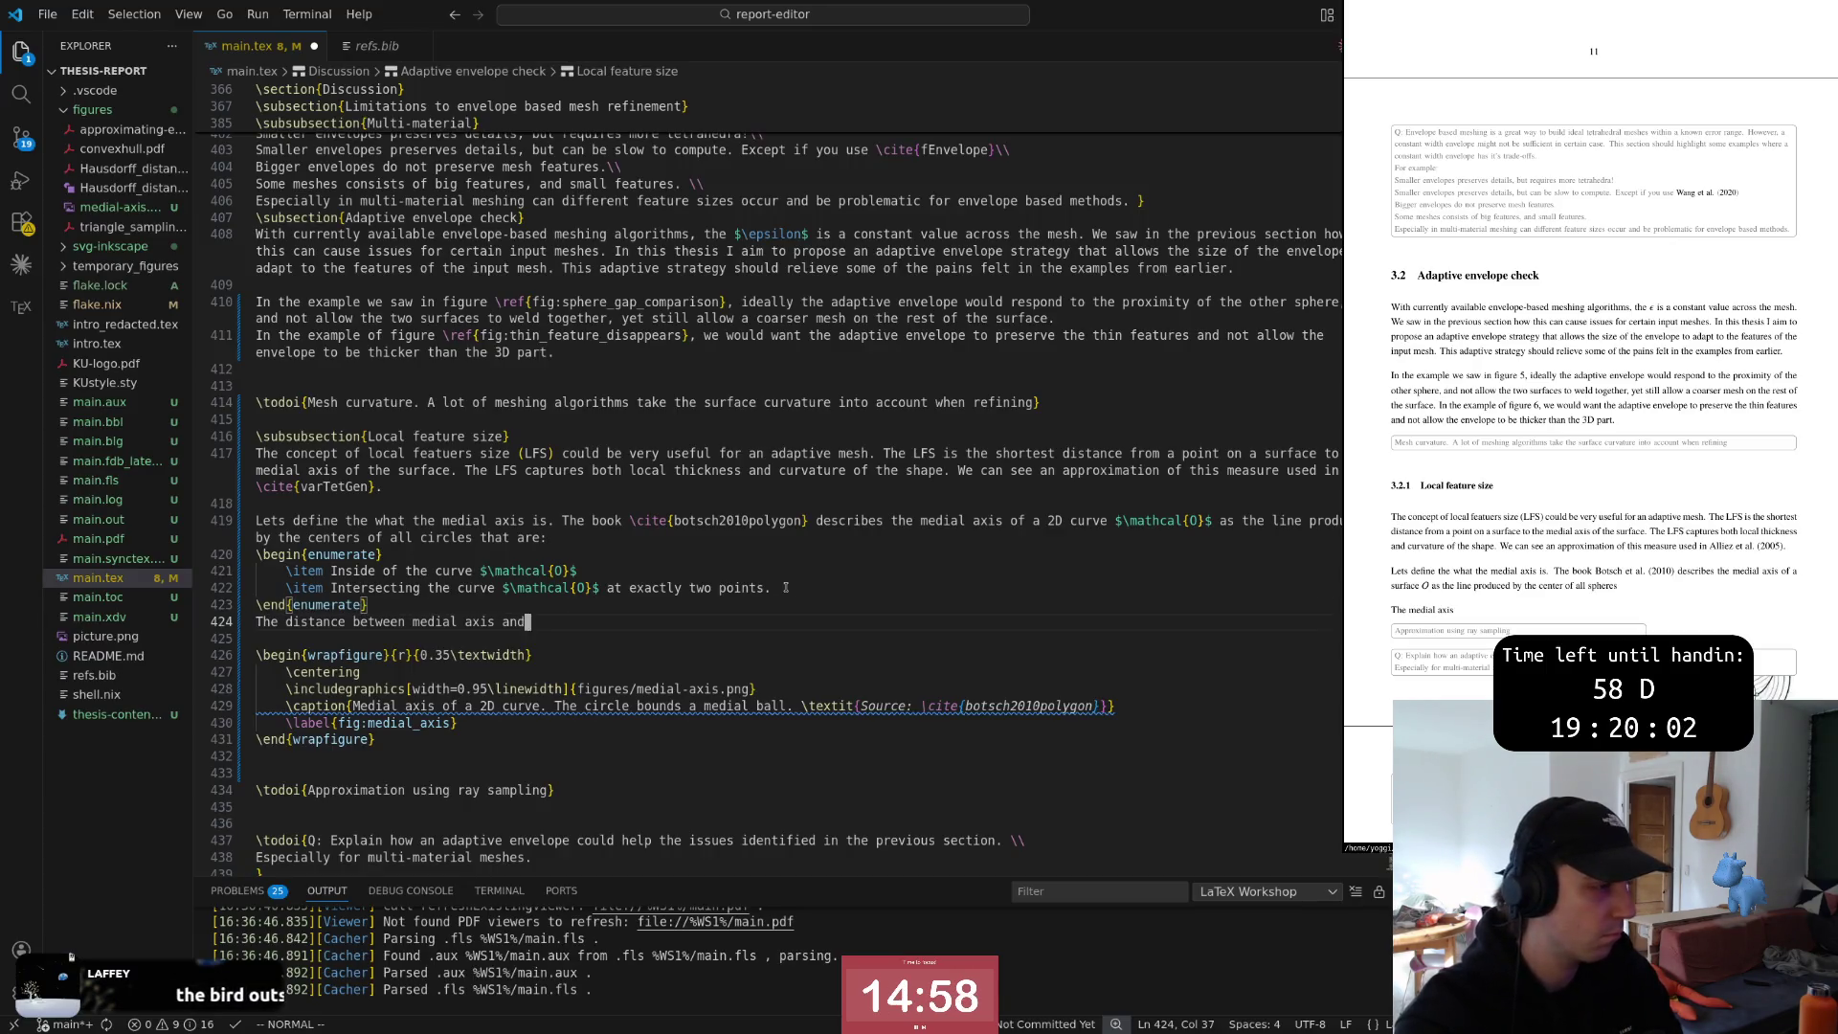
type("a")
type("bithe")
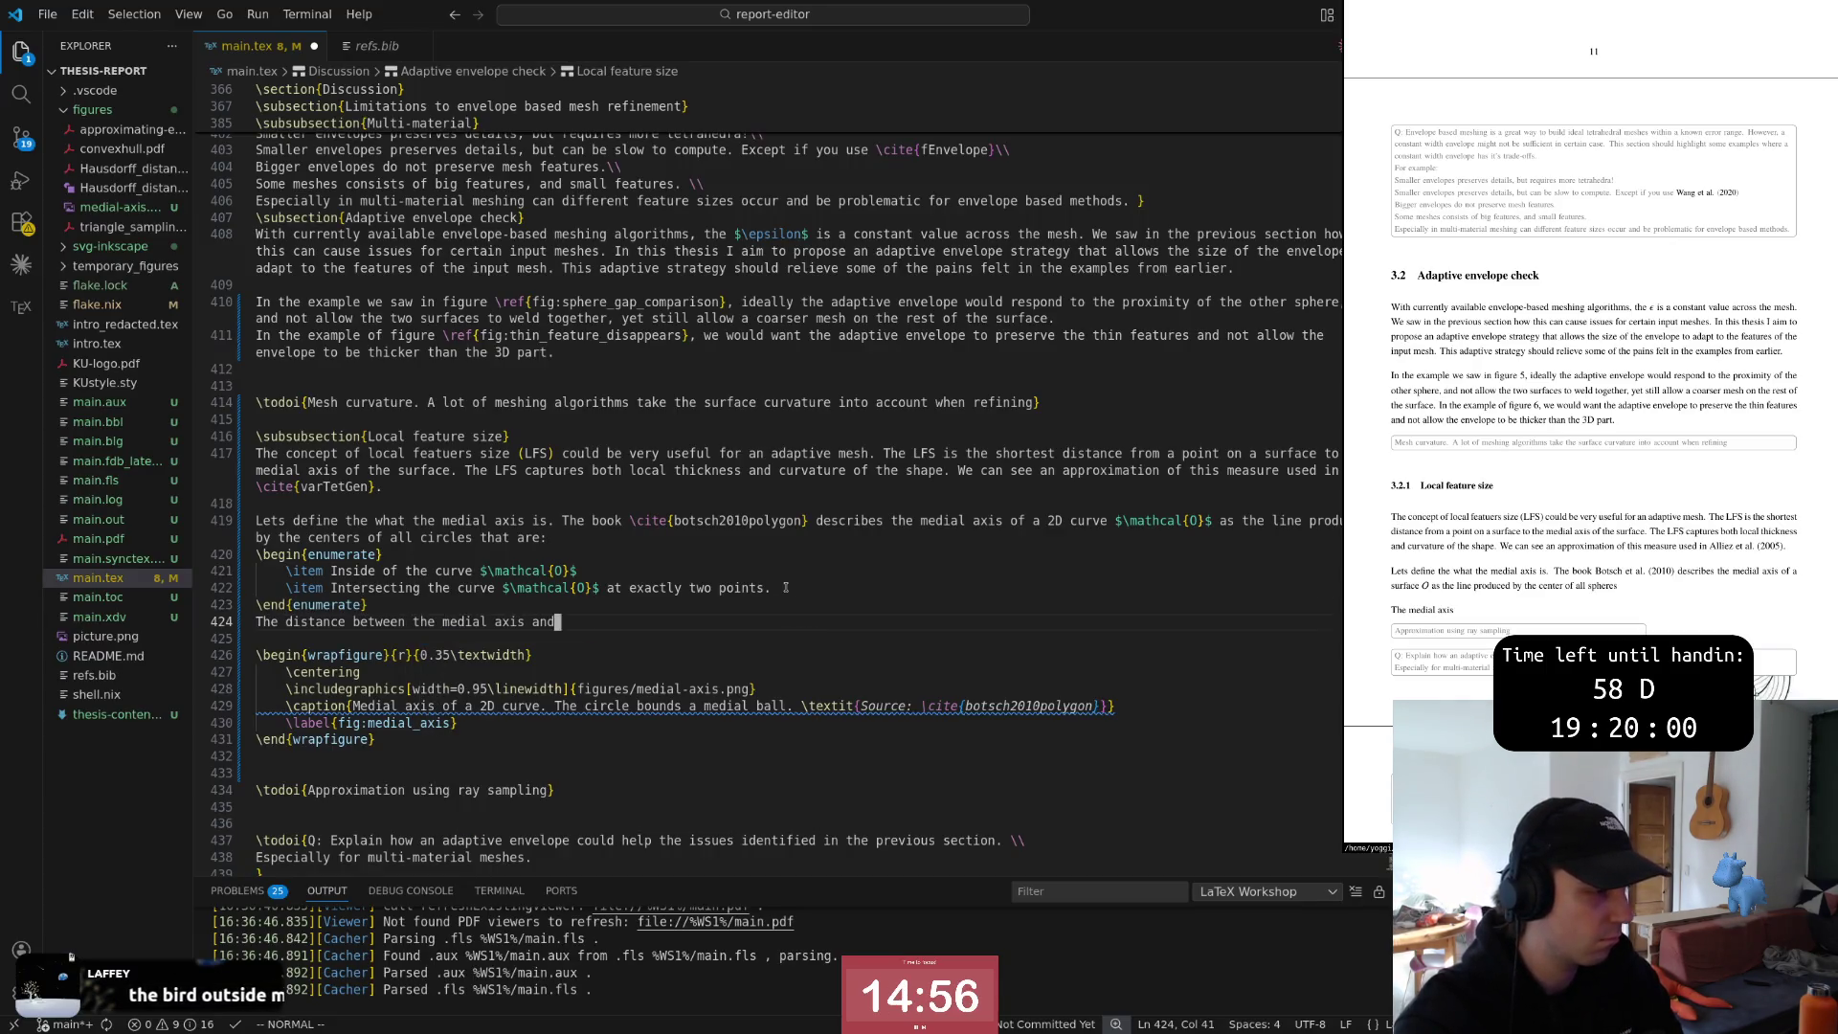
Make the sentence read 'The distance between the medial axis and the curve'
key("Escape")
type("Athe s")
key("BackSpace")
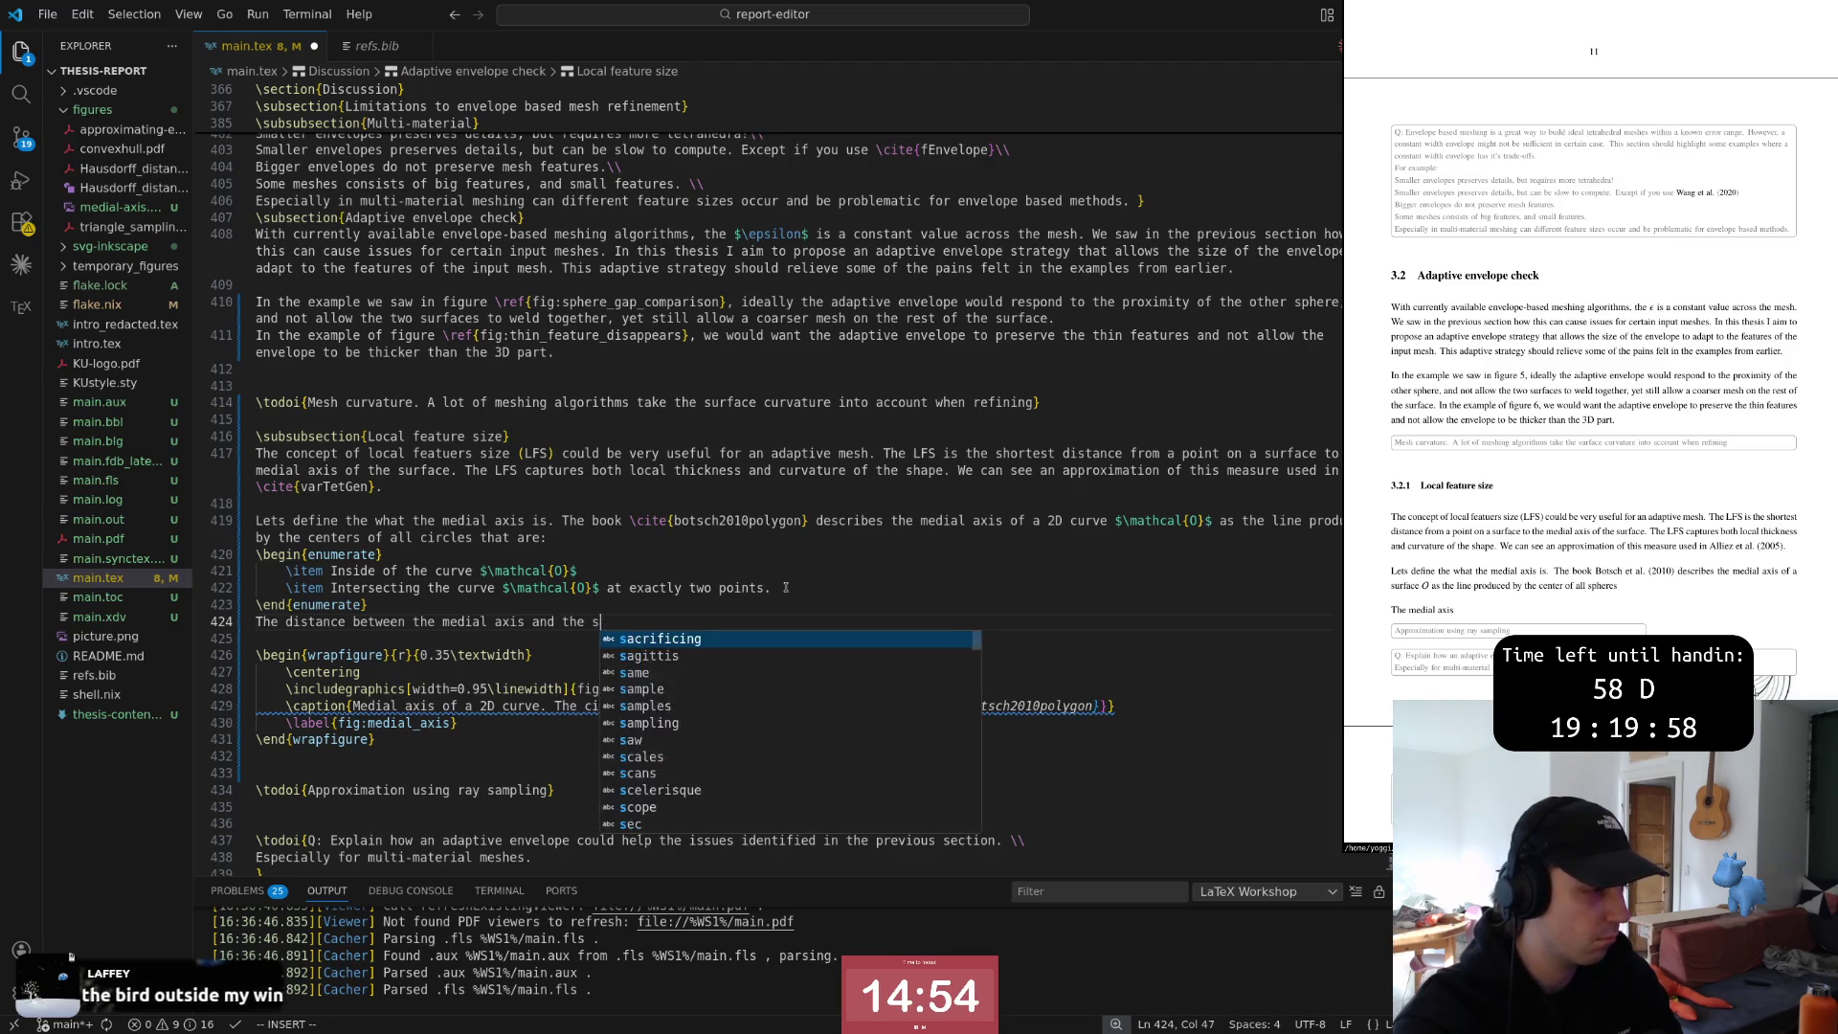
type("curve")
key("Escape")
key("Escape")
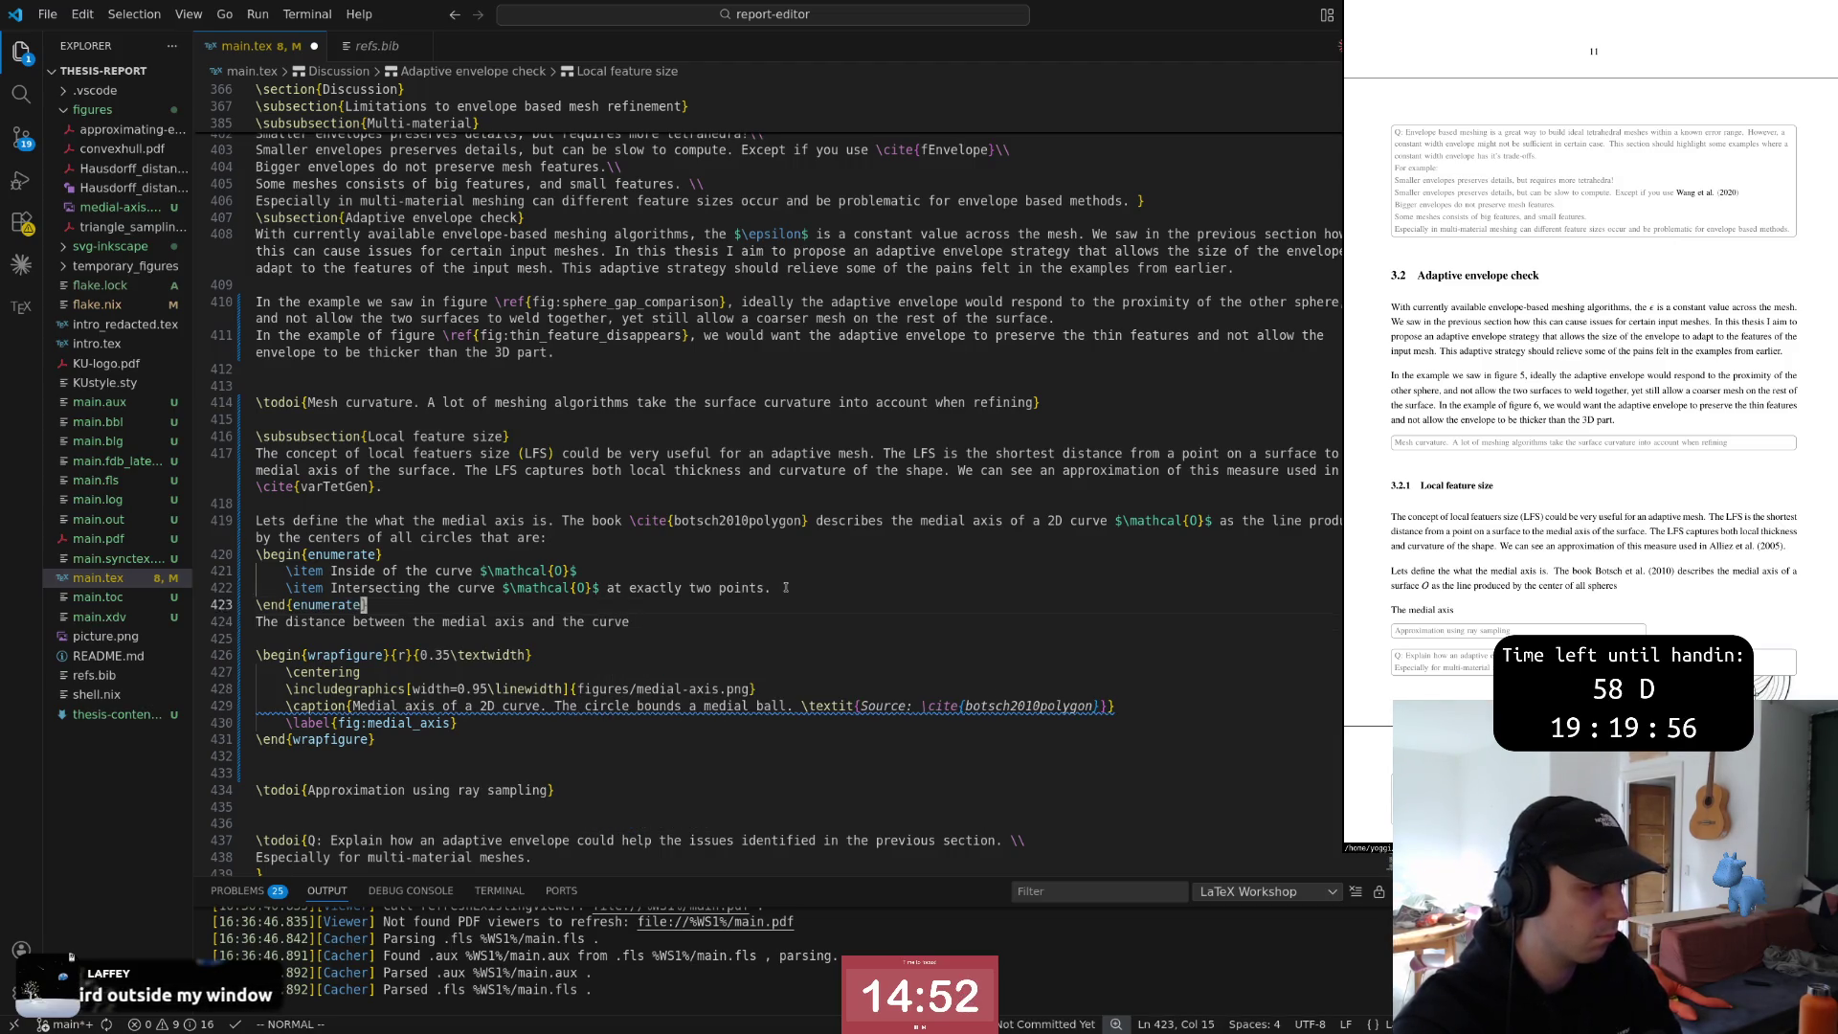
key("k")
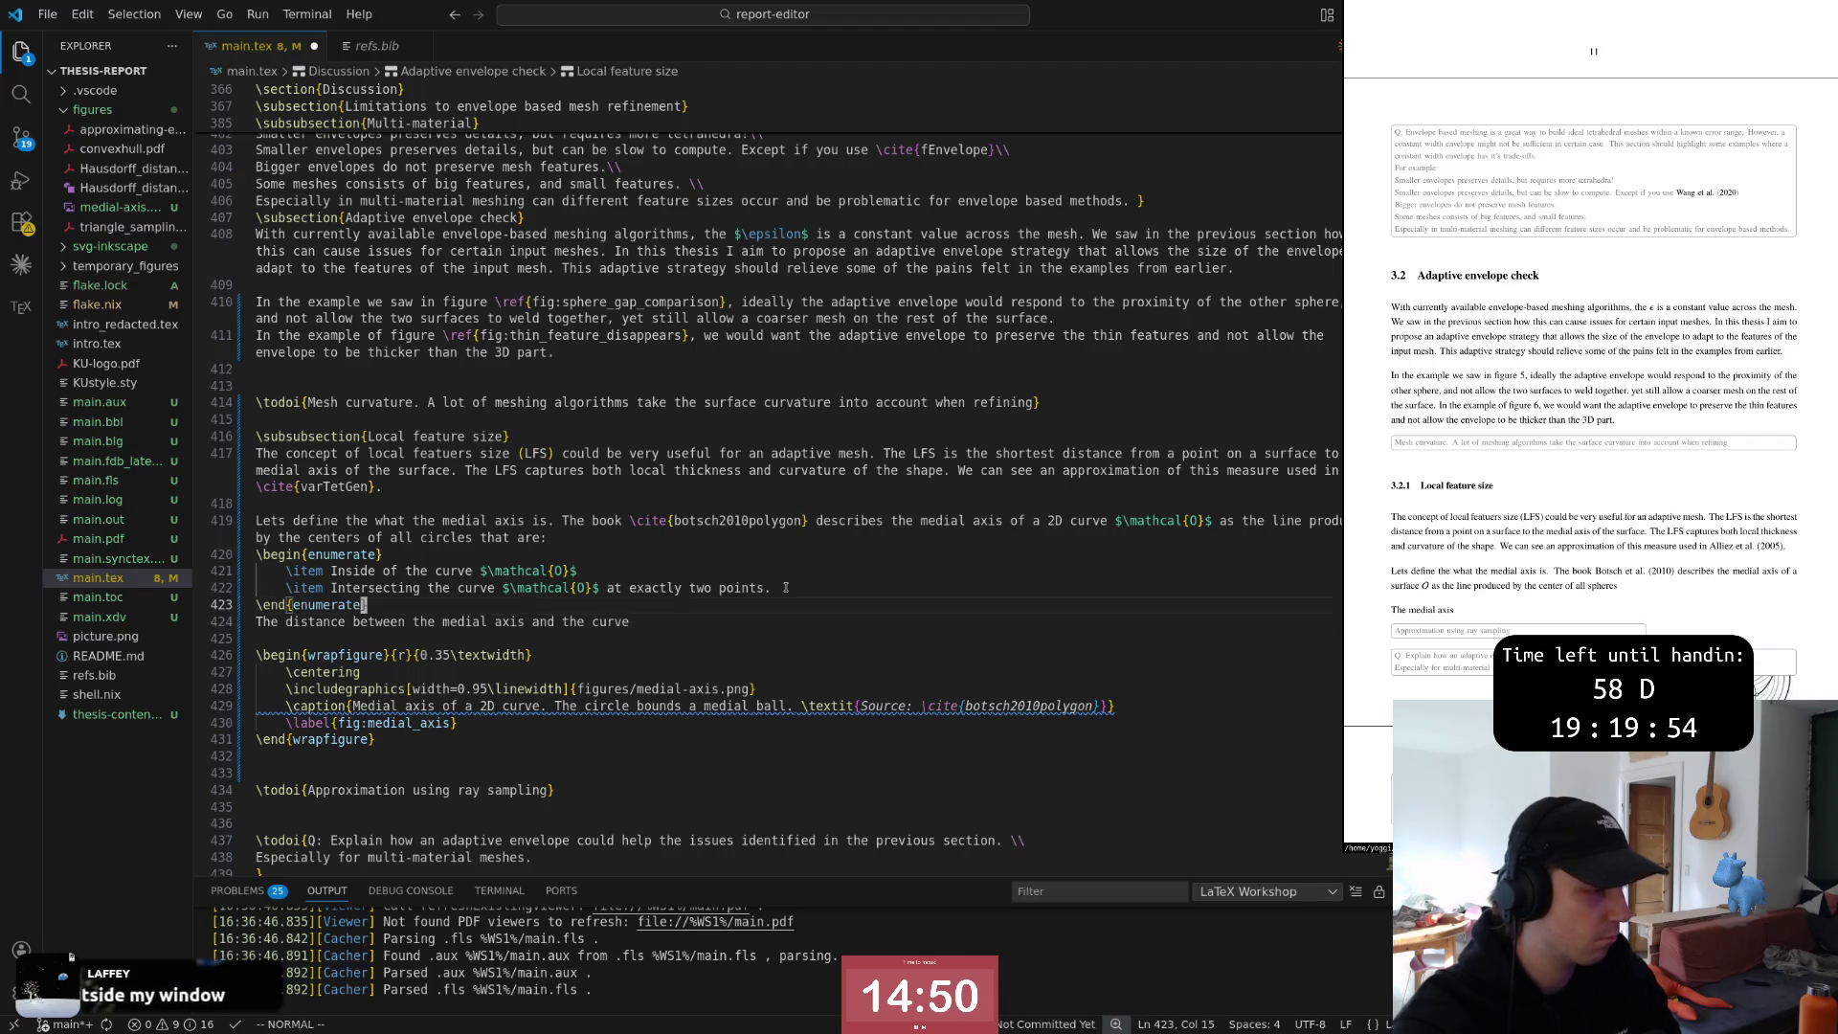
key("j")
key("A")
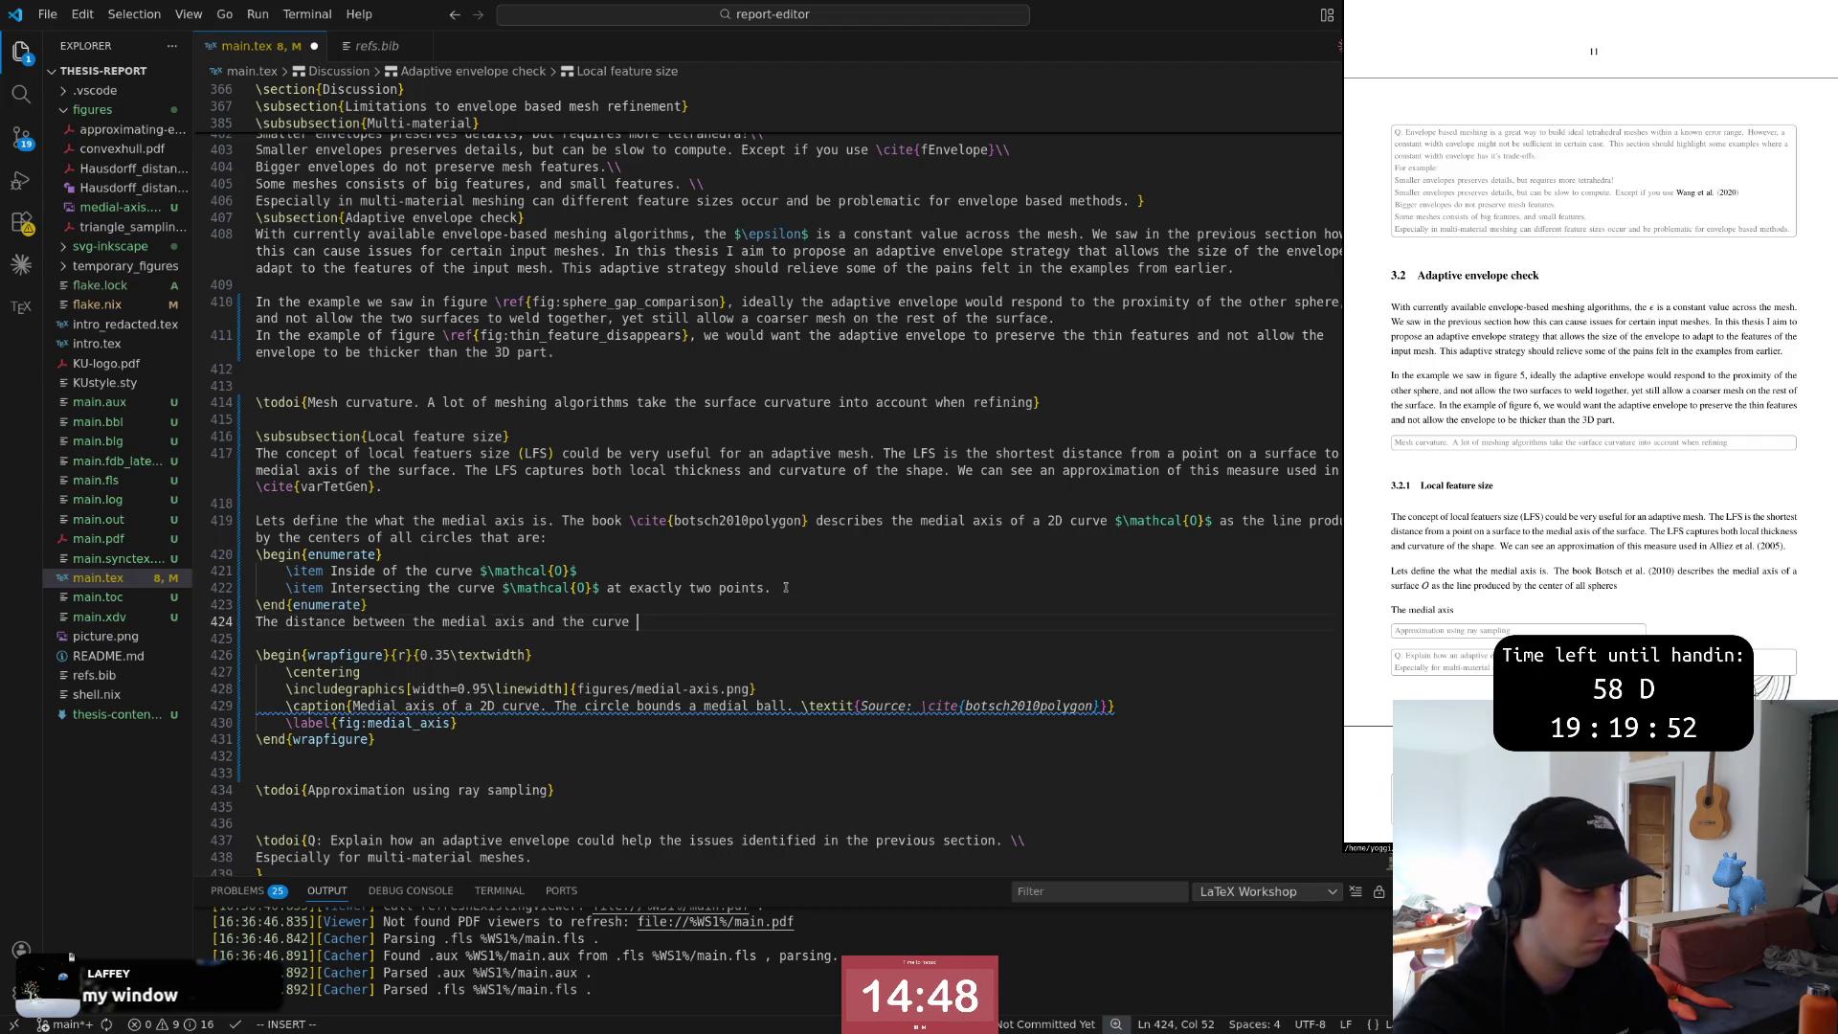
key("Escape")
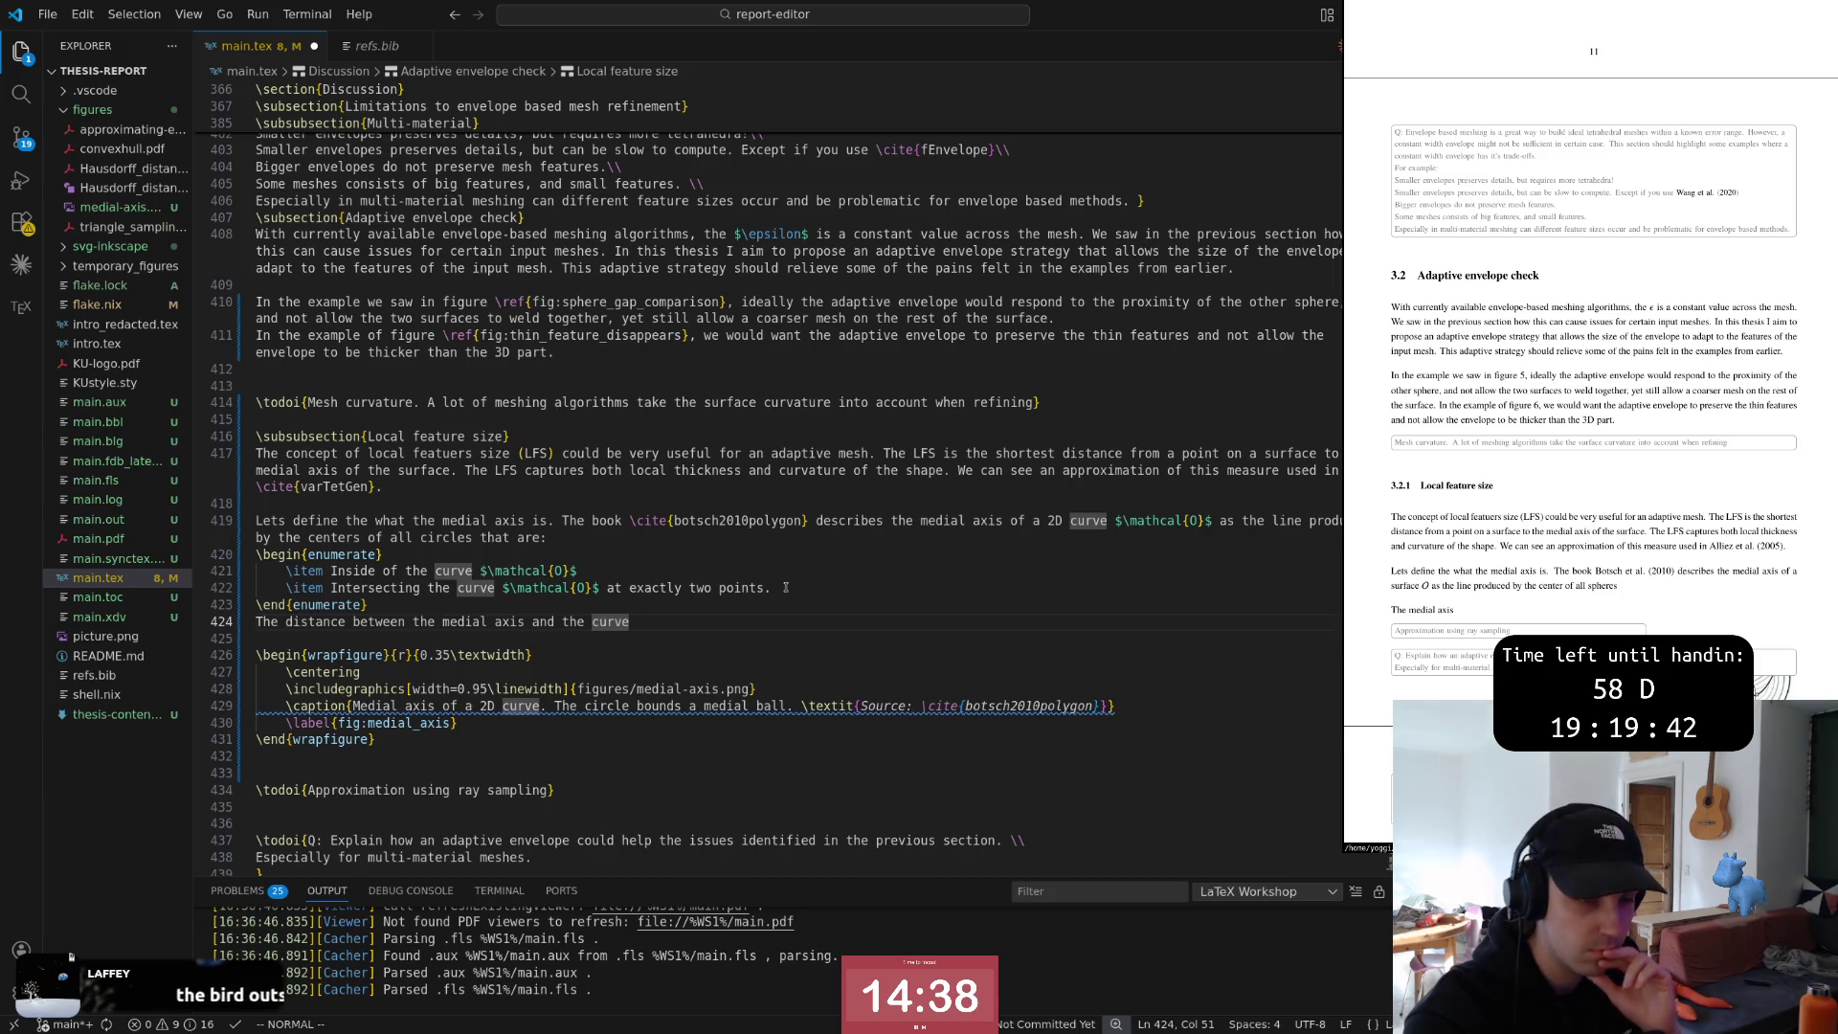
Save, then move the medial axis figure block up under the Local feature size heading
key("Return")
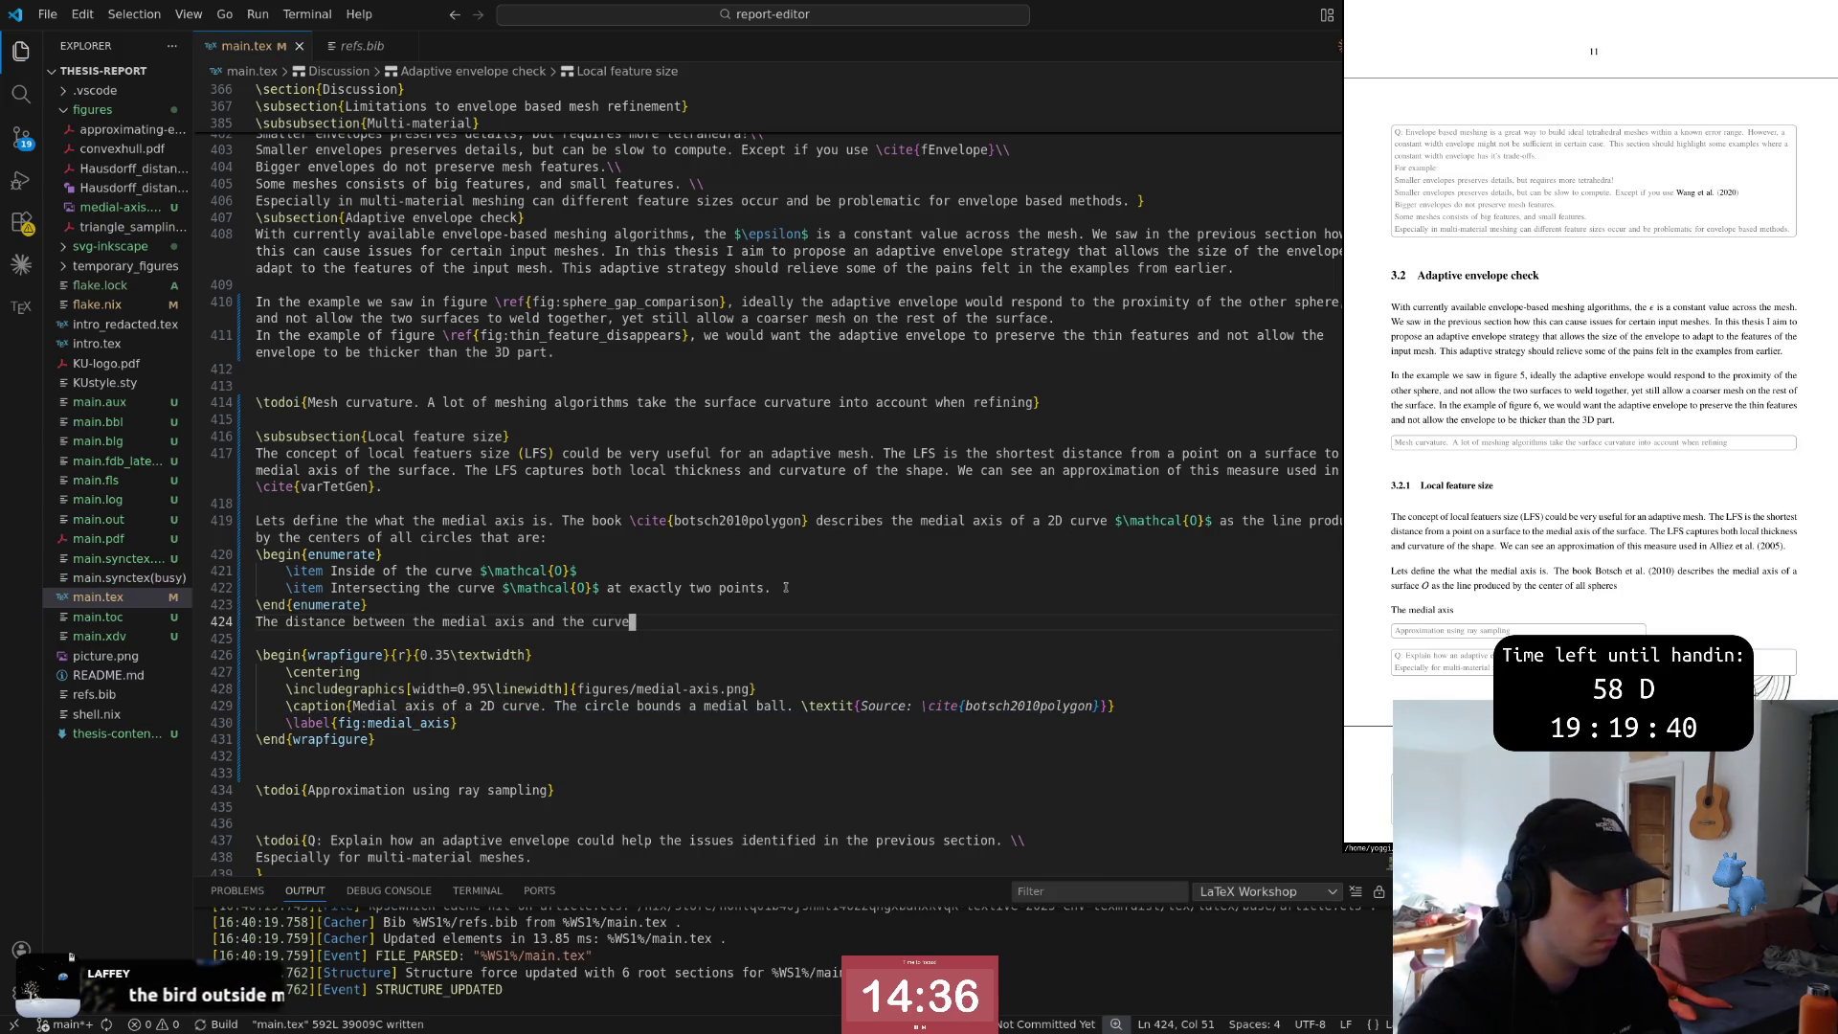
key("j")
key("j")
key("shift+v")
key("j")
key("j")
key("j")
key("d")
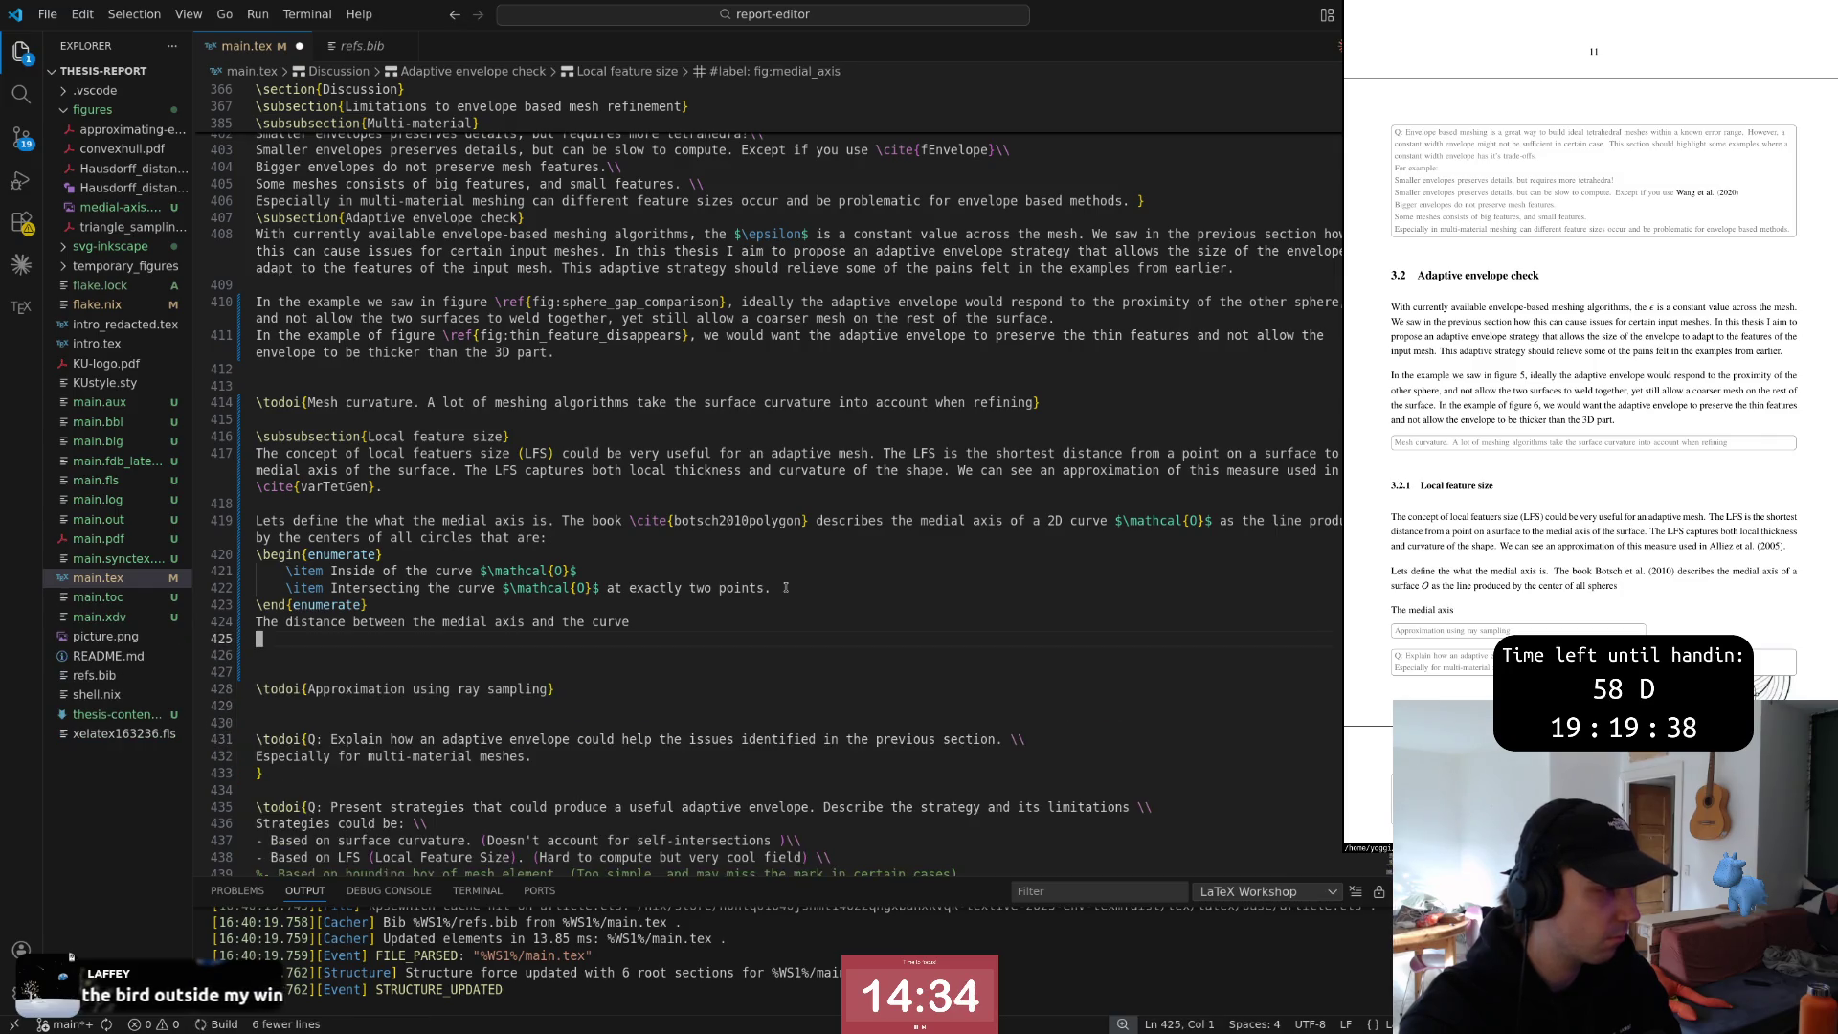
key("braceleft")
key("braceleft")
key("j")
key("p")
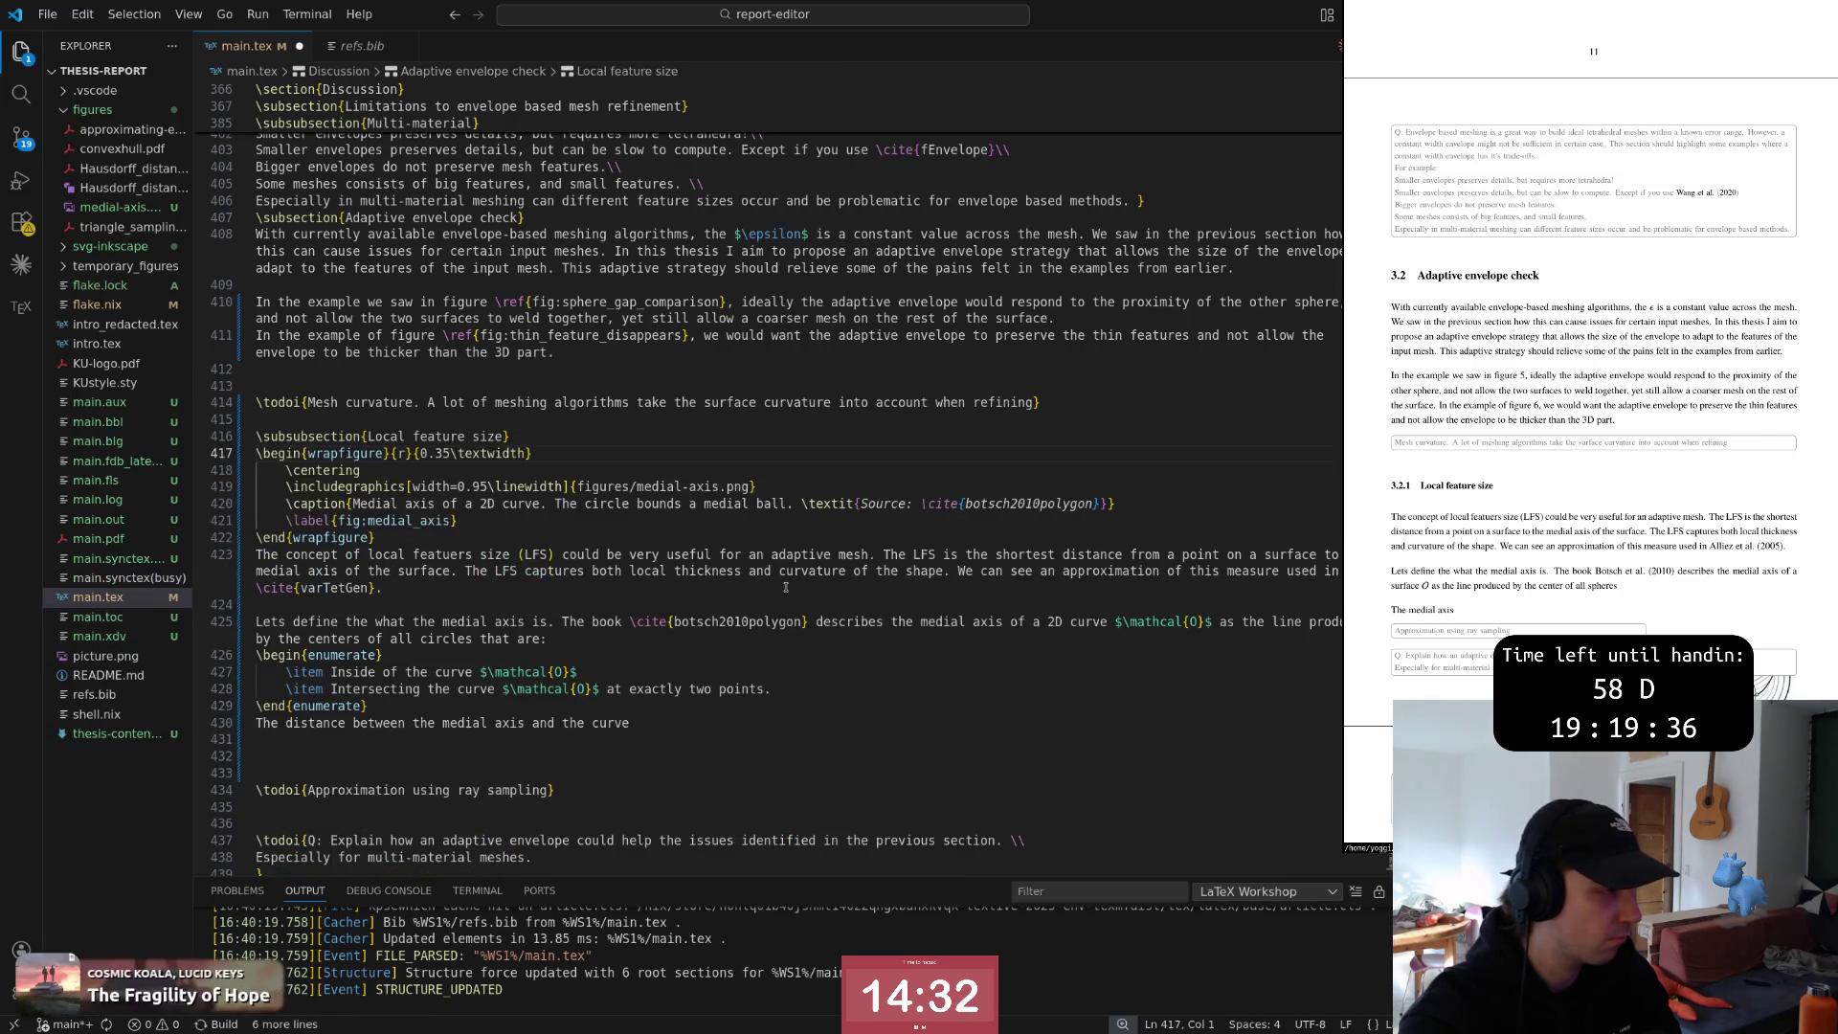
key("braceright")
key("braceright")
key("d")
key("d")
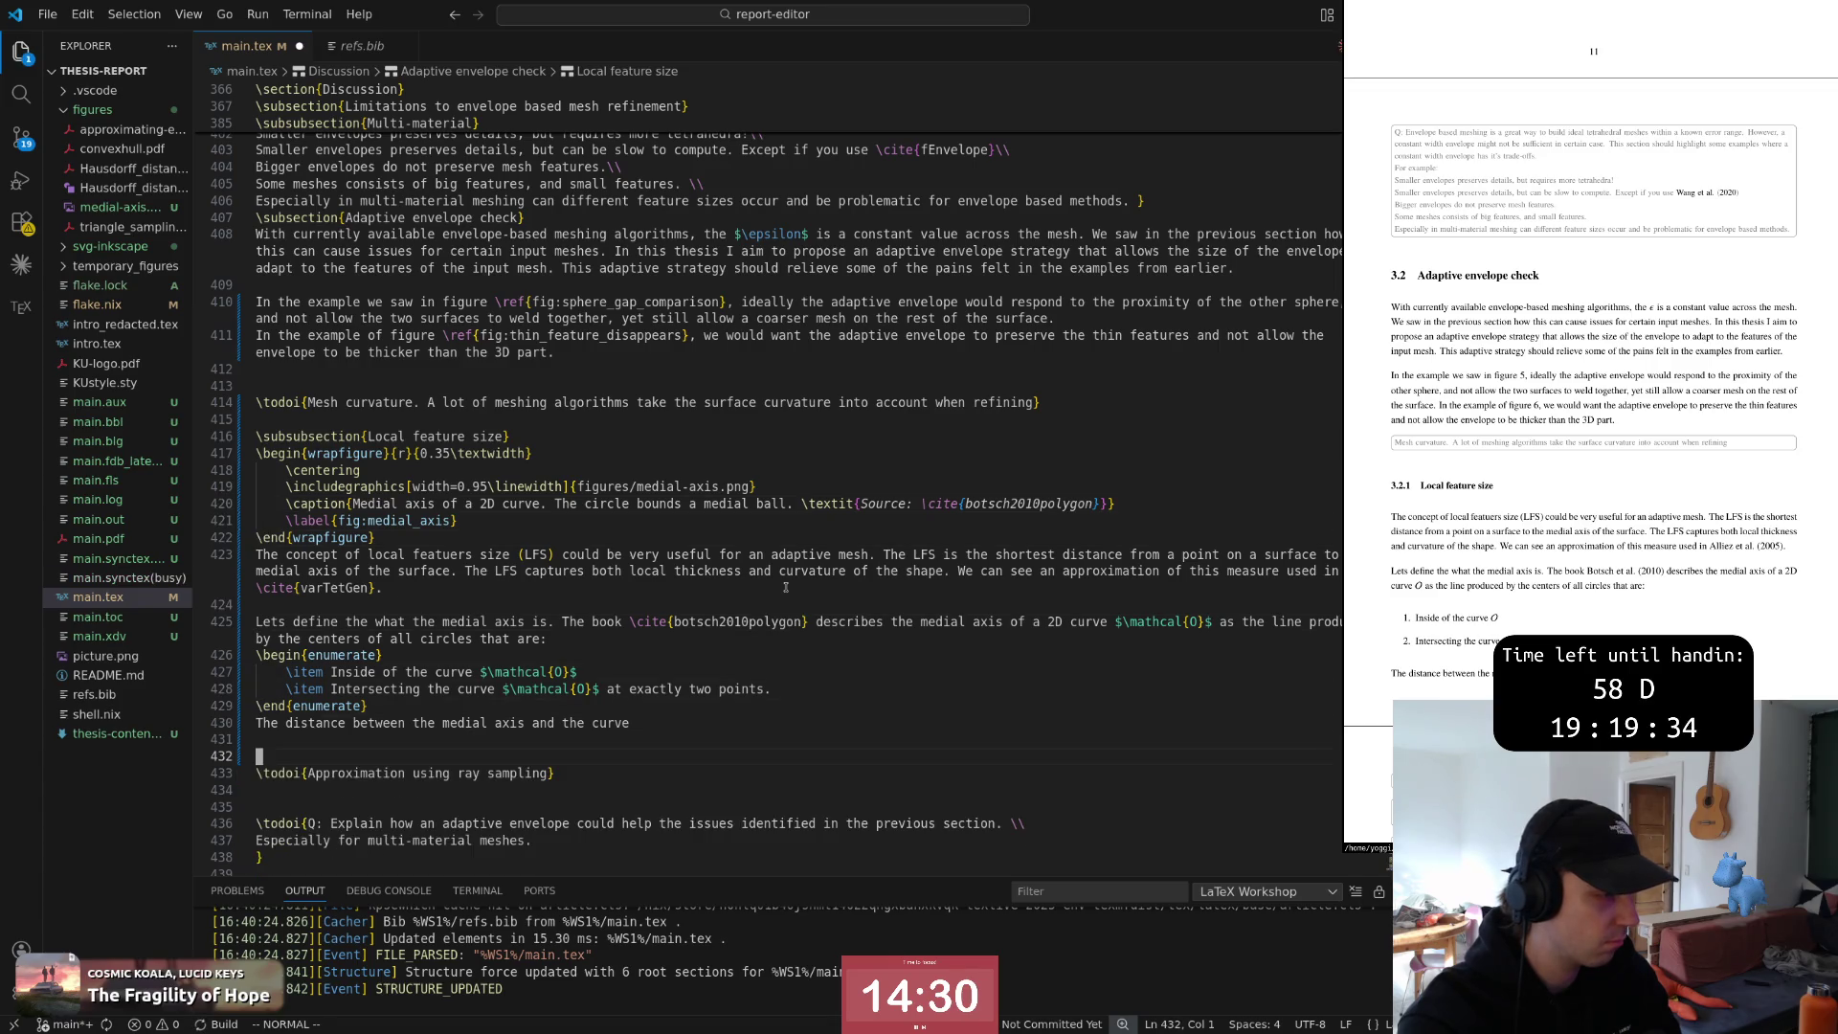
type("kA")
type("is")
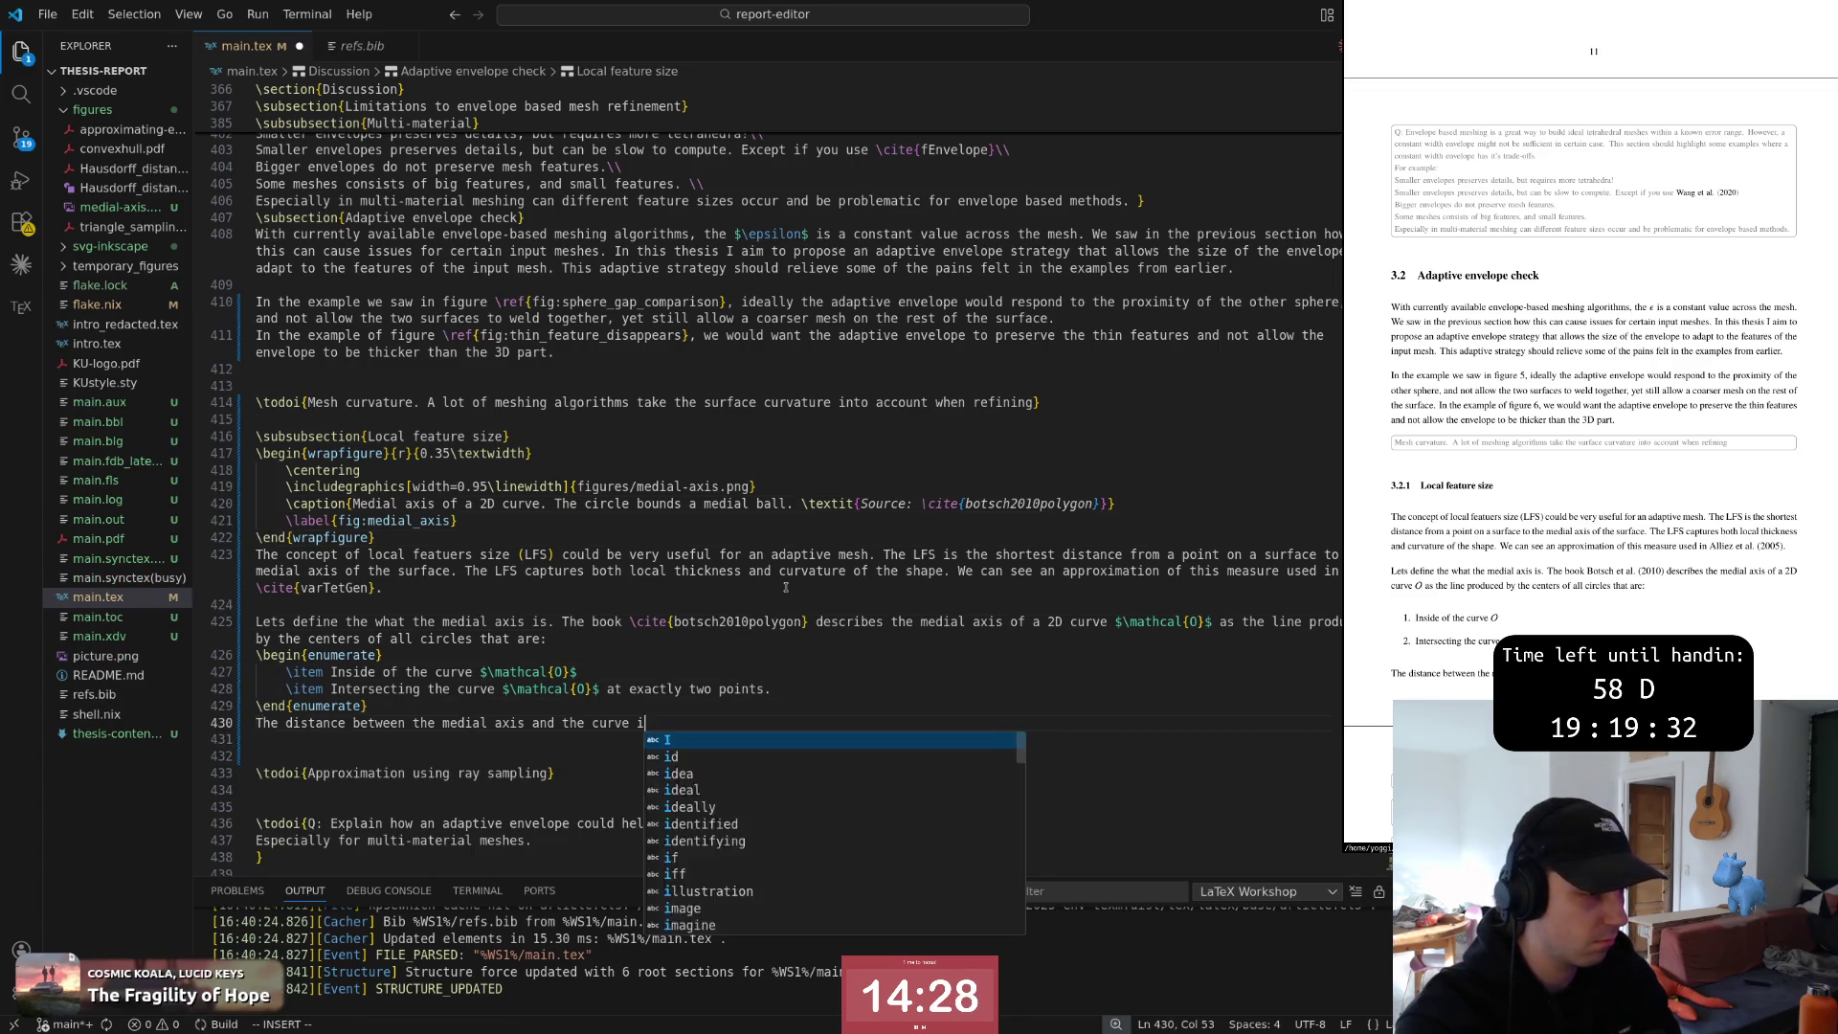
type(" called the \\item")
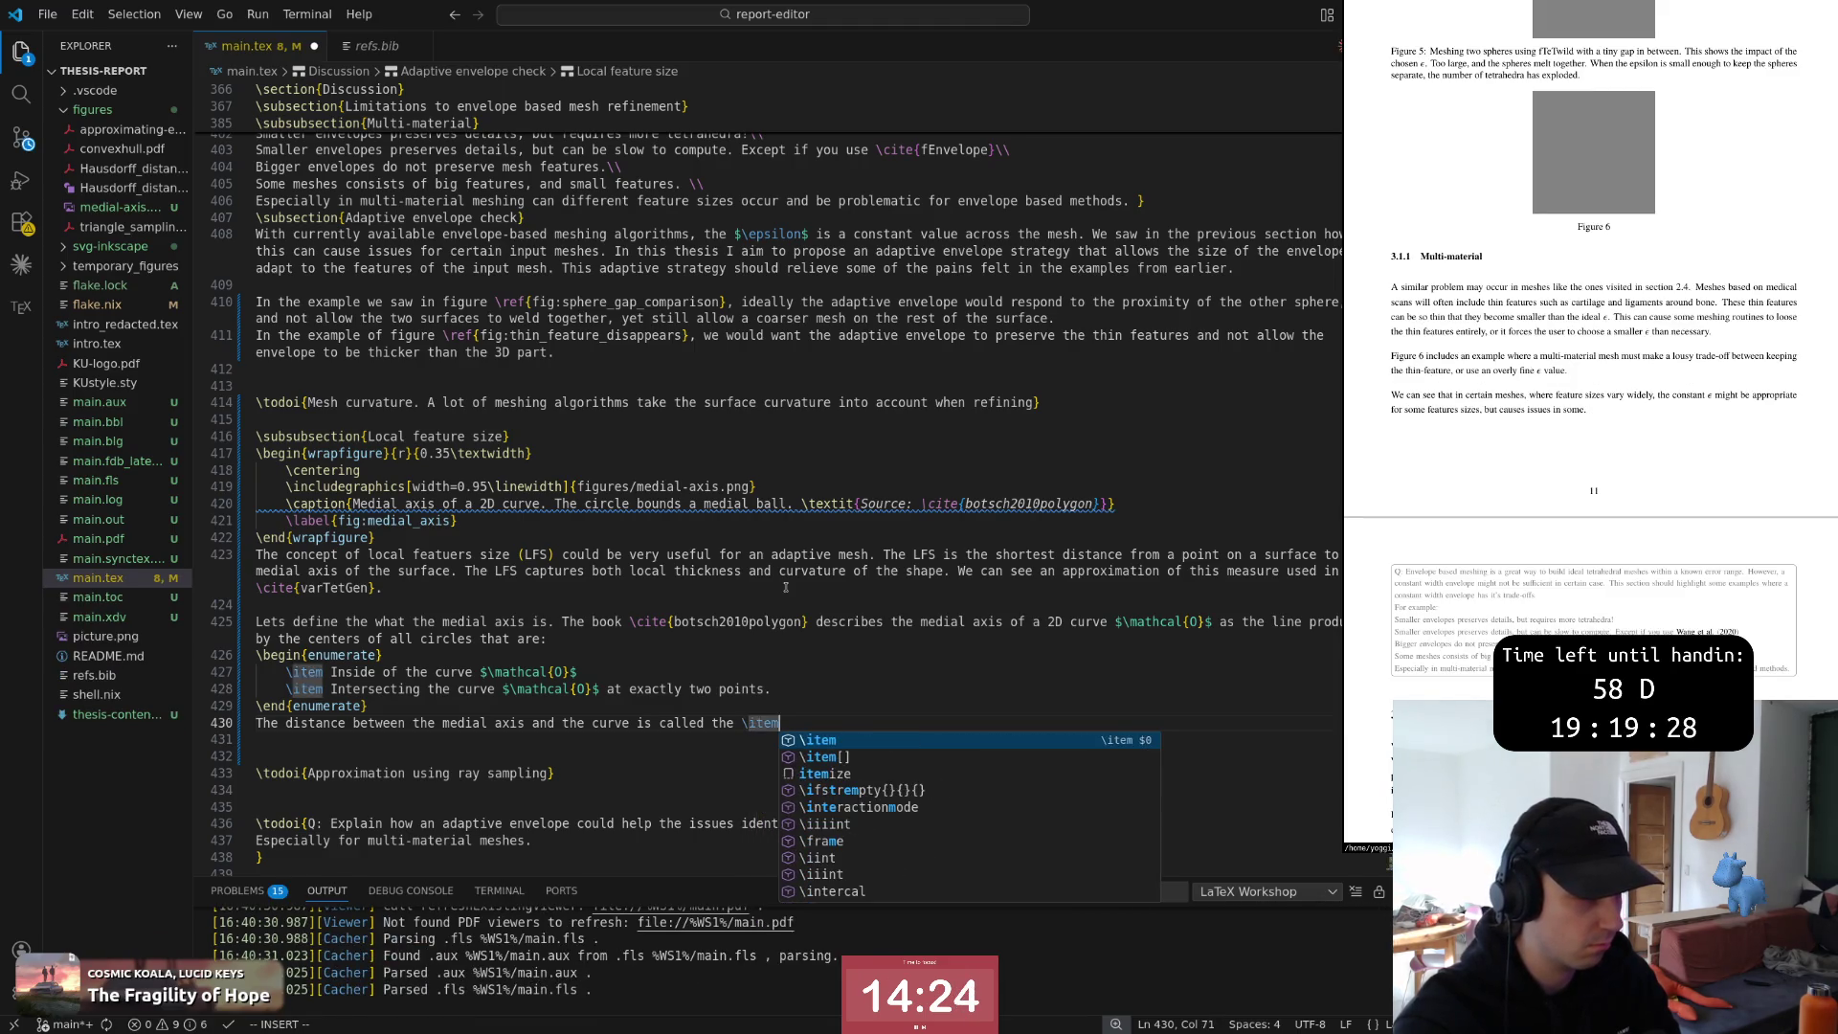
Finish the sentence with 'or \textit{local feature size}.' and save main.tex
key("BackSpace")
key("BackSpace")
type("textit")
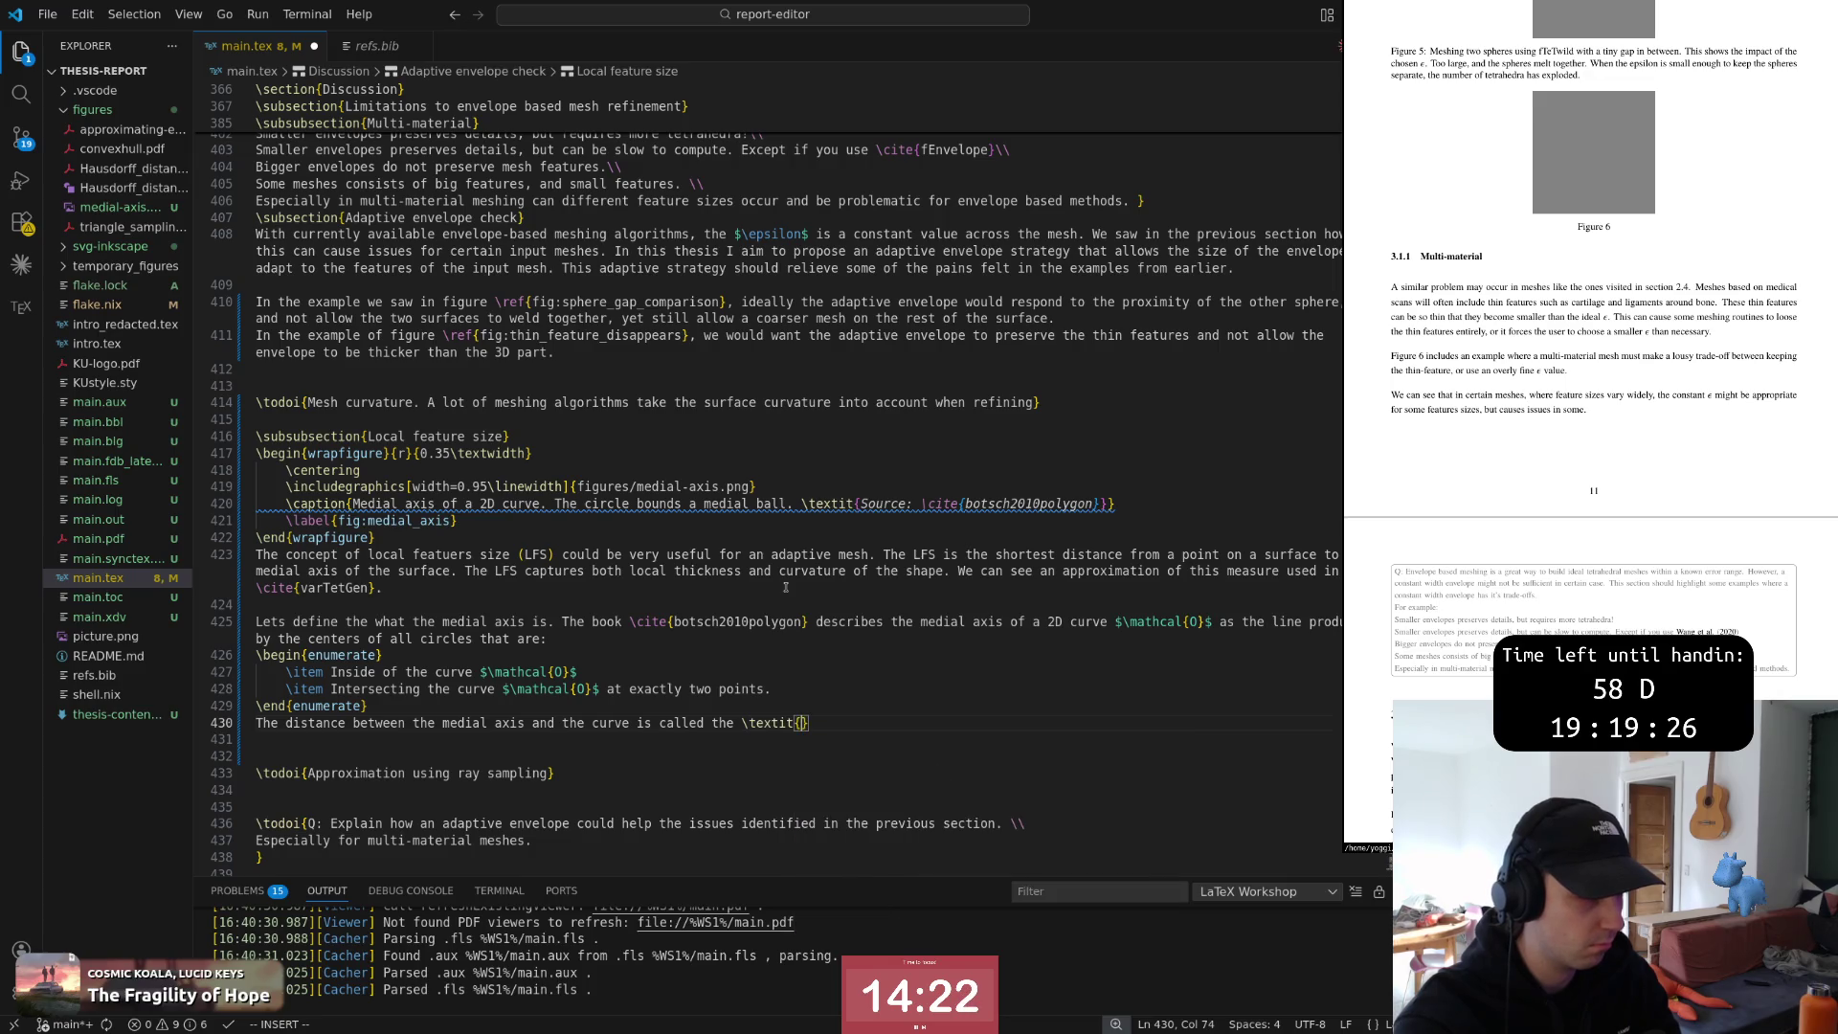
type("{reach} or ")
type("\\")
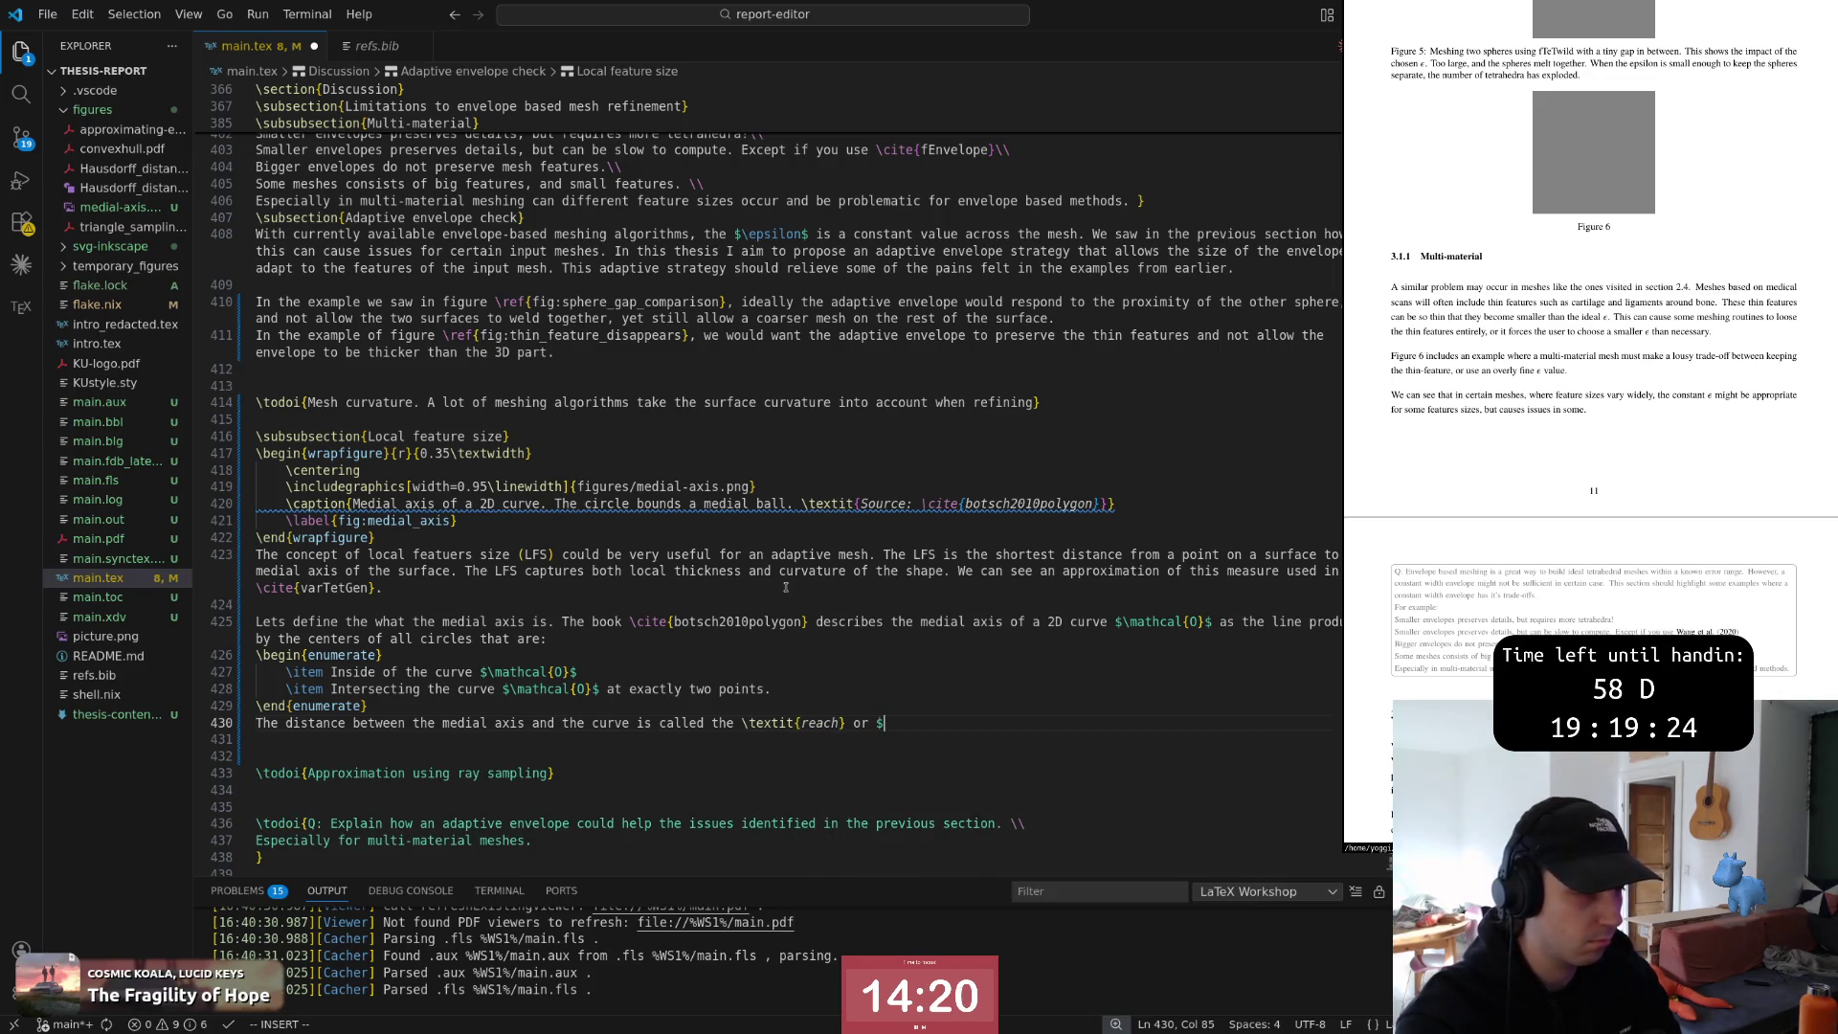
type("$")
key("BackSpace")
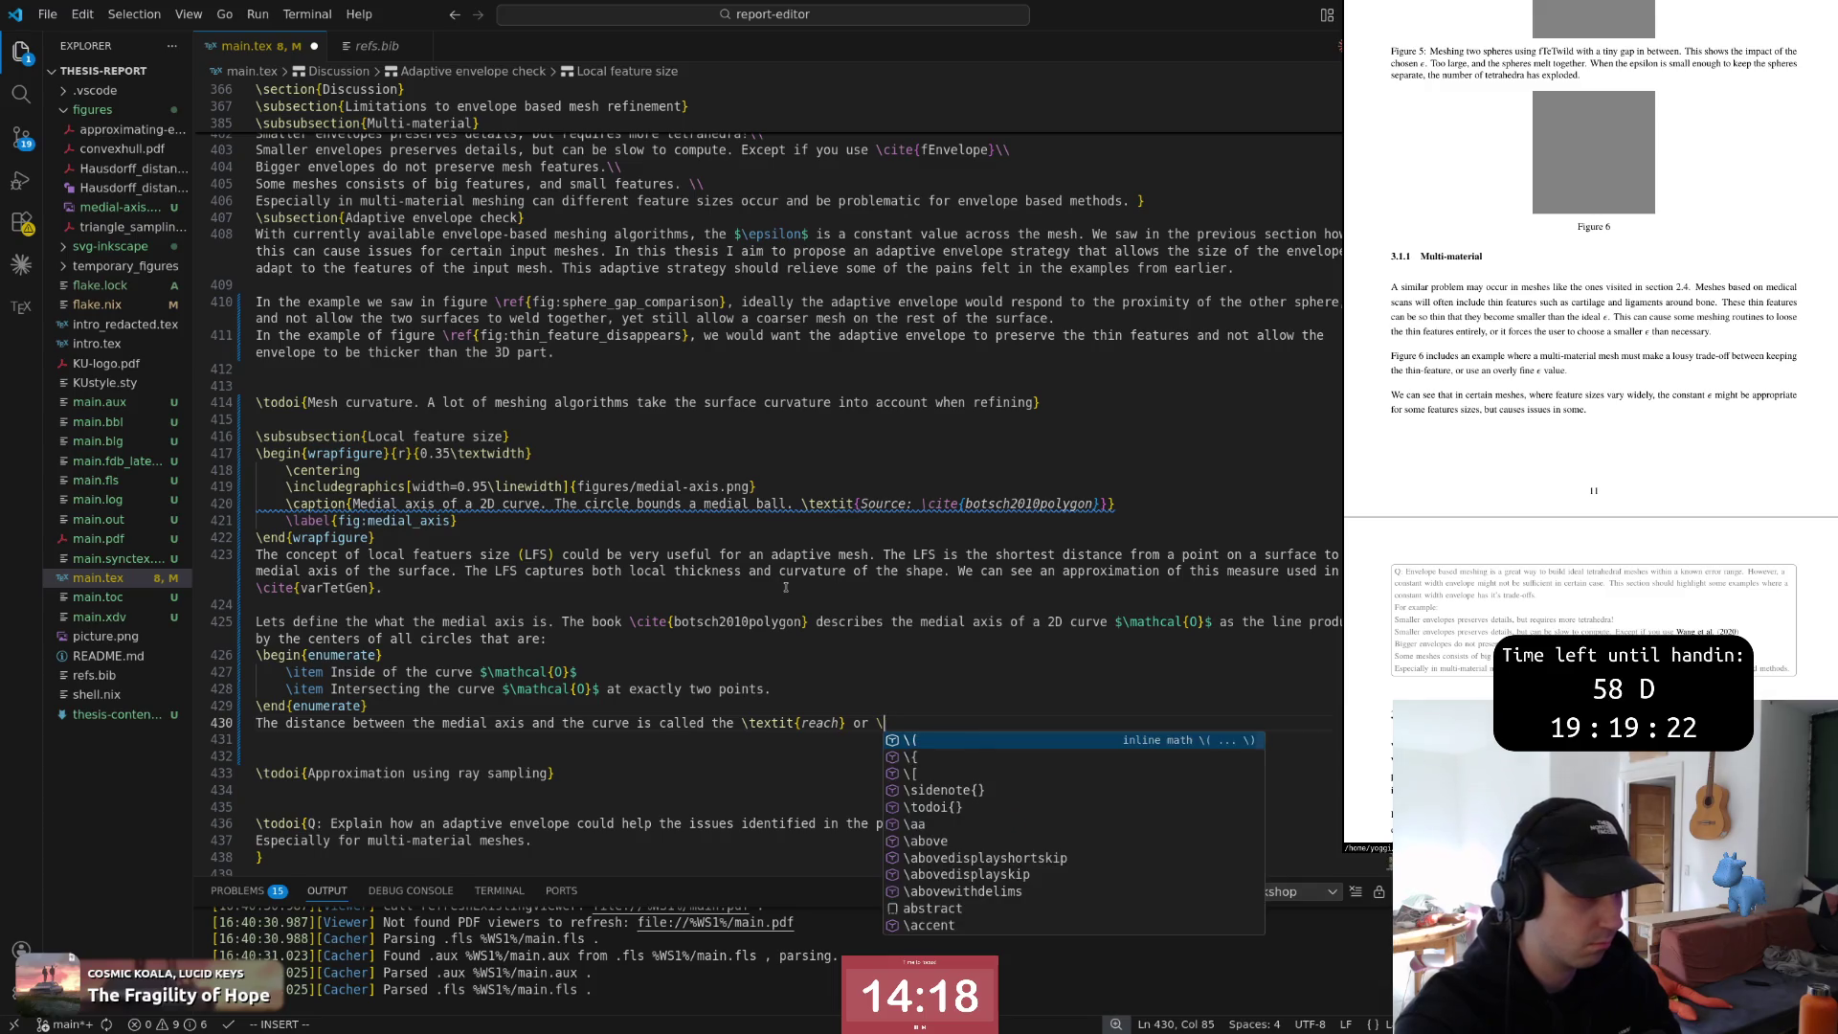
type("textit{")
key("Escape")
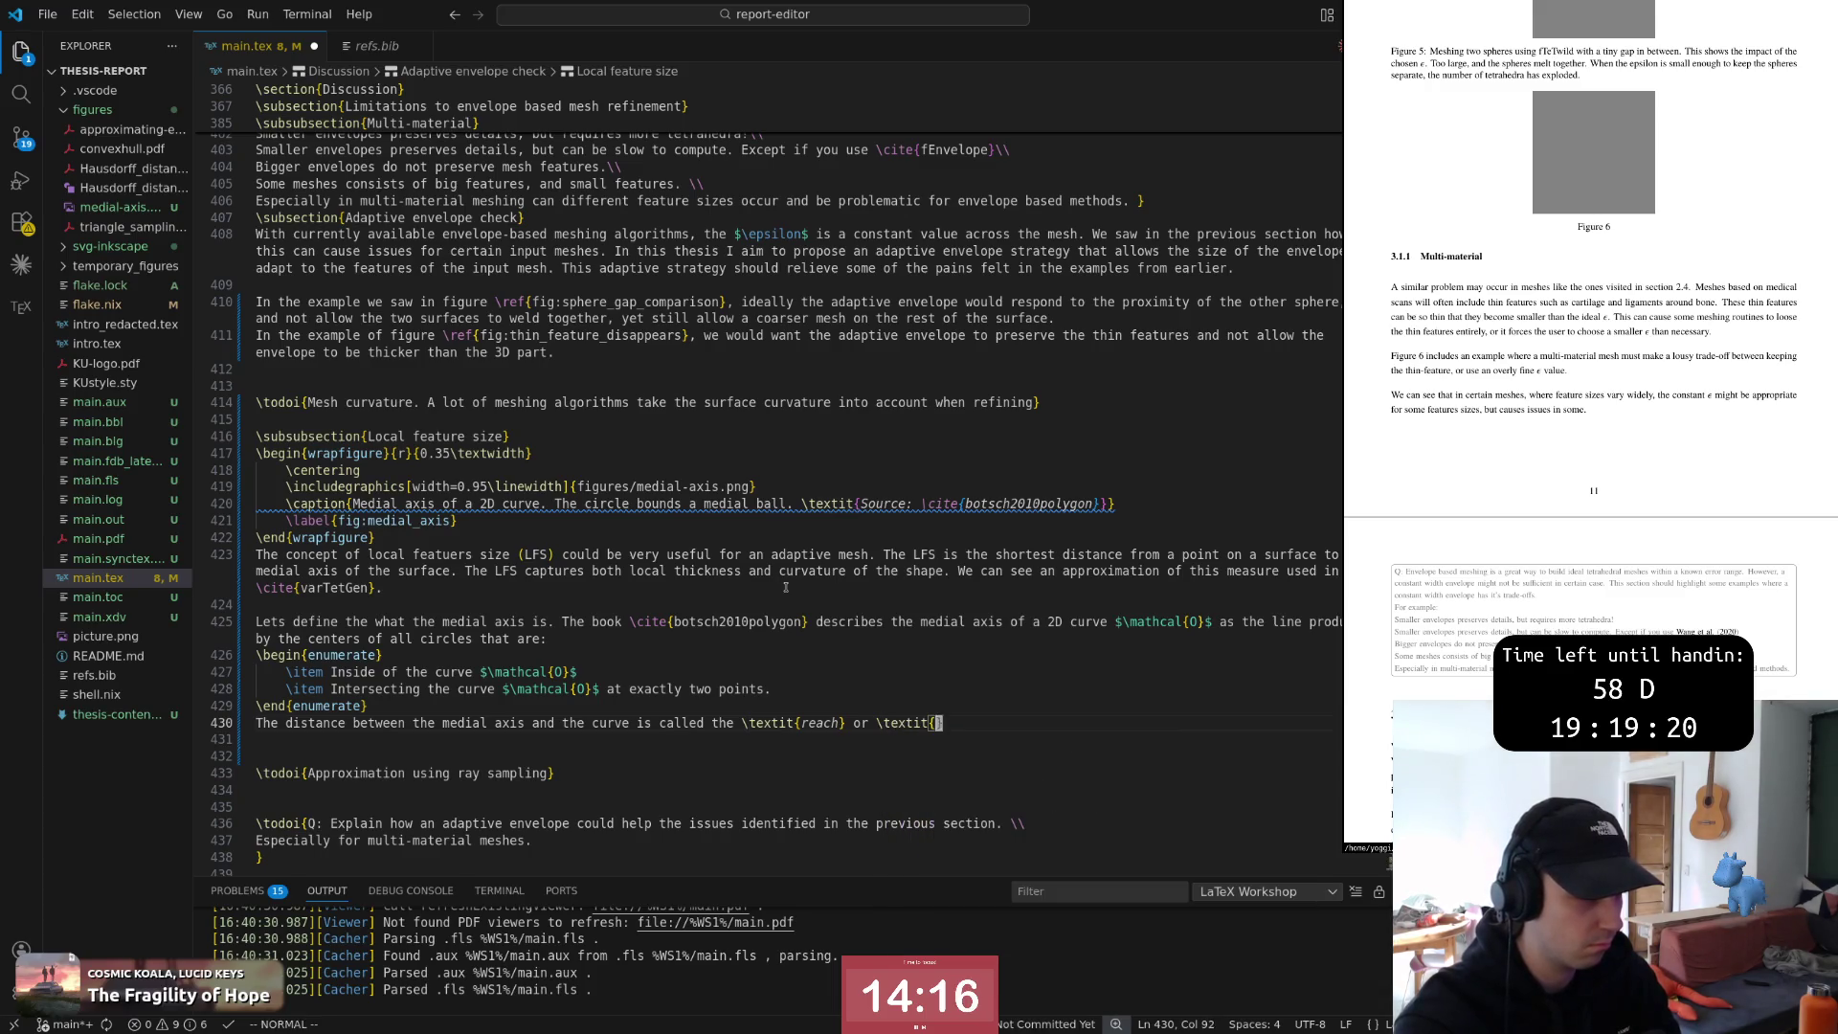
type("local feature size")
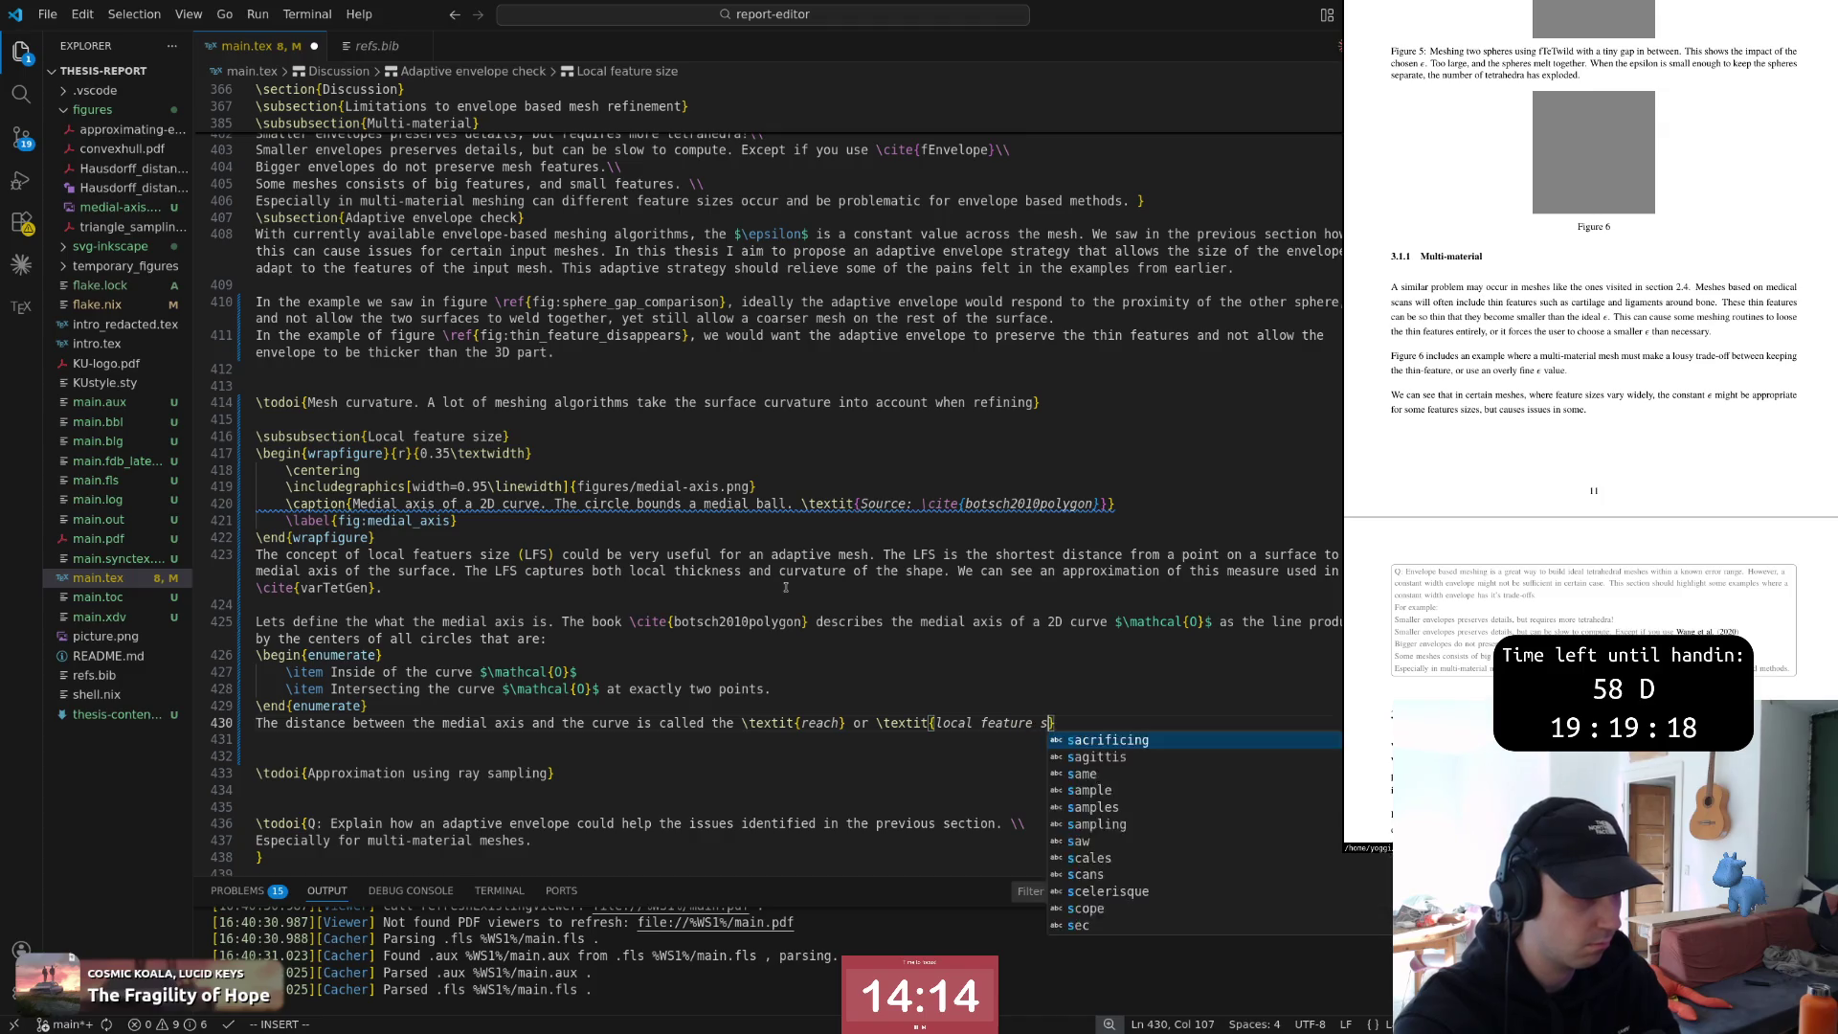
key("Escape")
key("l")
key("l")
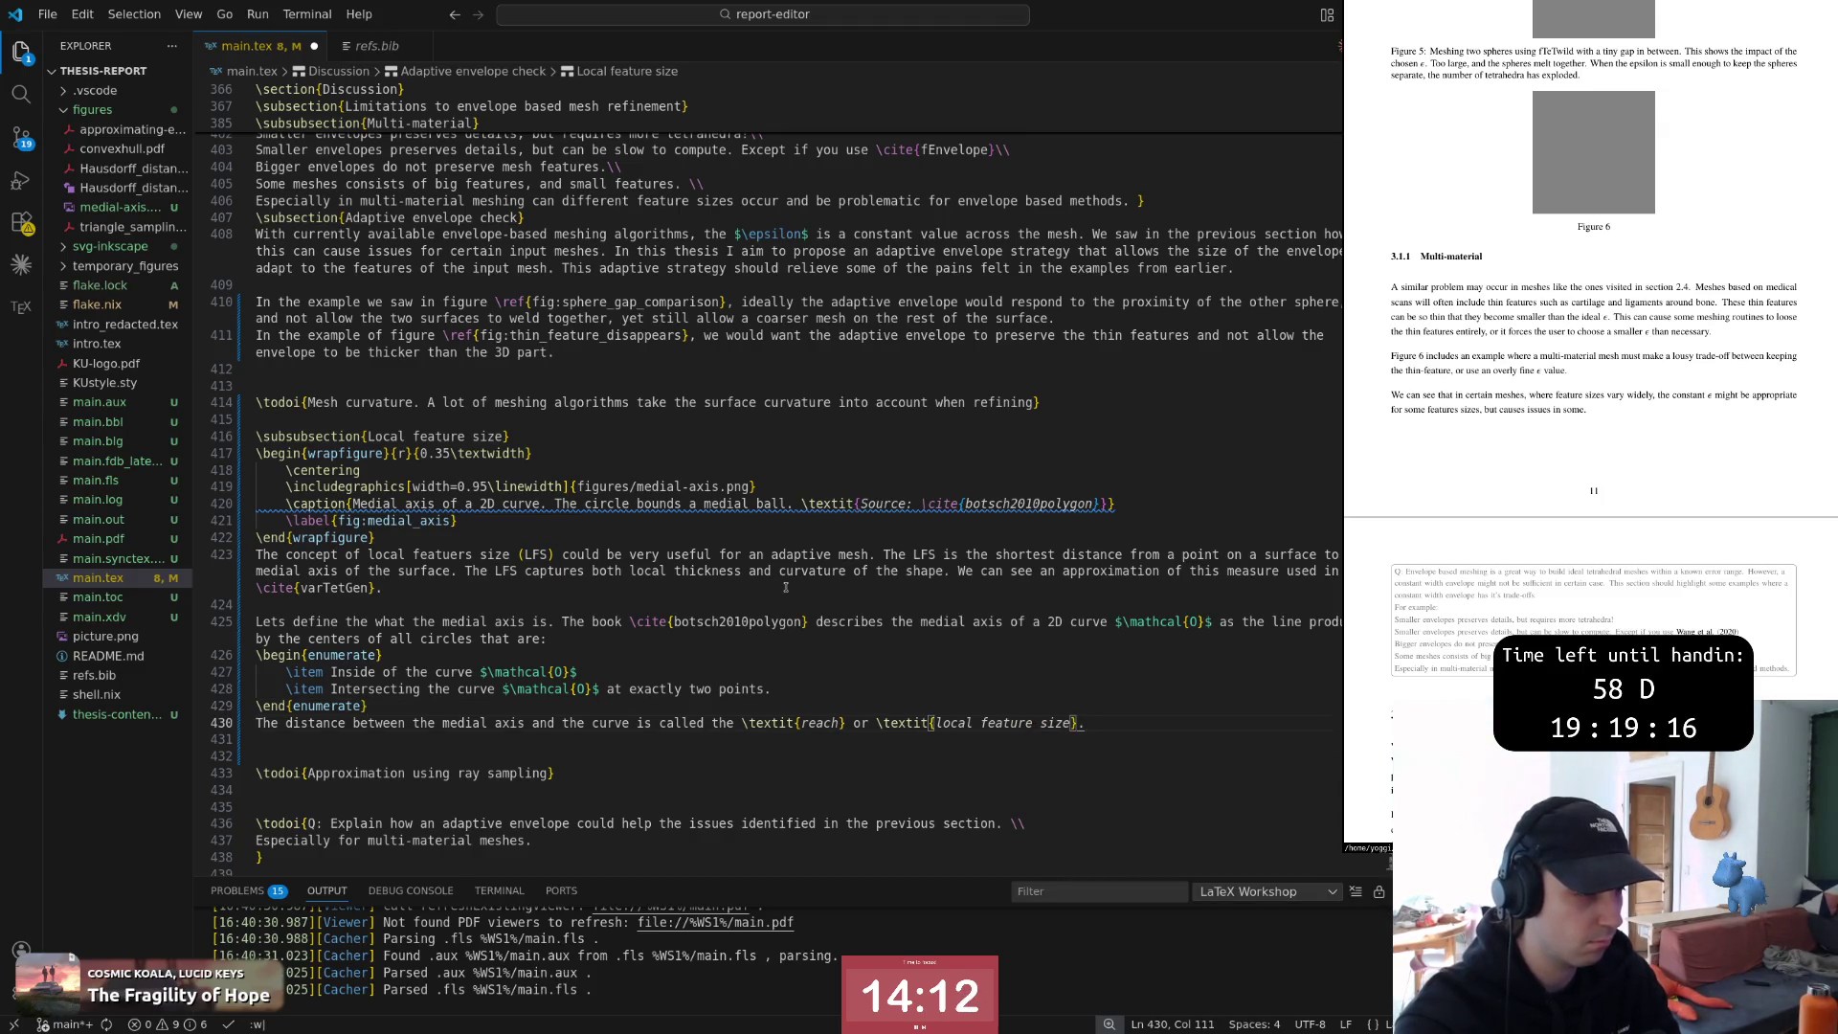
key("Return")
key("b")
key("b")
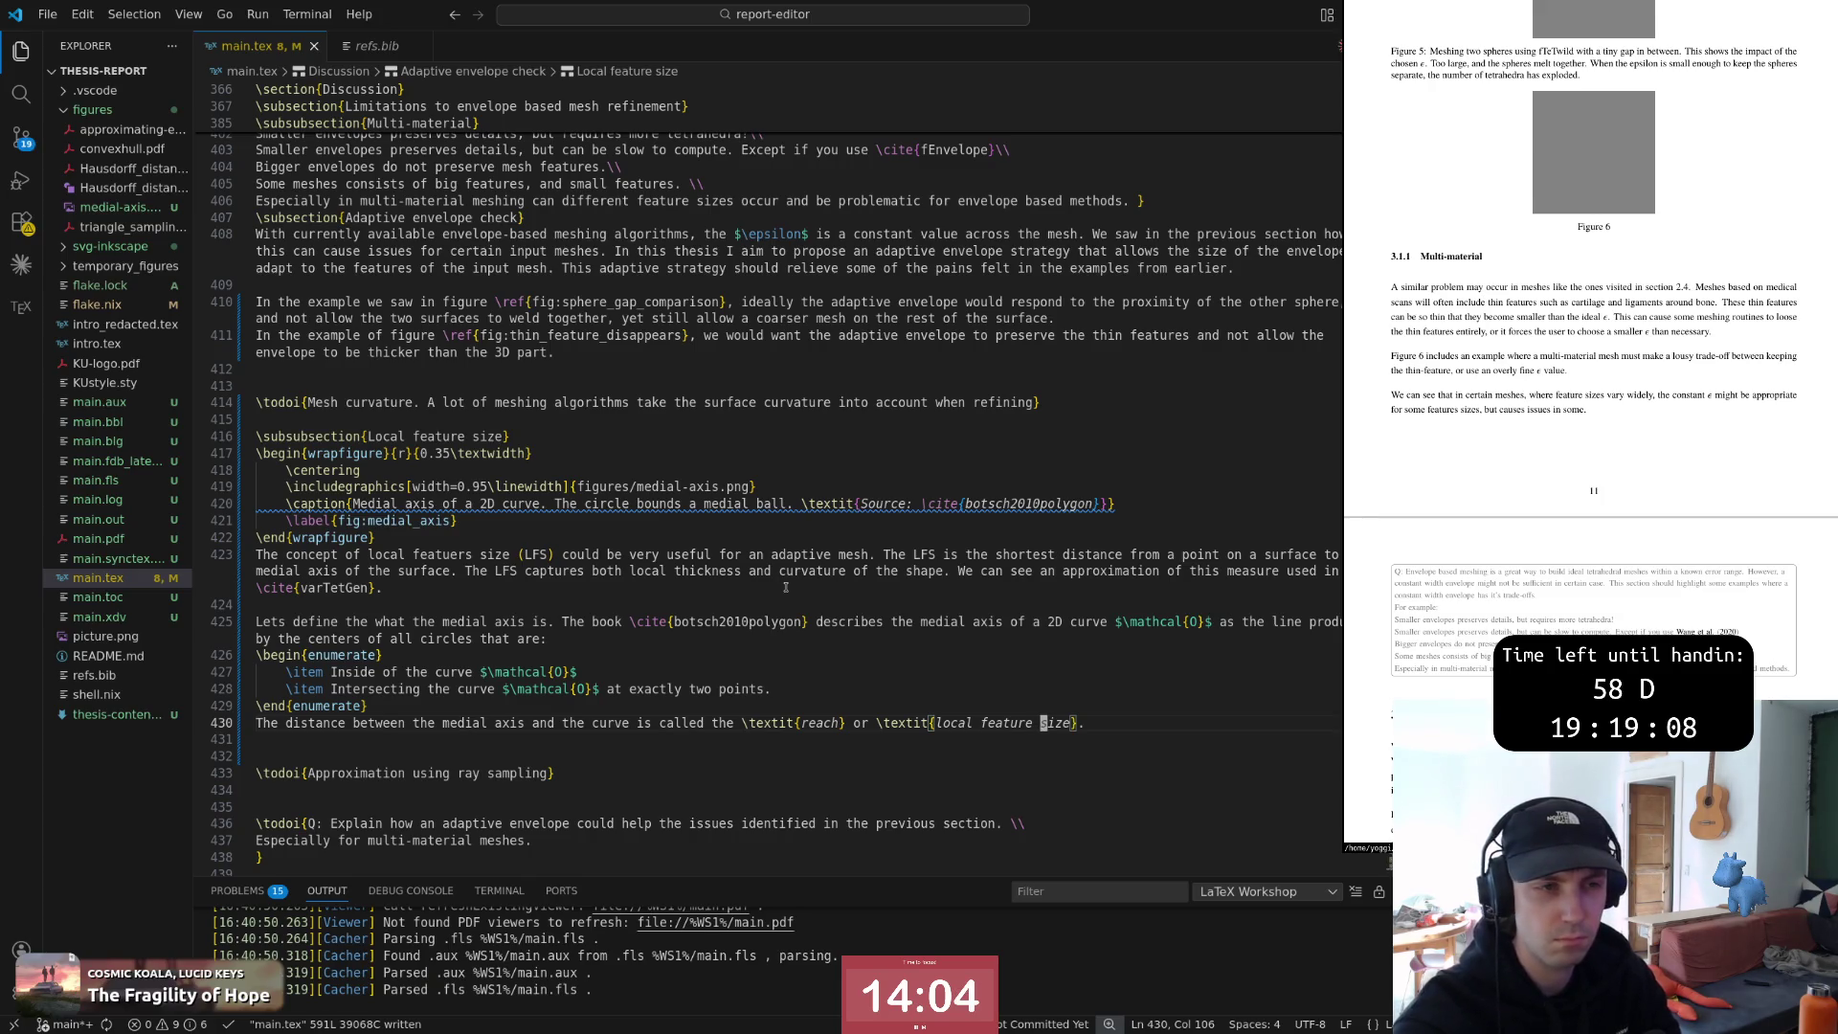
scroll(1564, 484, "down", 3)
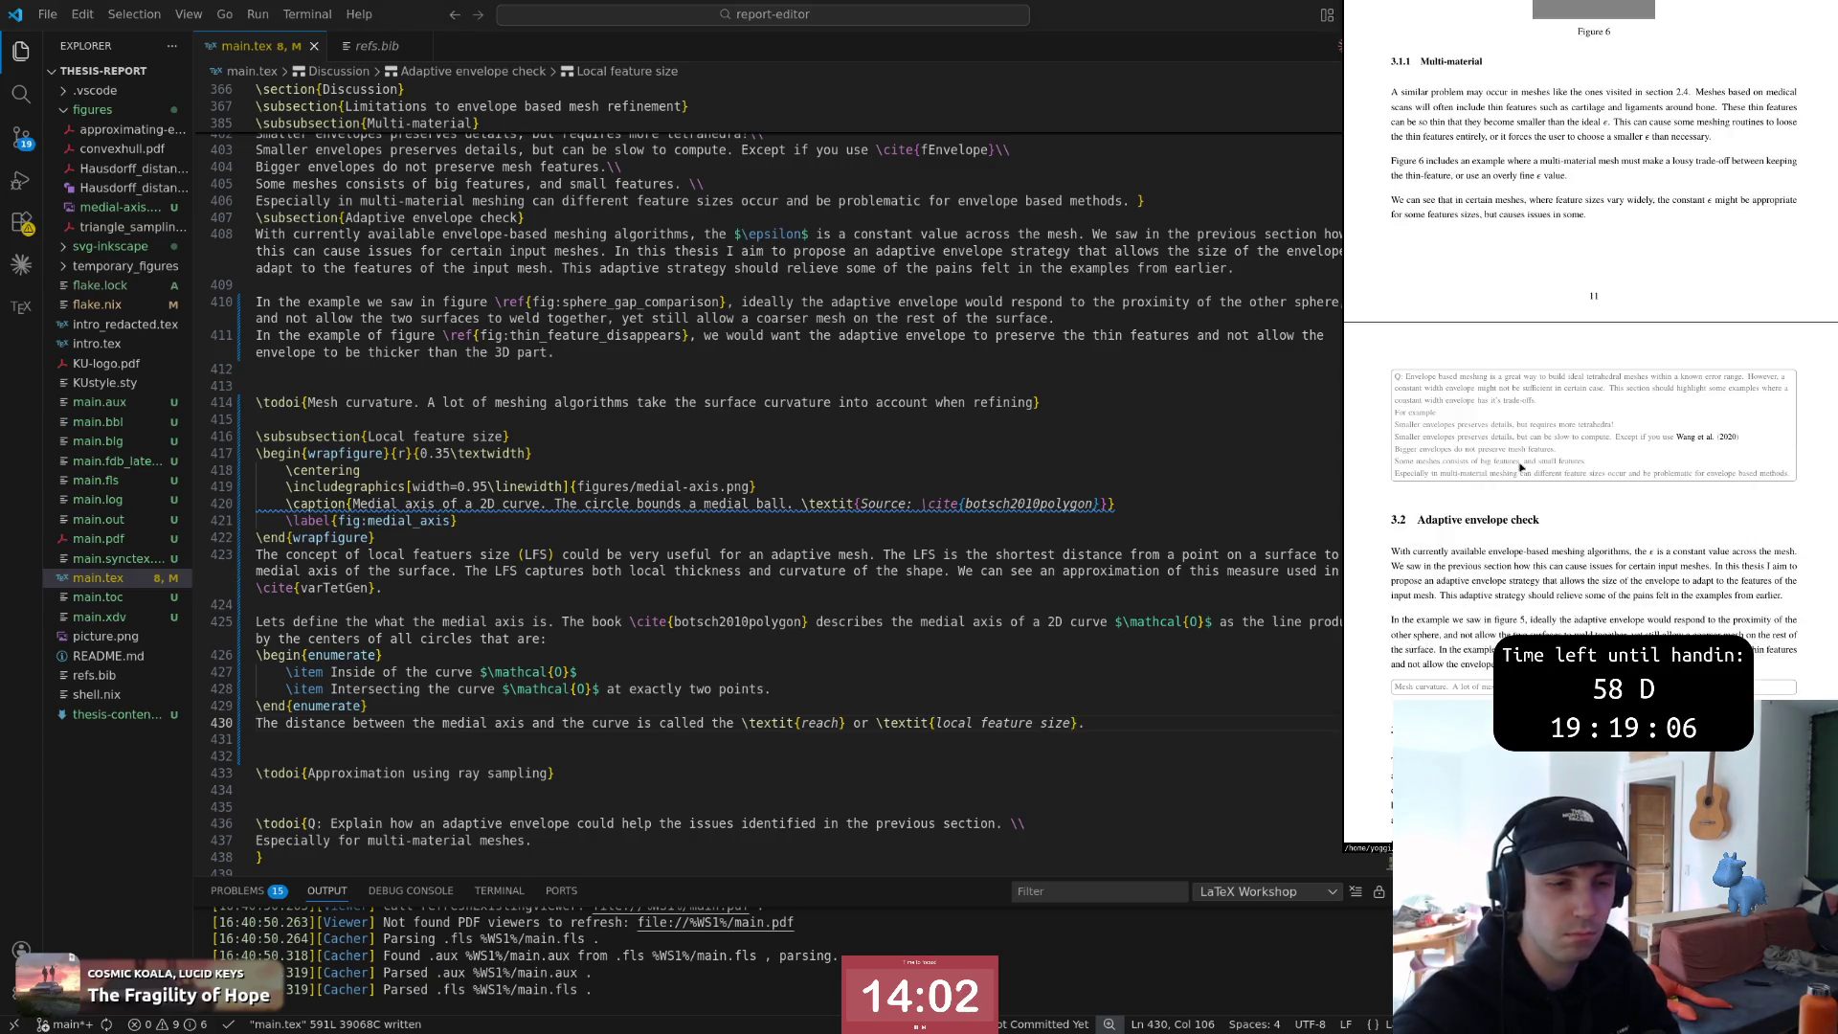
scroll(1564, 484, "down", 1)
scroll(1563, 484, "down", 1)
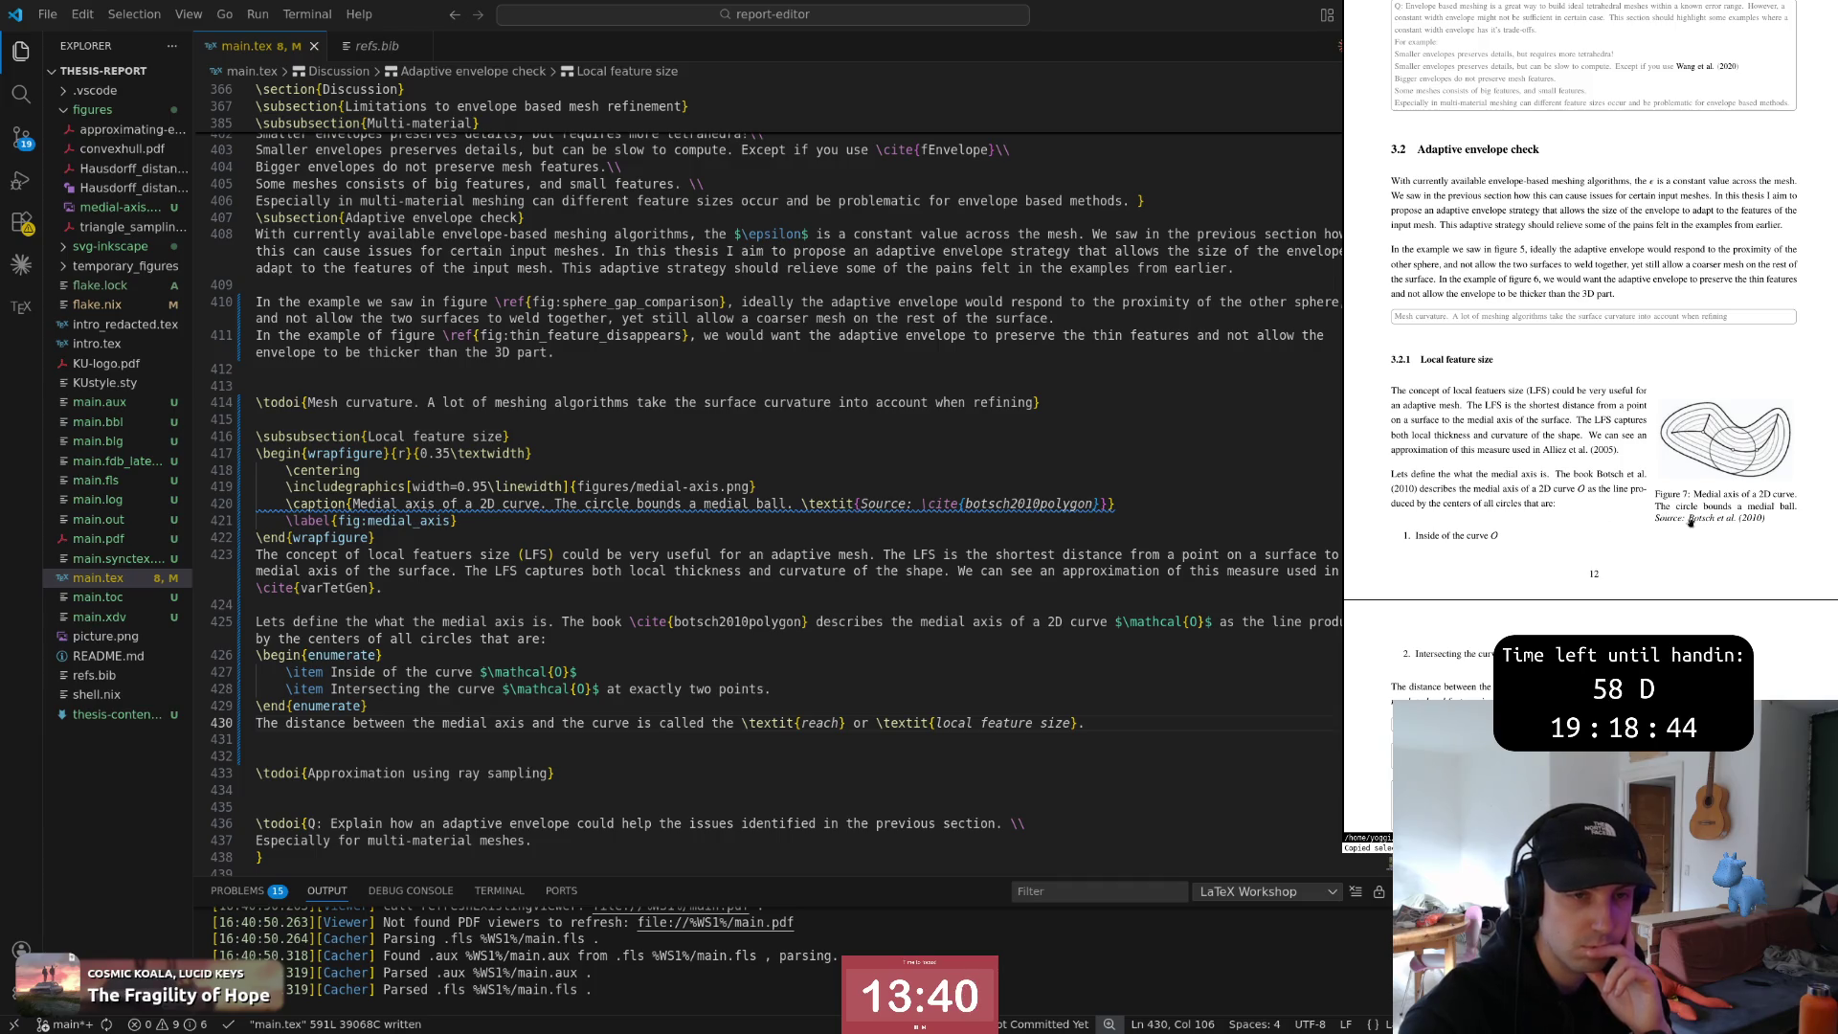
Return to the editor after viewing the compiled Local feature size subsection
left_click(1677, 536, "ctrl")
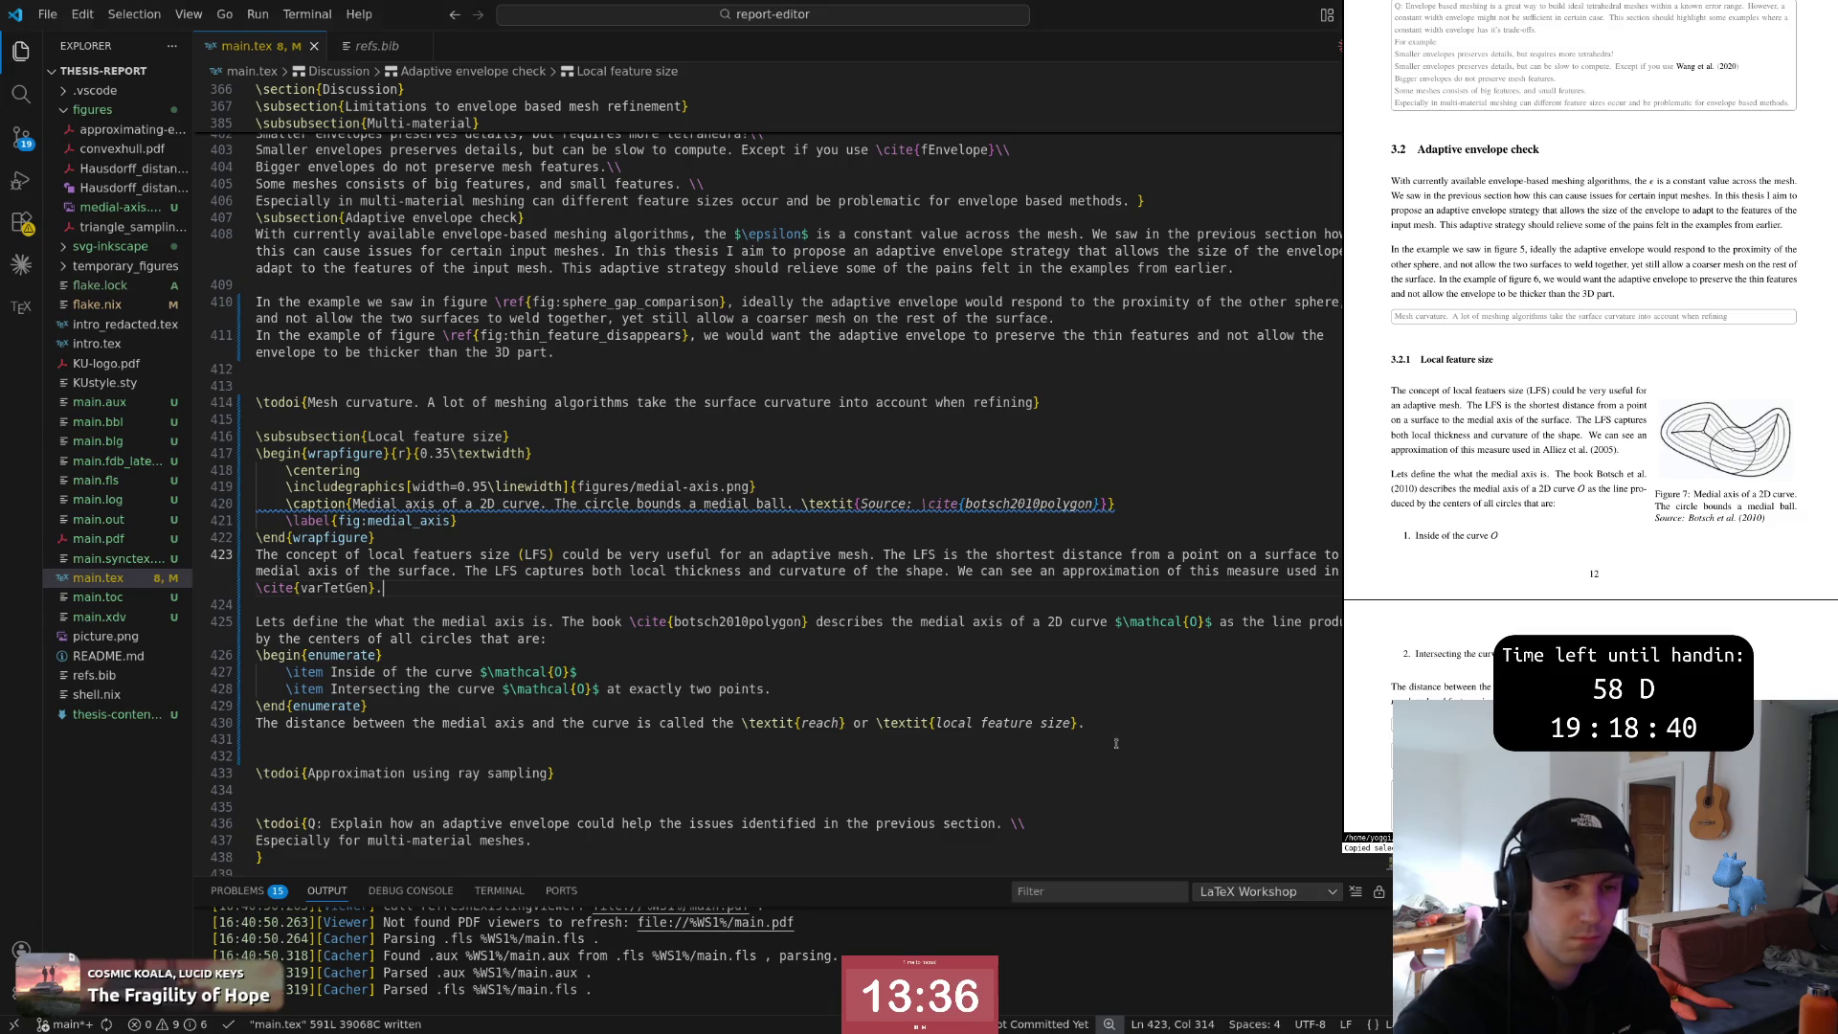
Reword the figure caption so the circle intersects $\mathcal{O}$ at two points
left_click(542, 723)
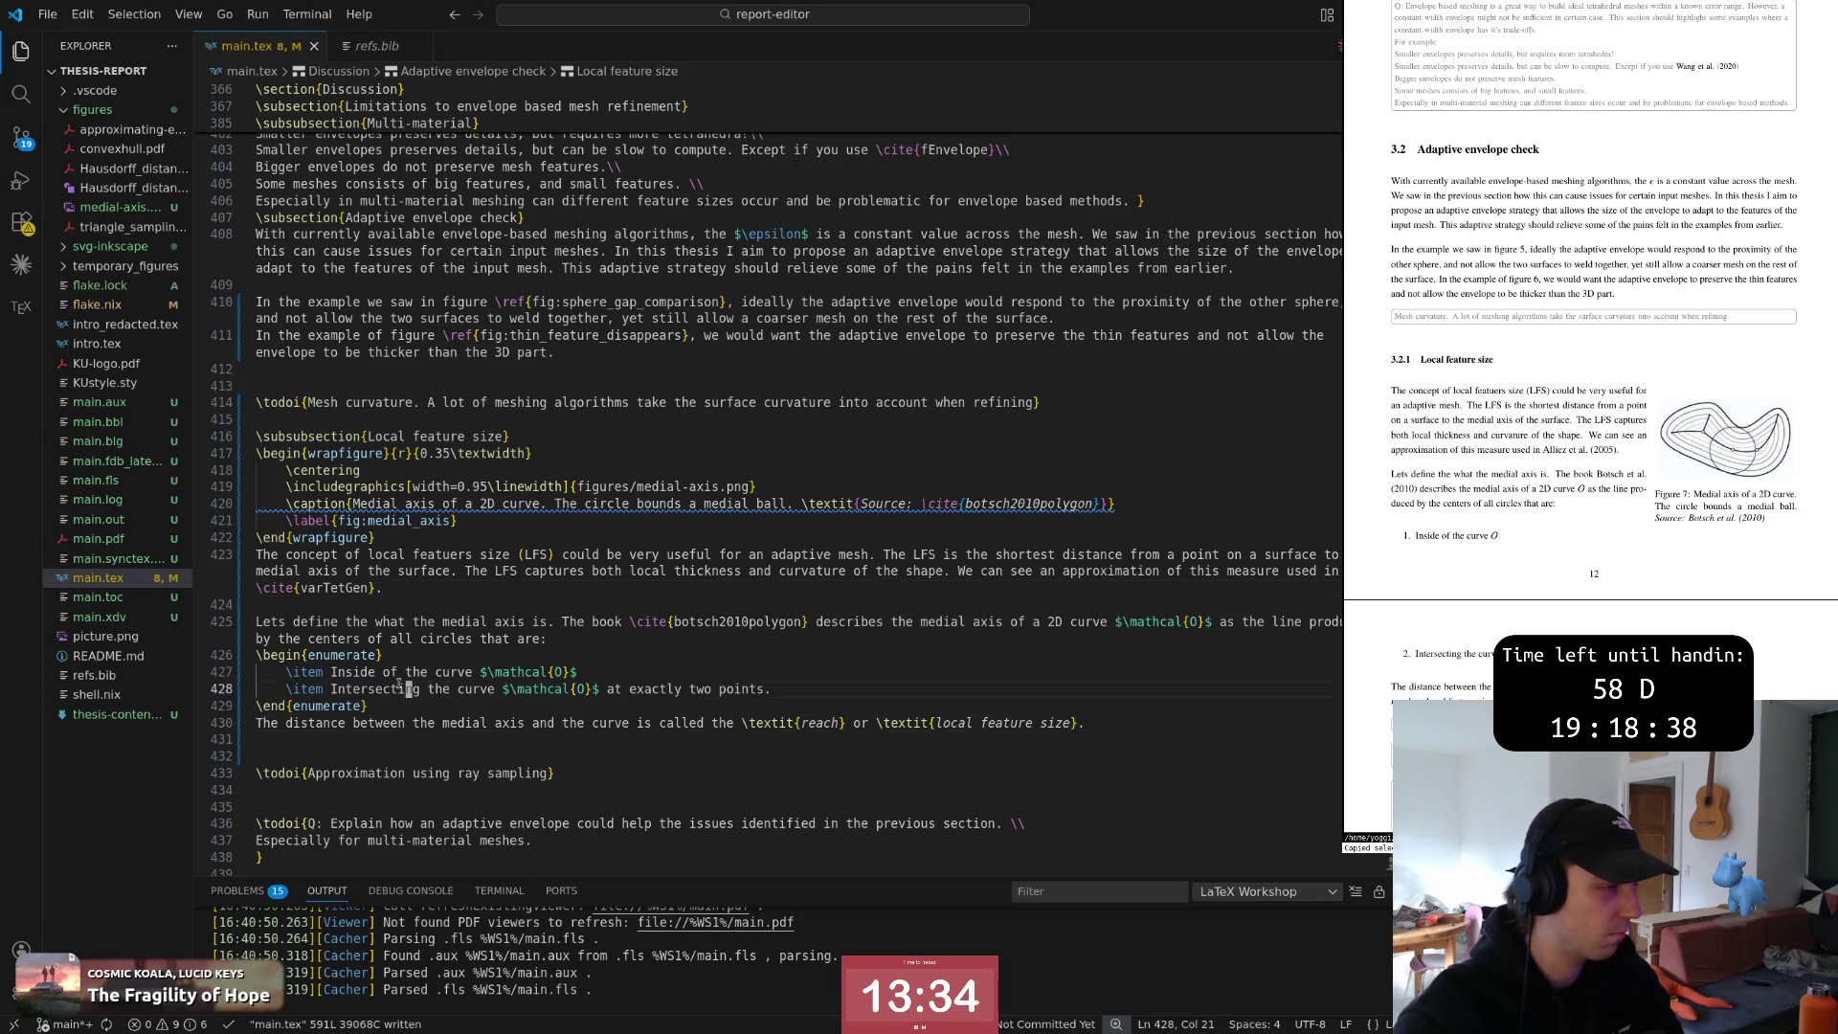
left_click(401, 554)
left_click(584, 503)
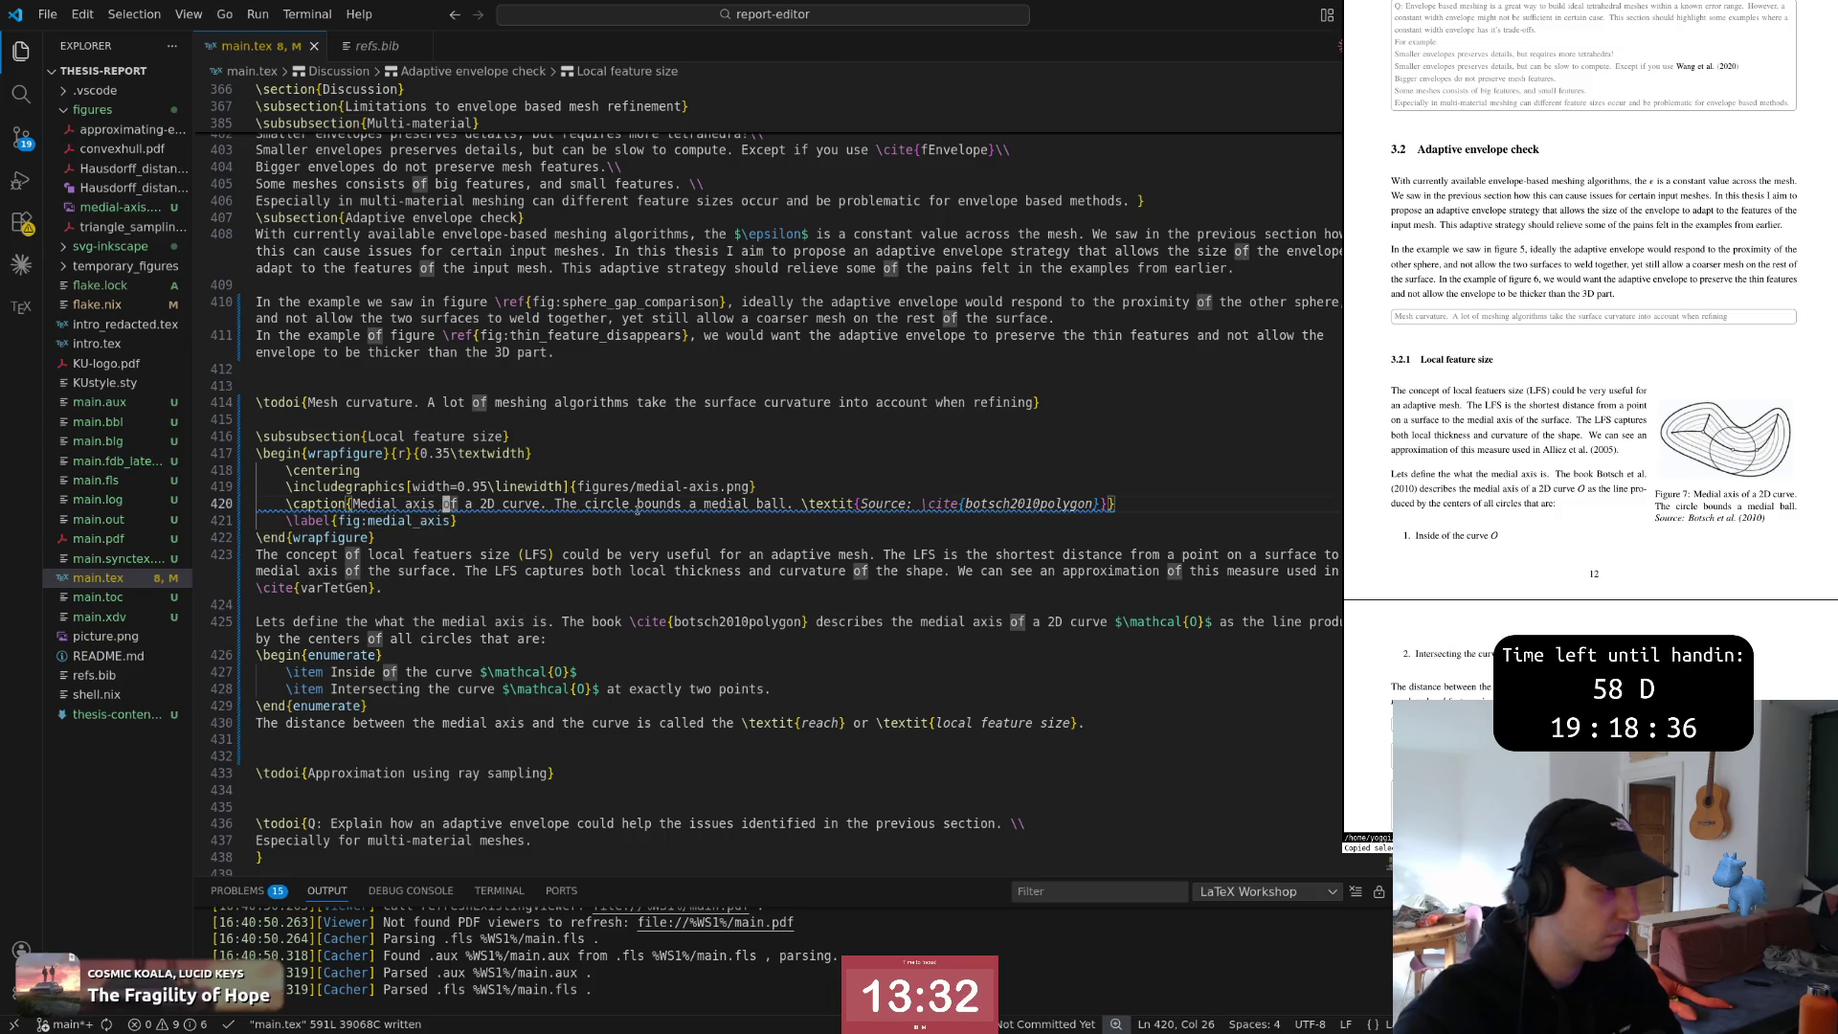
type("wcw")
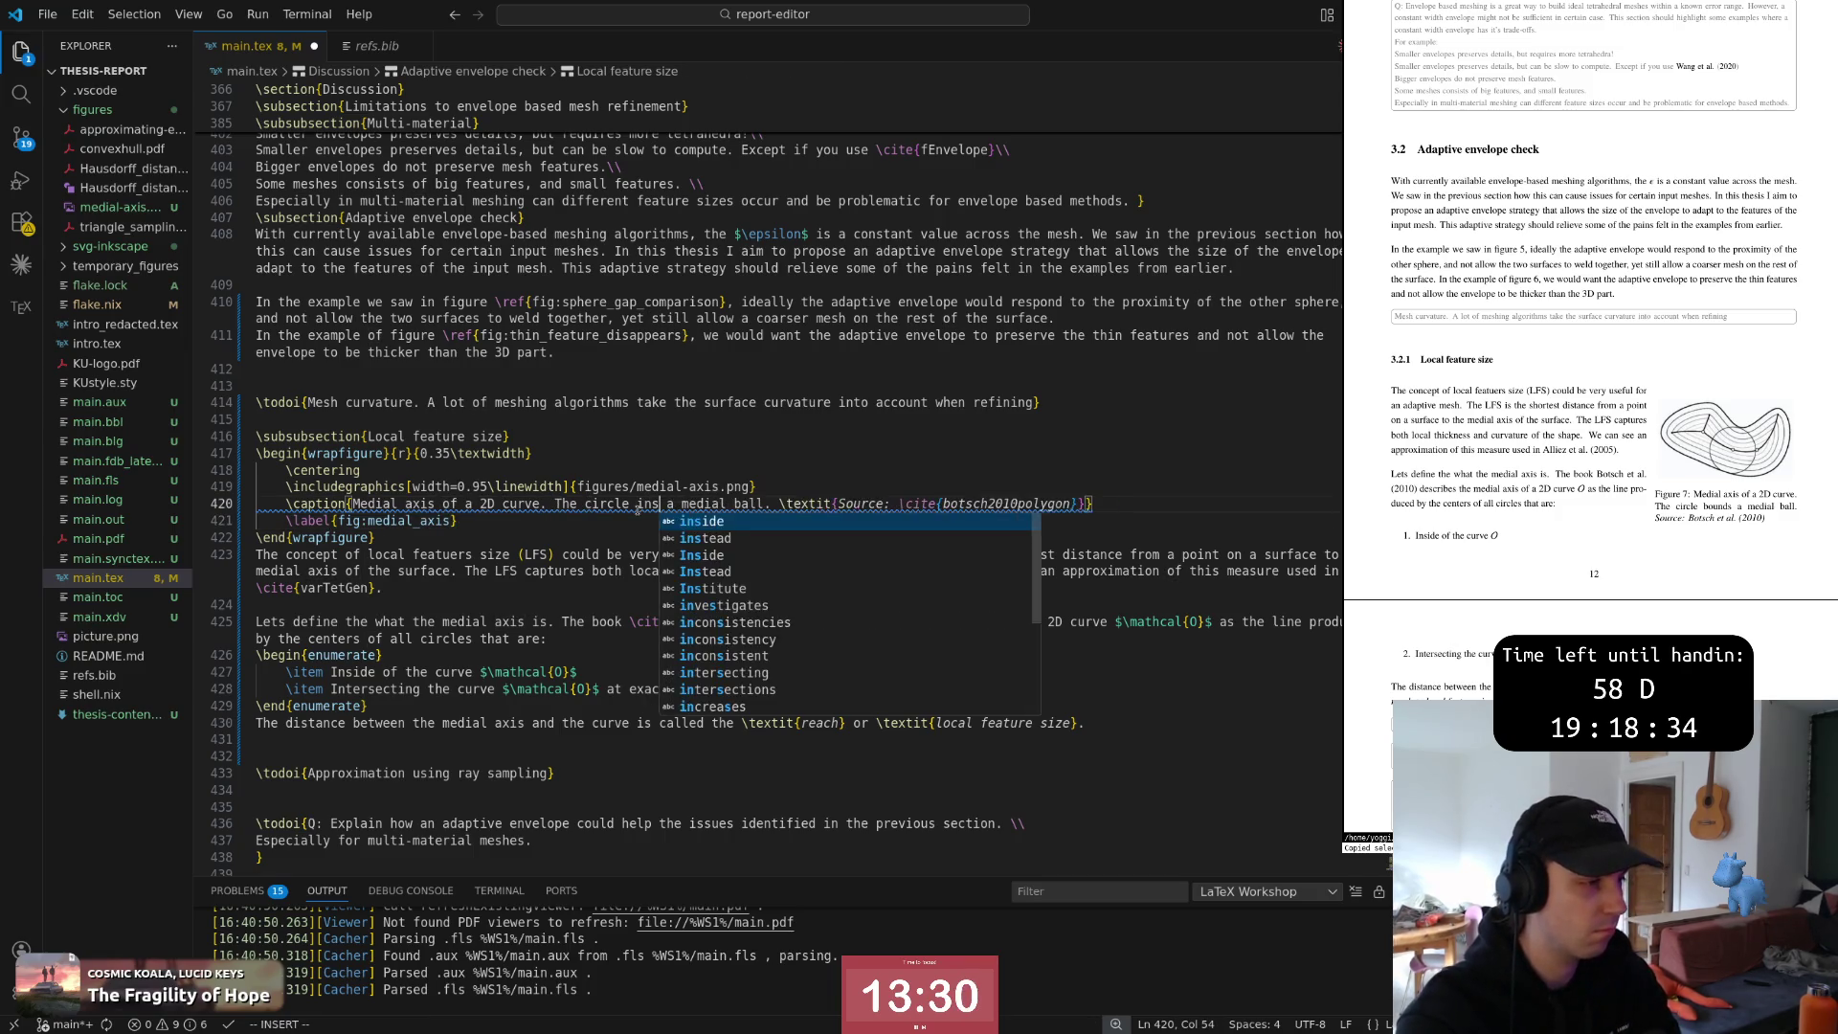
type("intersects ")
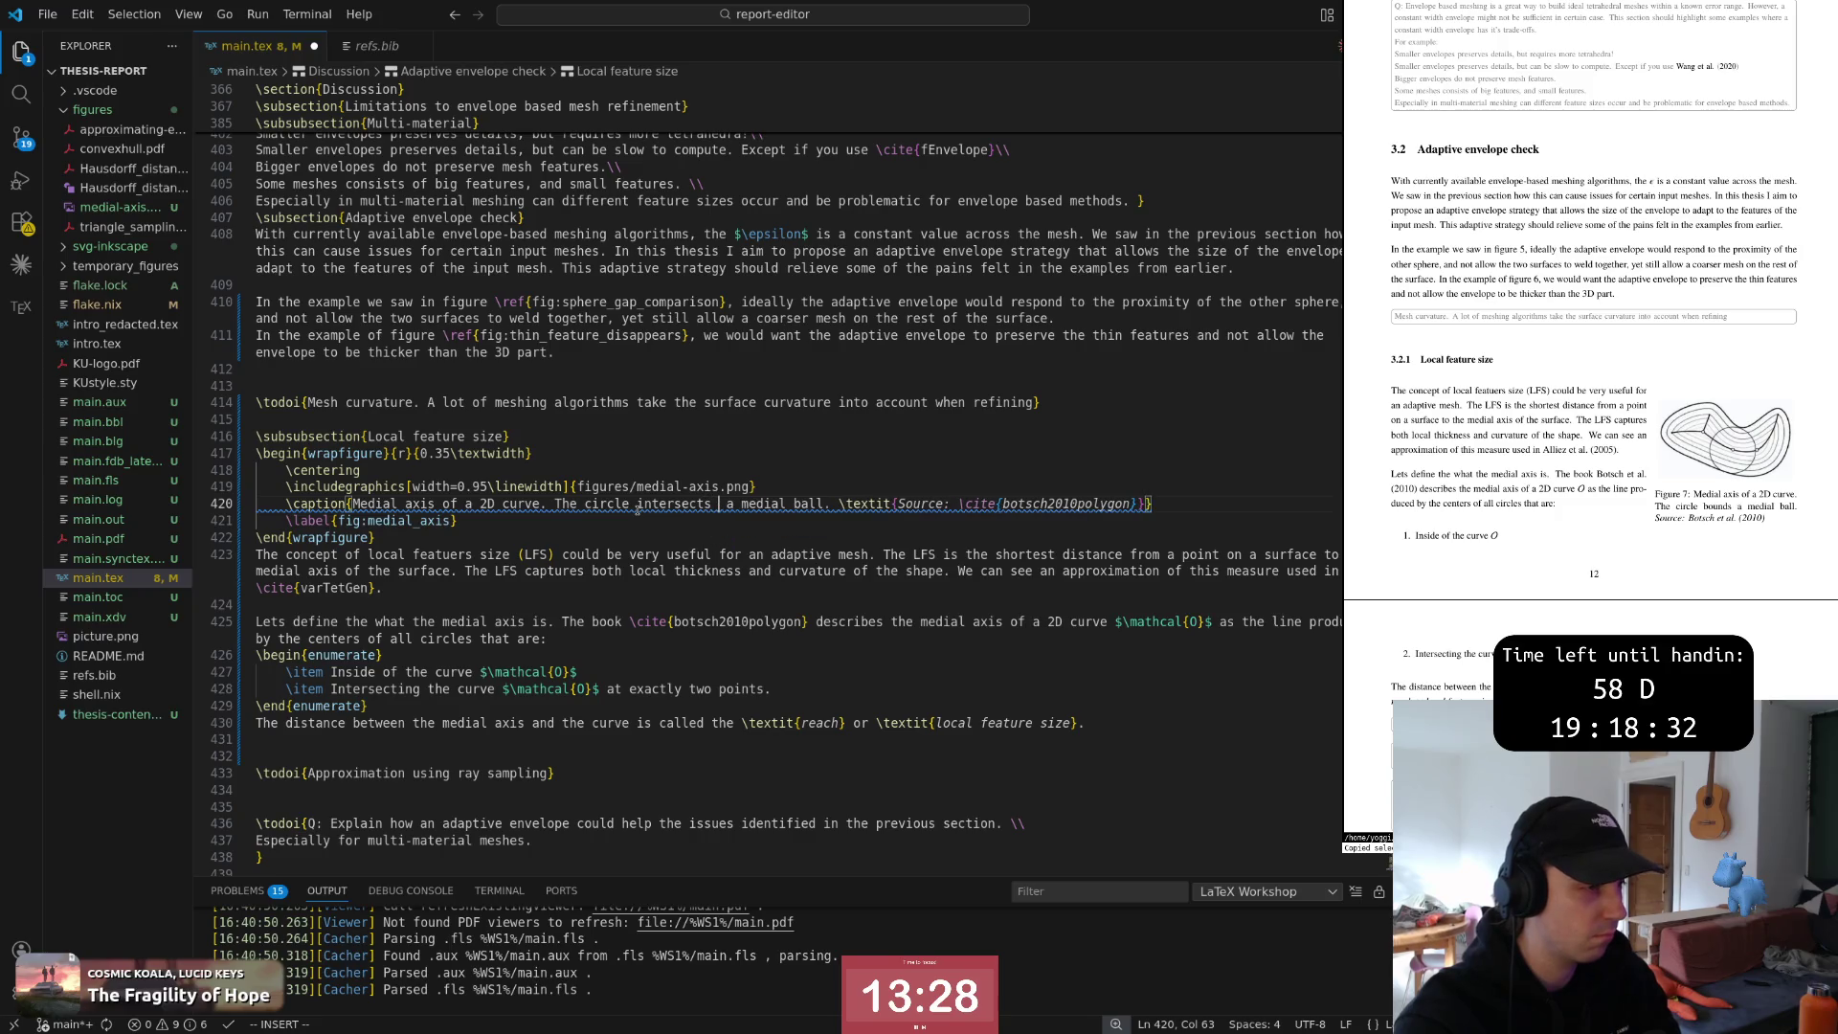
type("\\$")
key("BackSpace")
key("BackSpace")
type("$")
key("Escape")
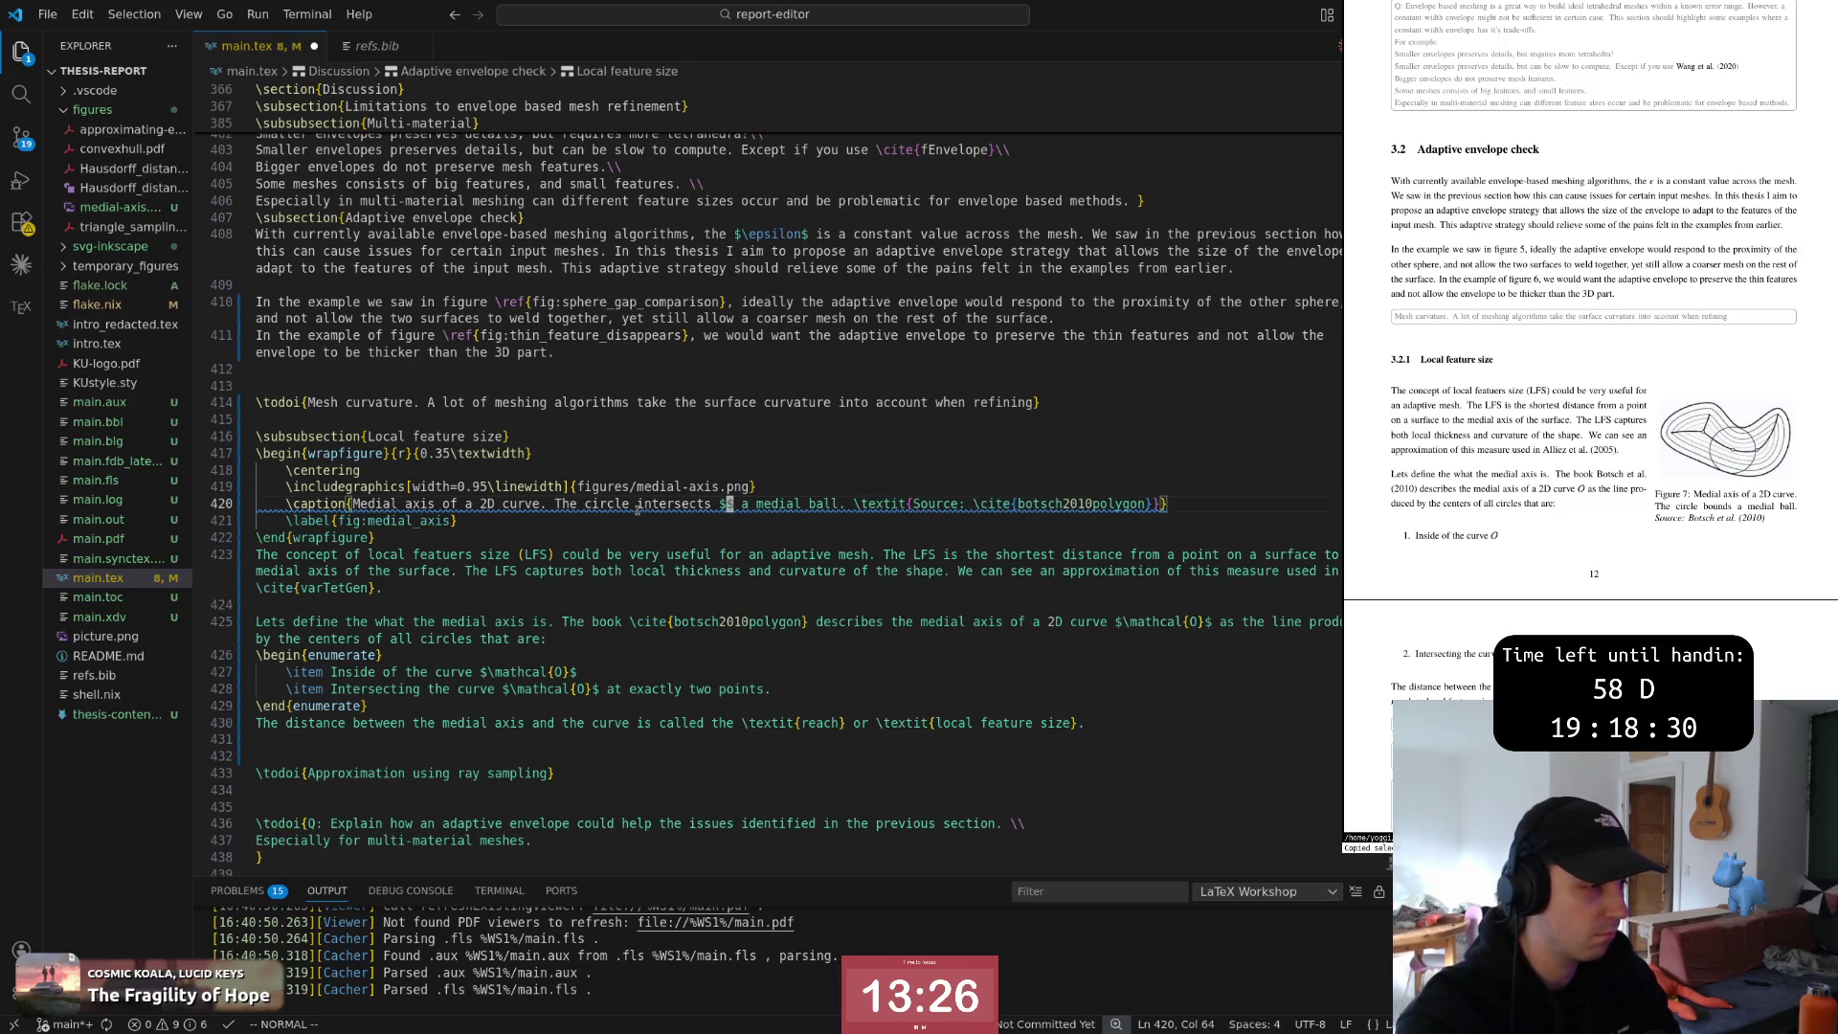
type("\\mathcal")
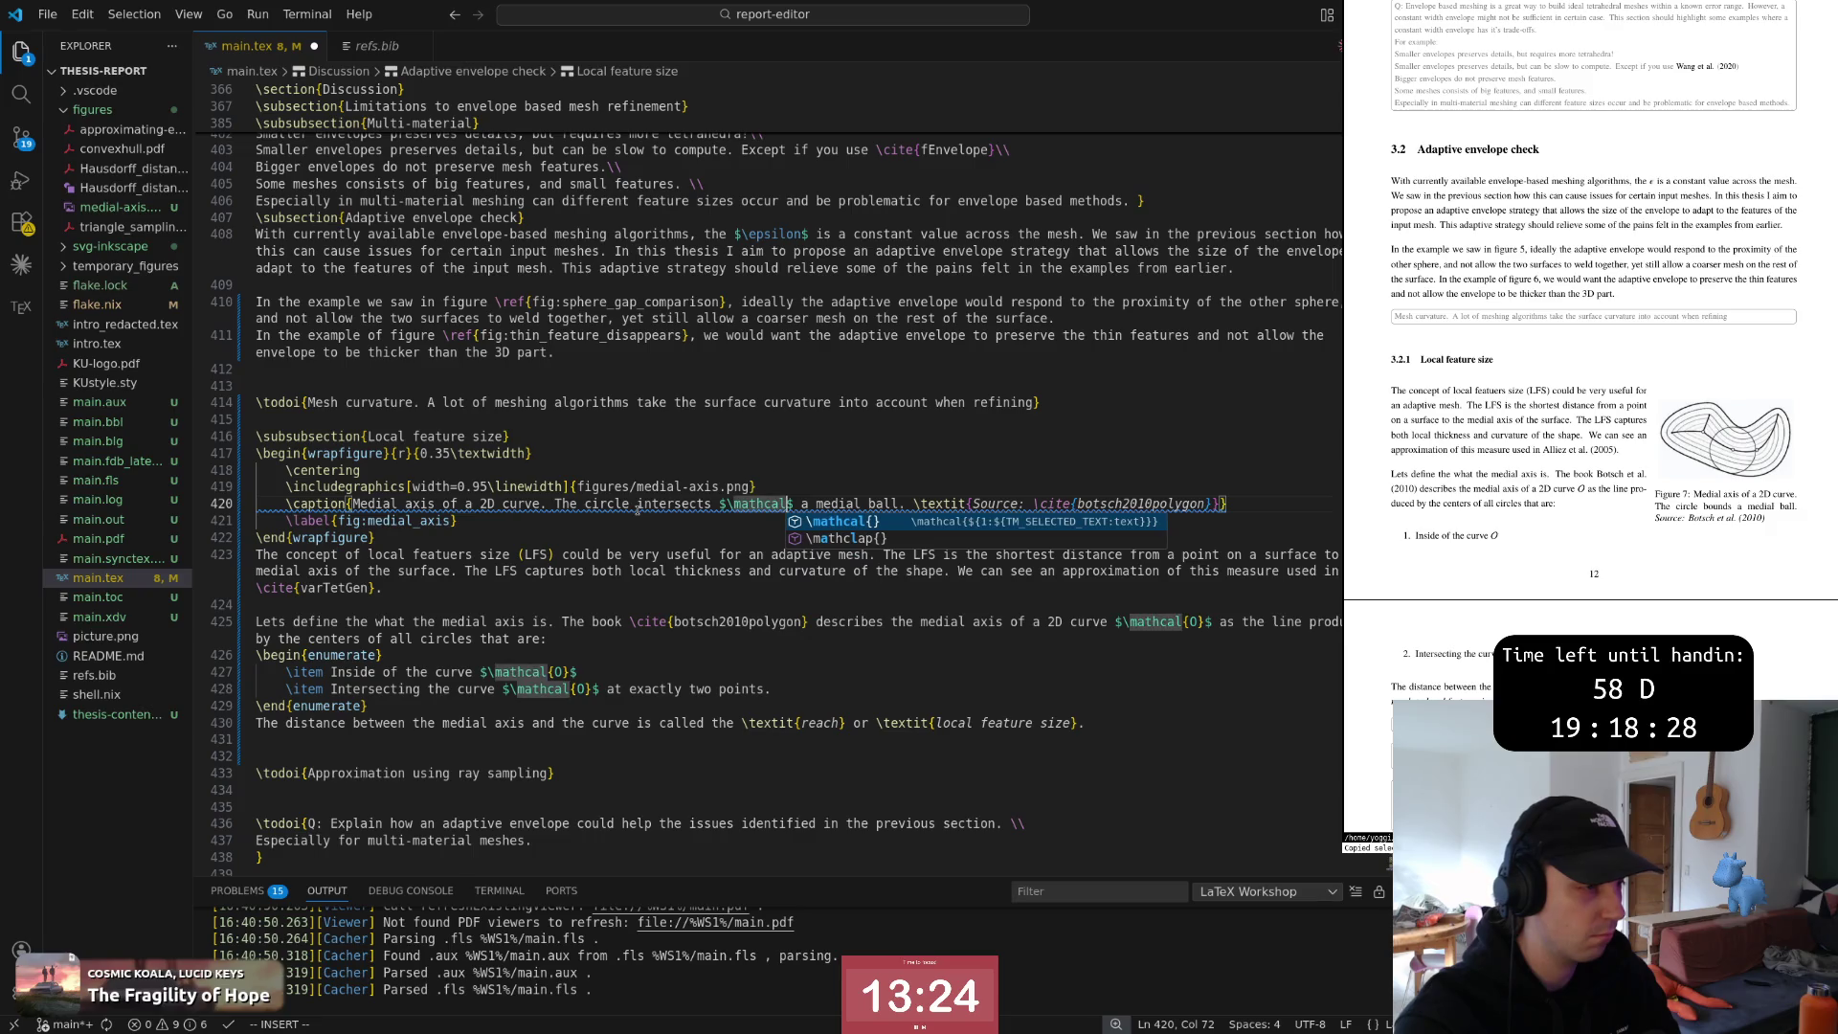
type("{}")
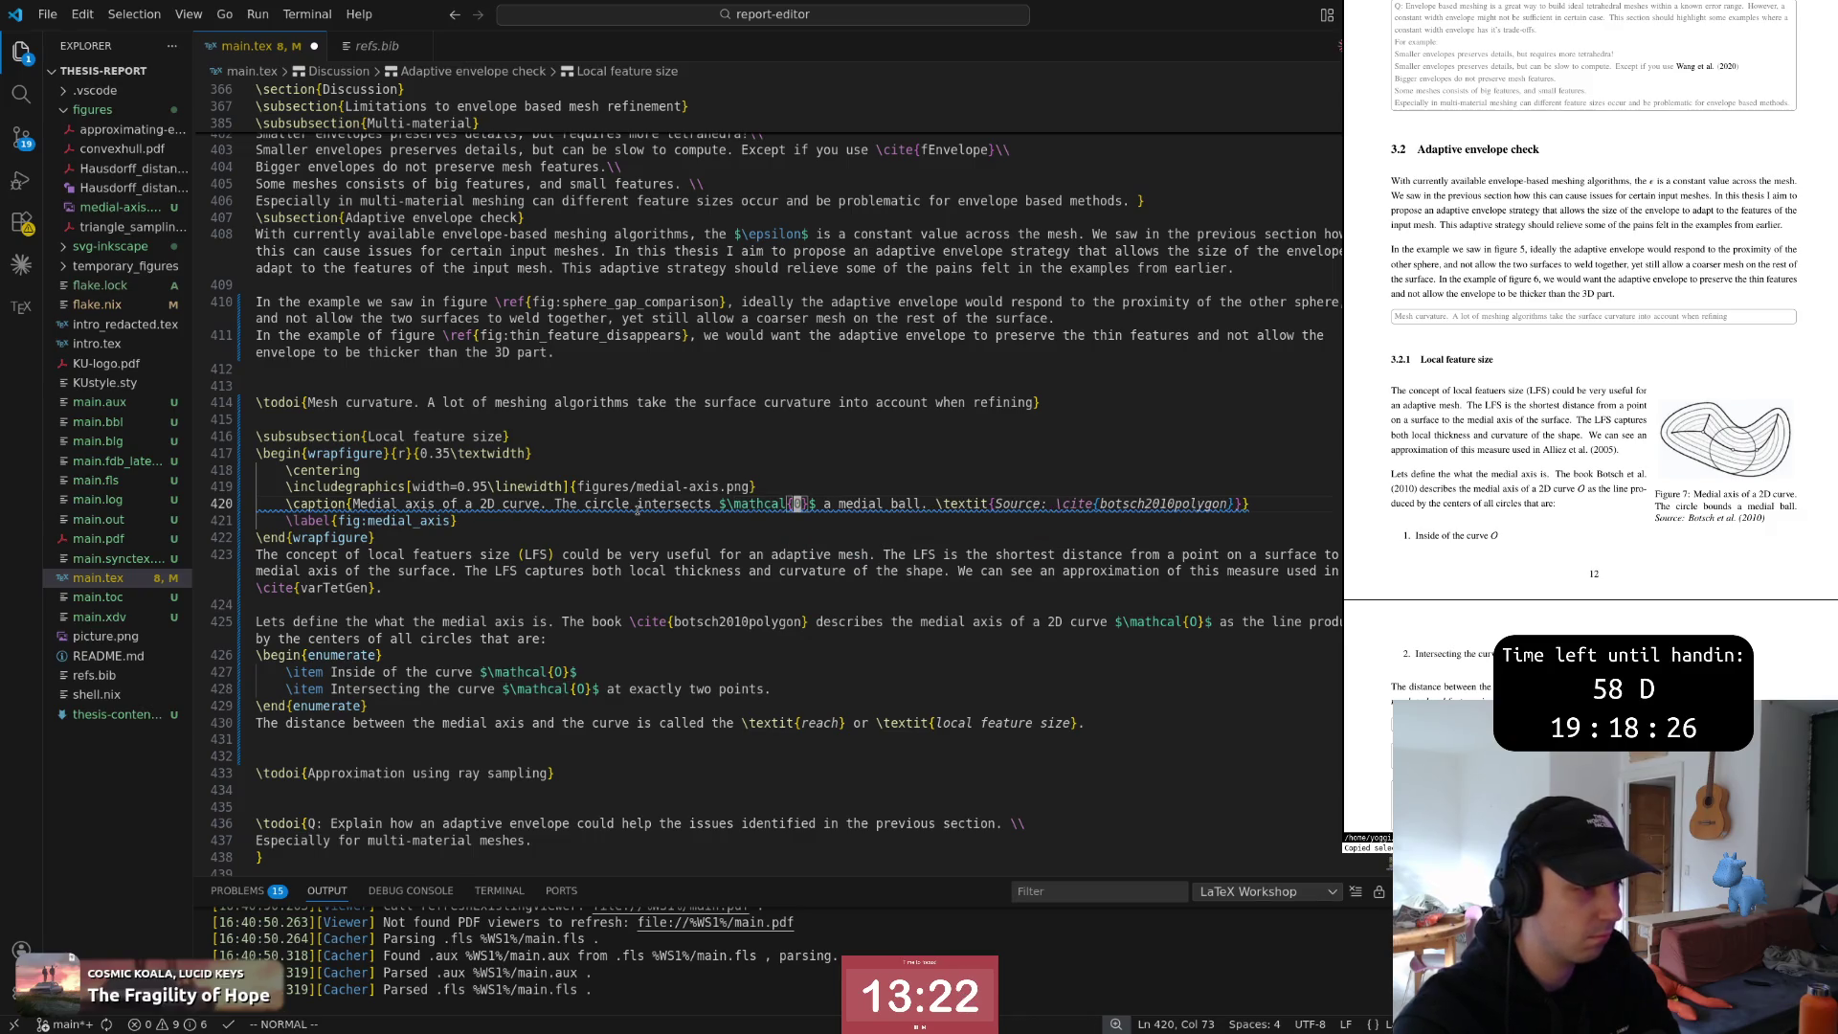
type("O")
key("Escape")
key("w")
key("w")
type("s")
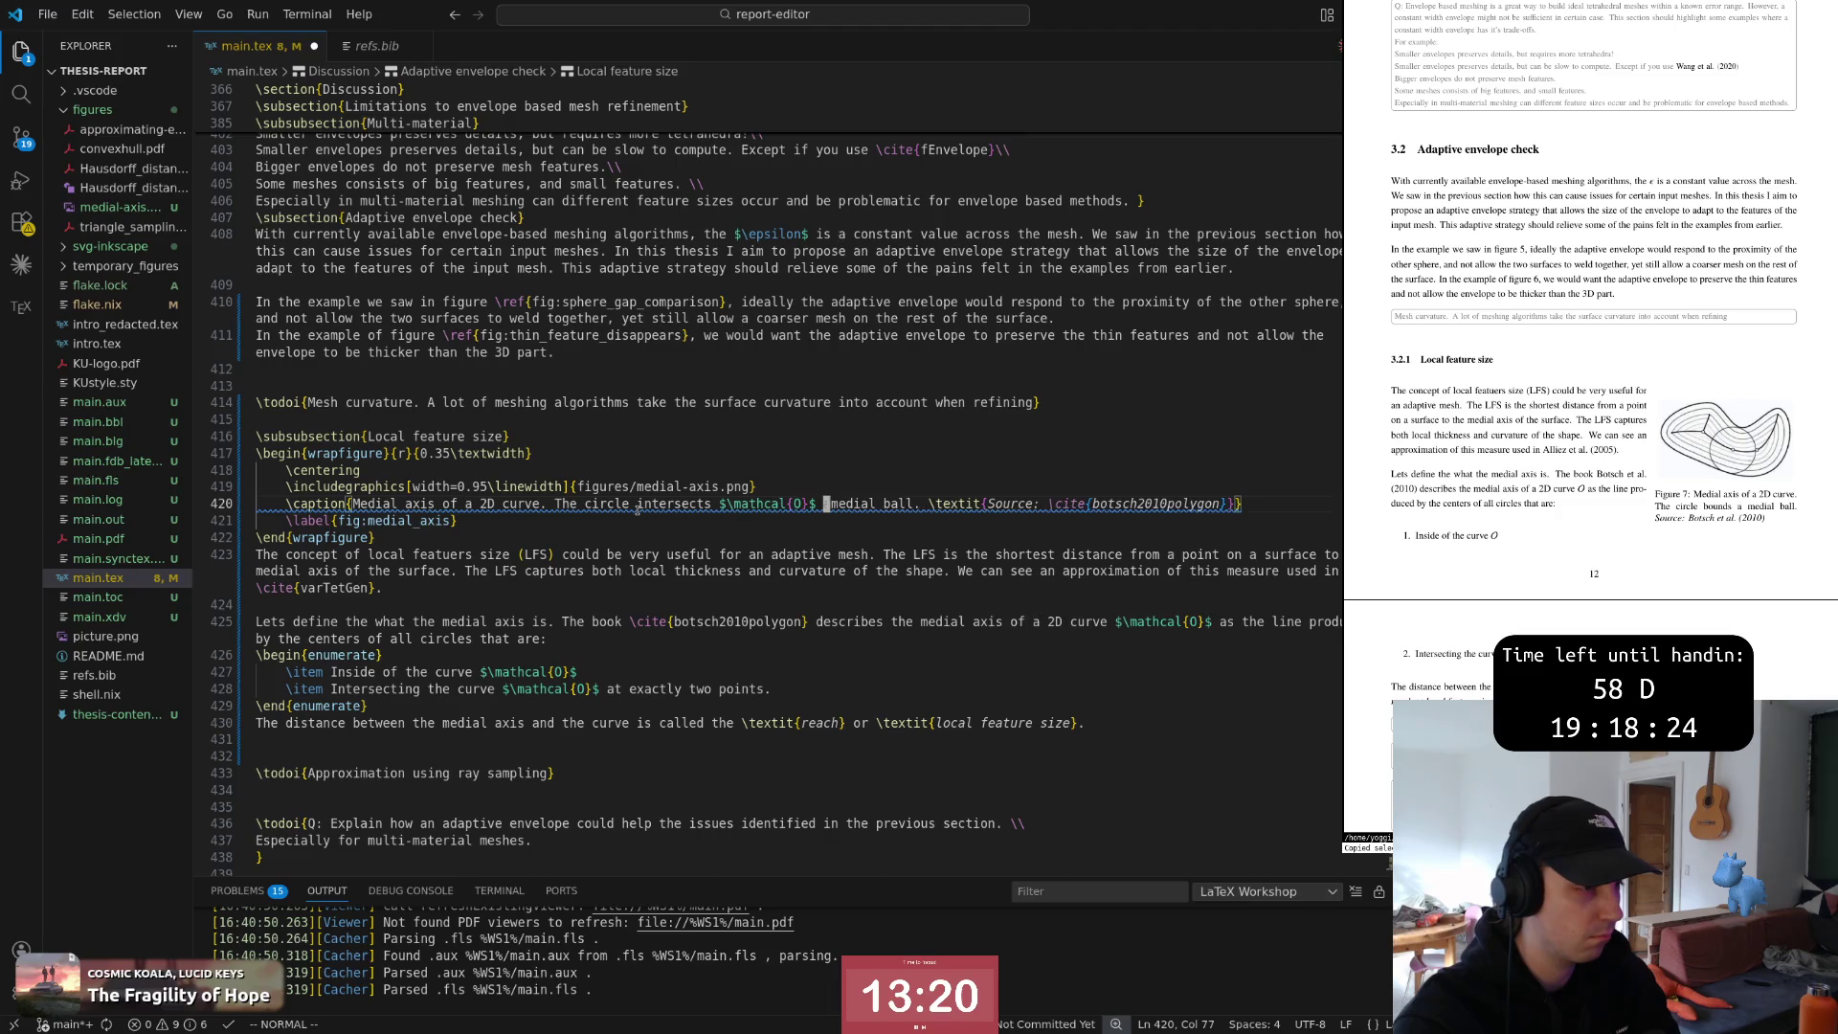
type("at e")
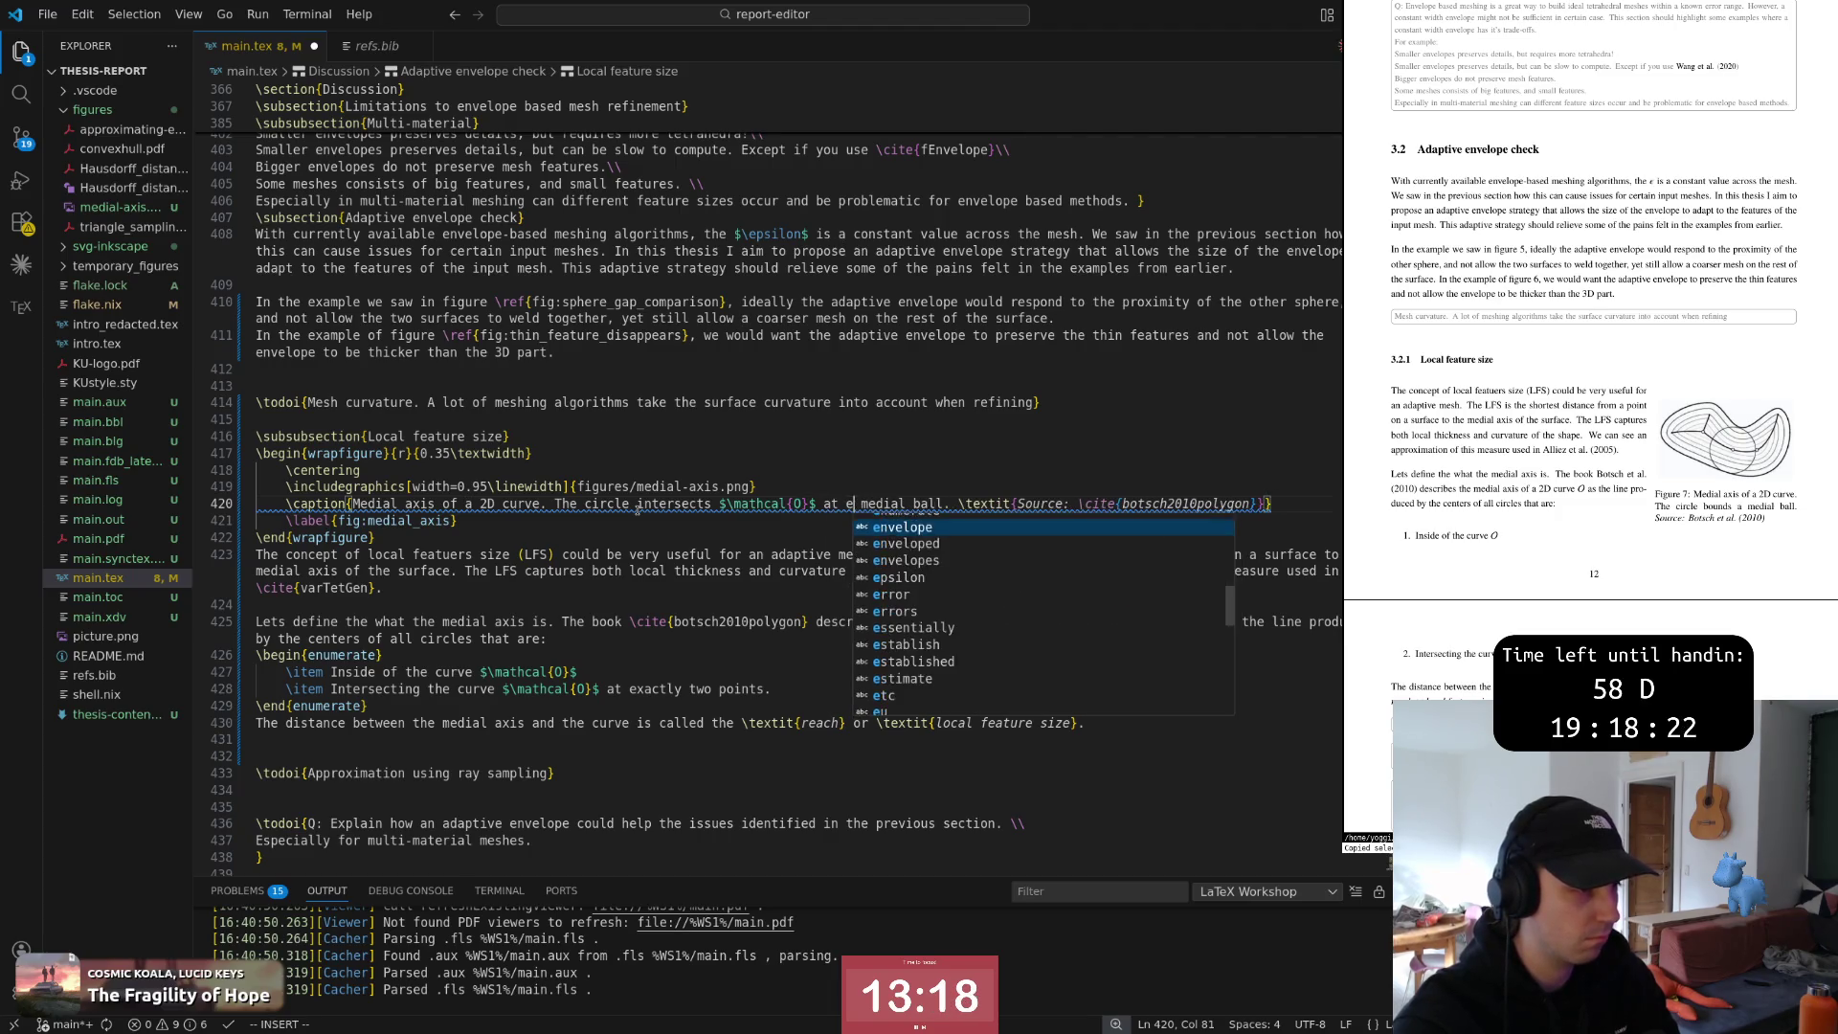
type(" two p")
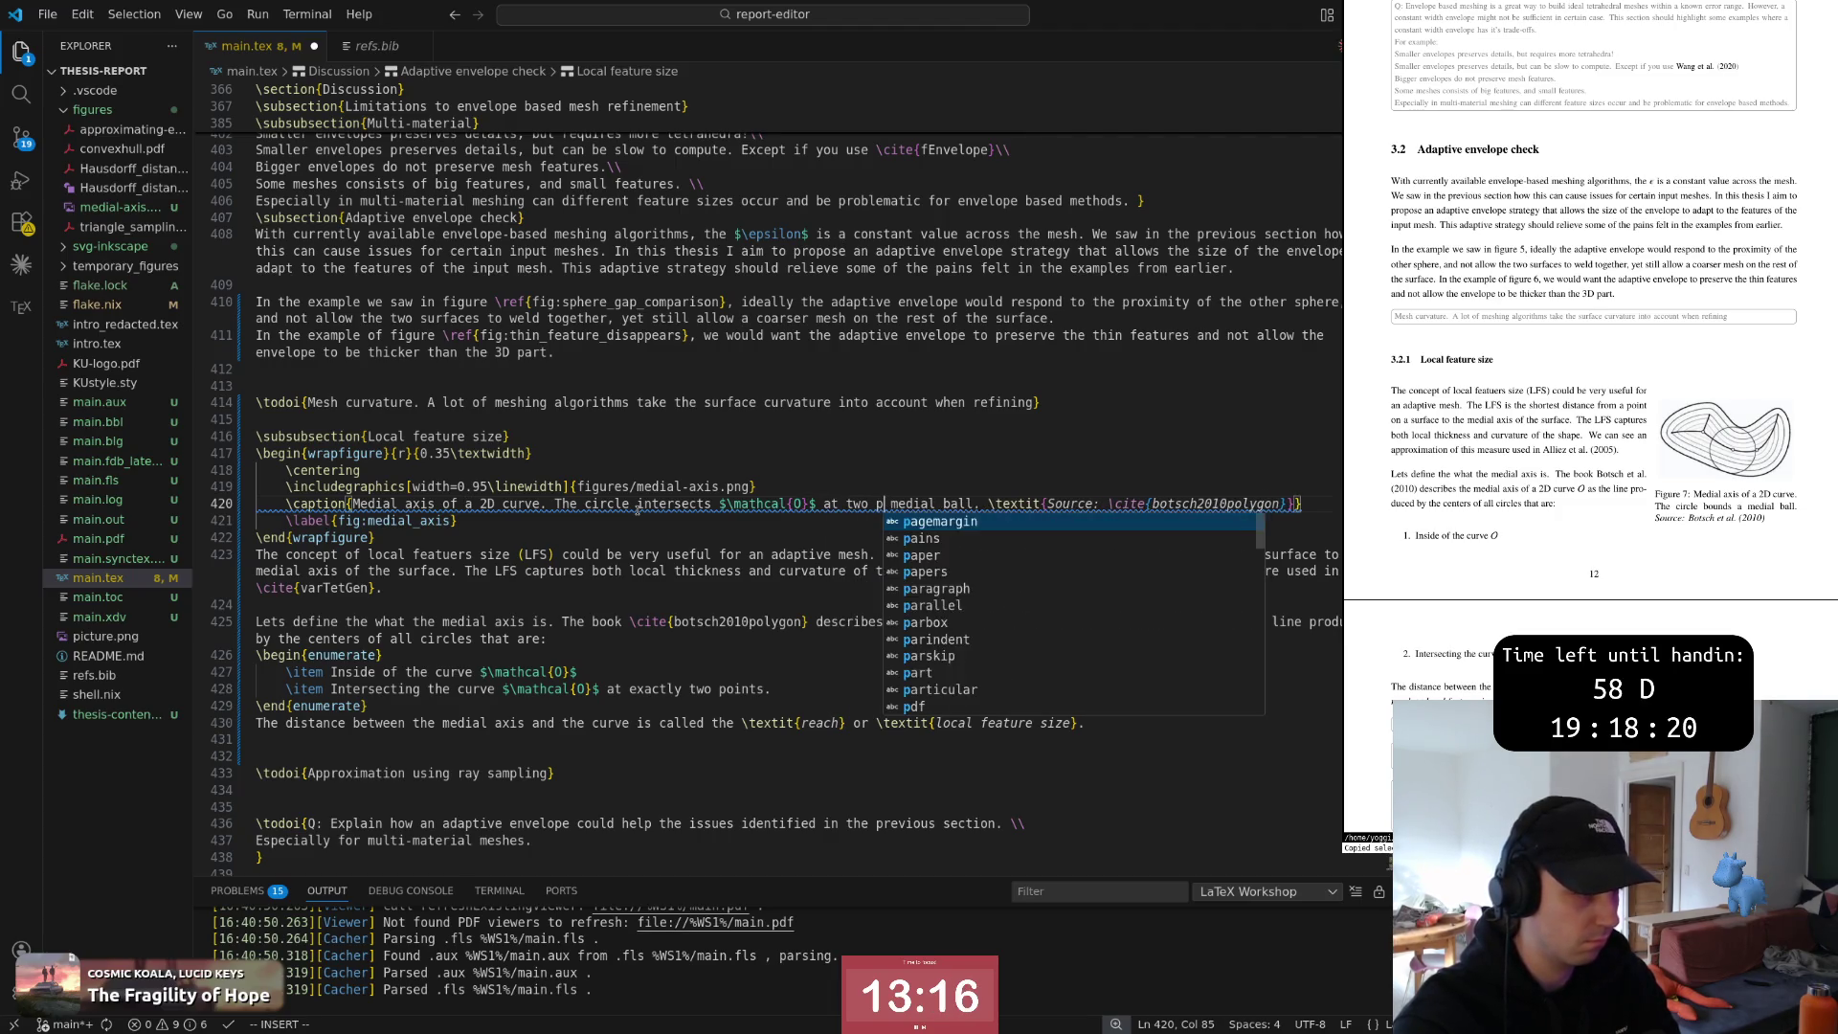
type("in")
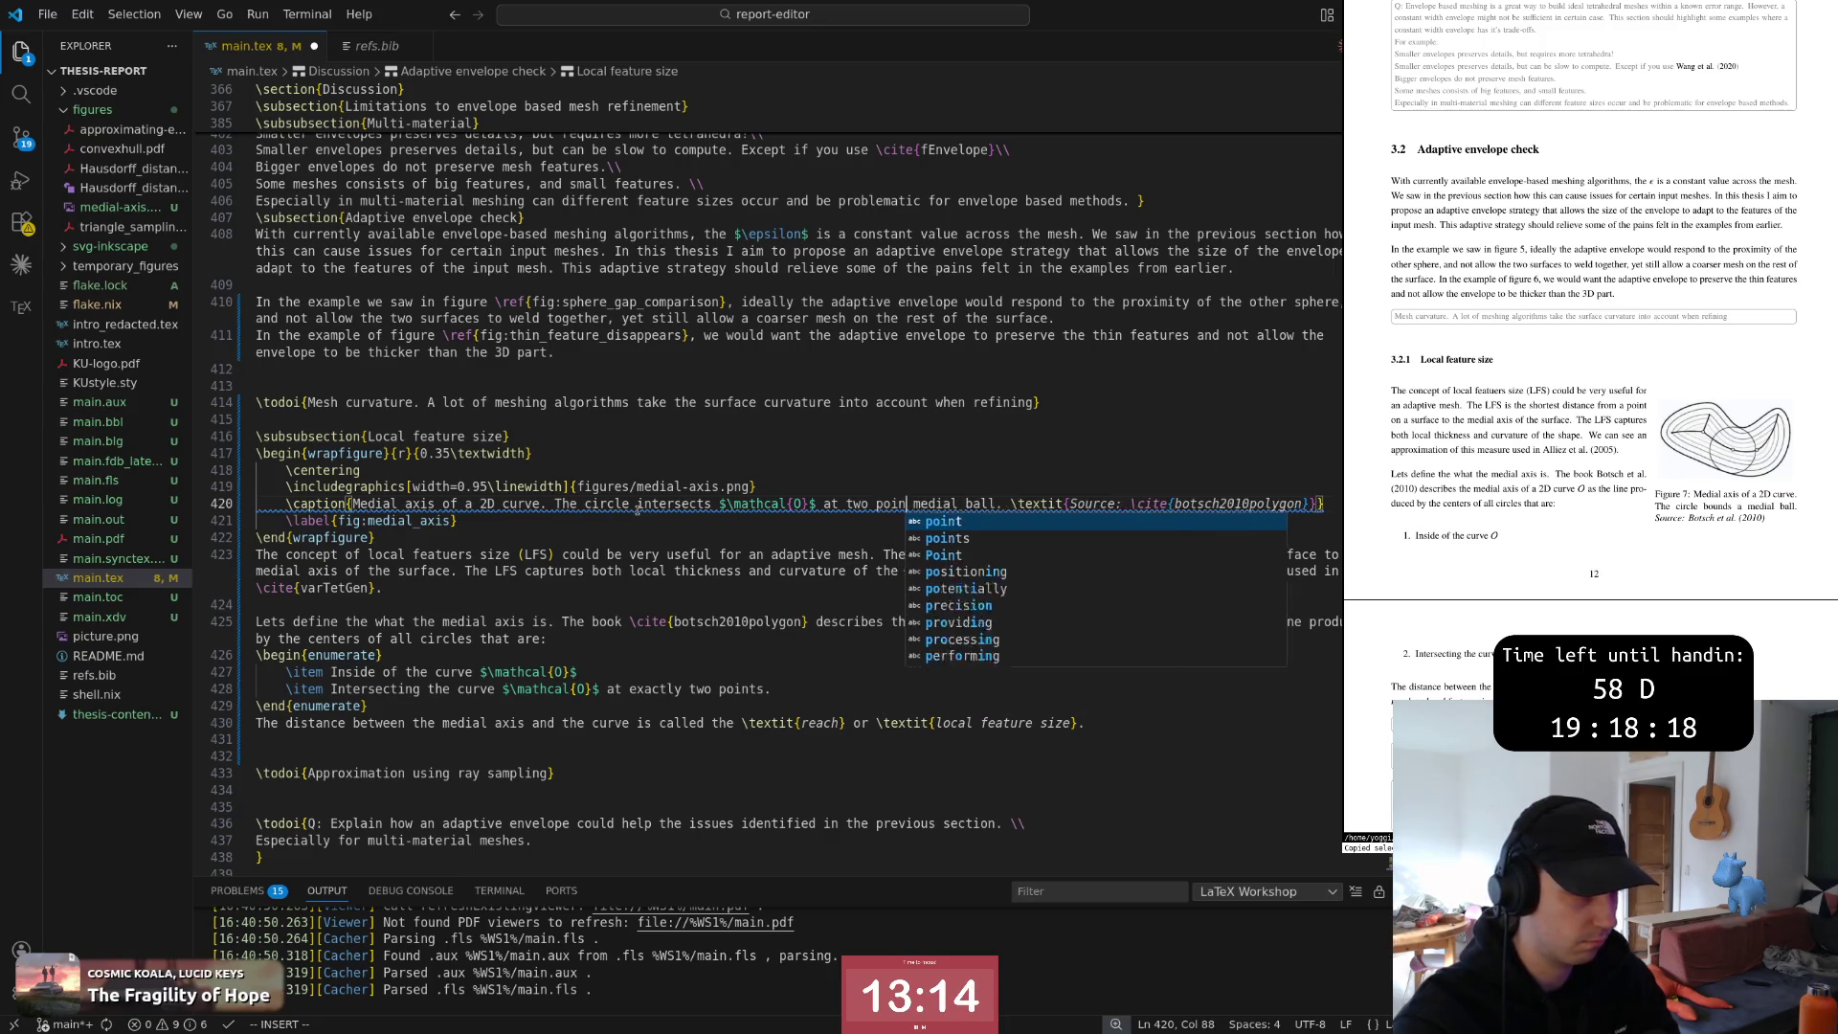
type("ts.")
key("Escape")
type("dwiThe ")
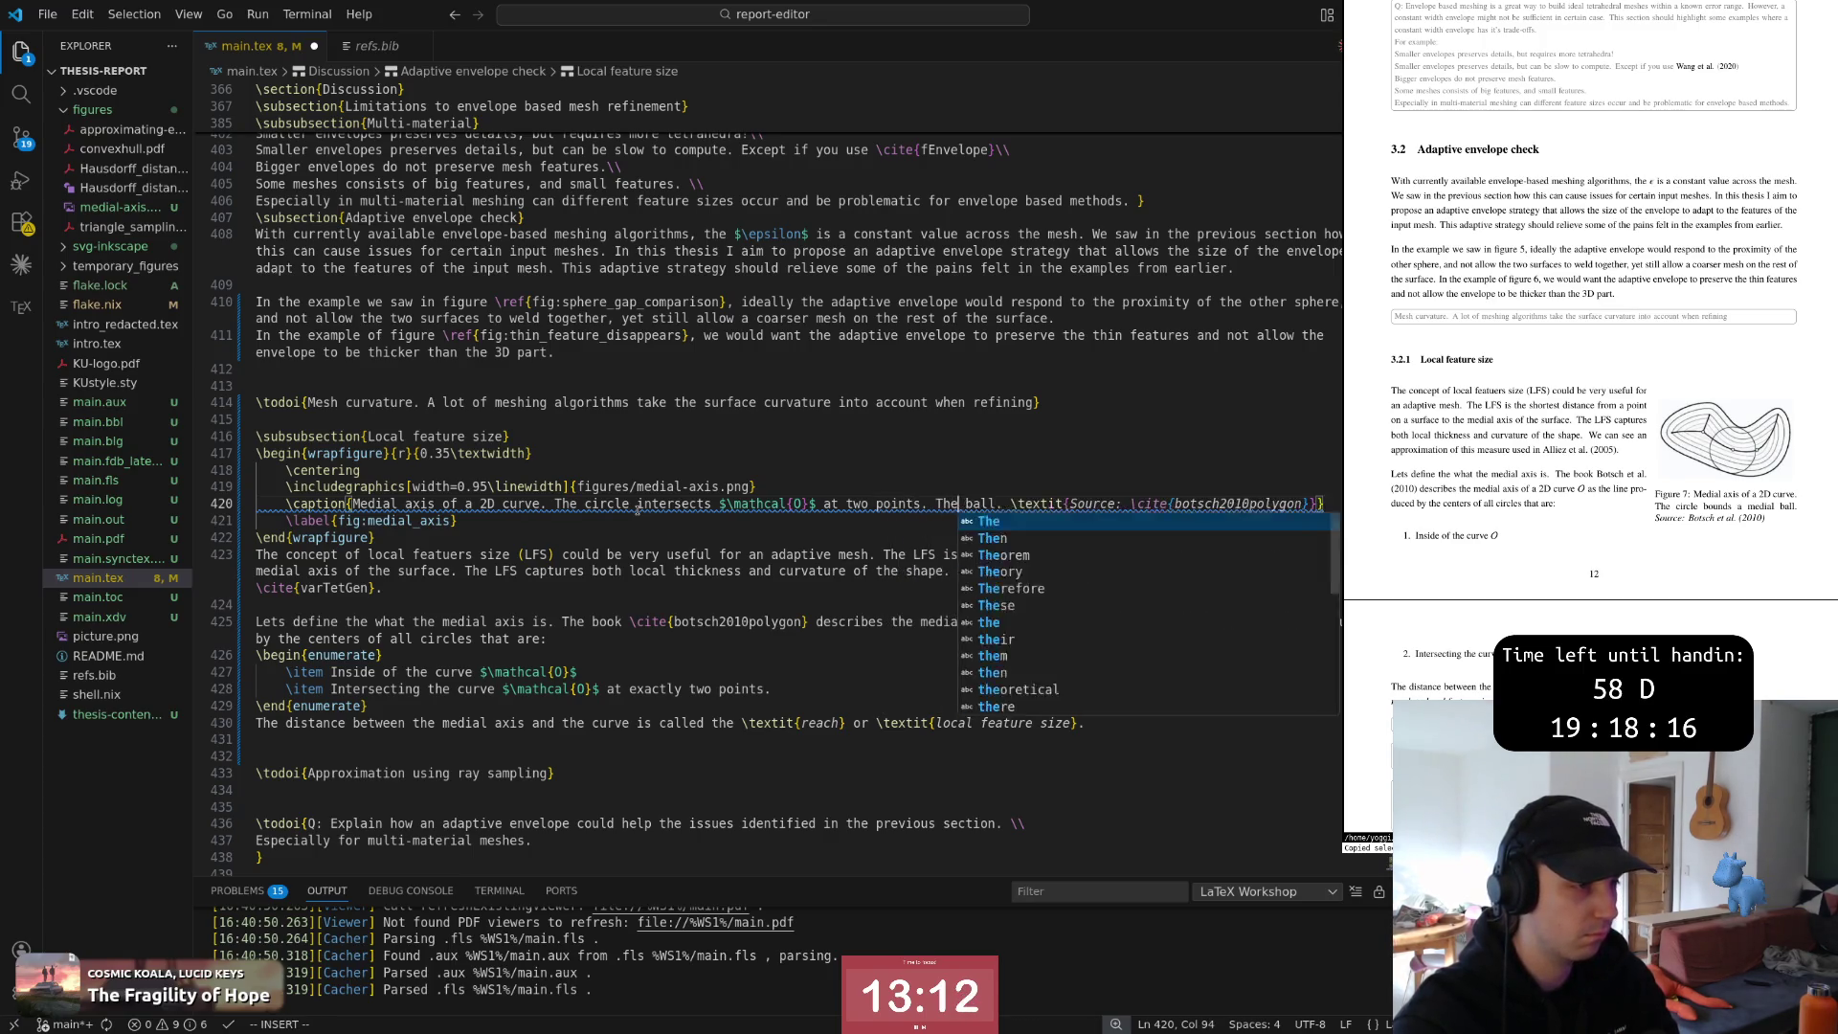
type("circle ")
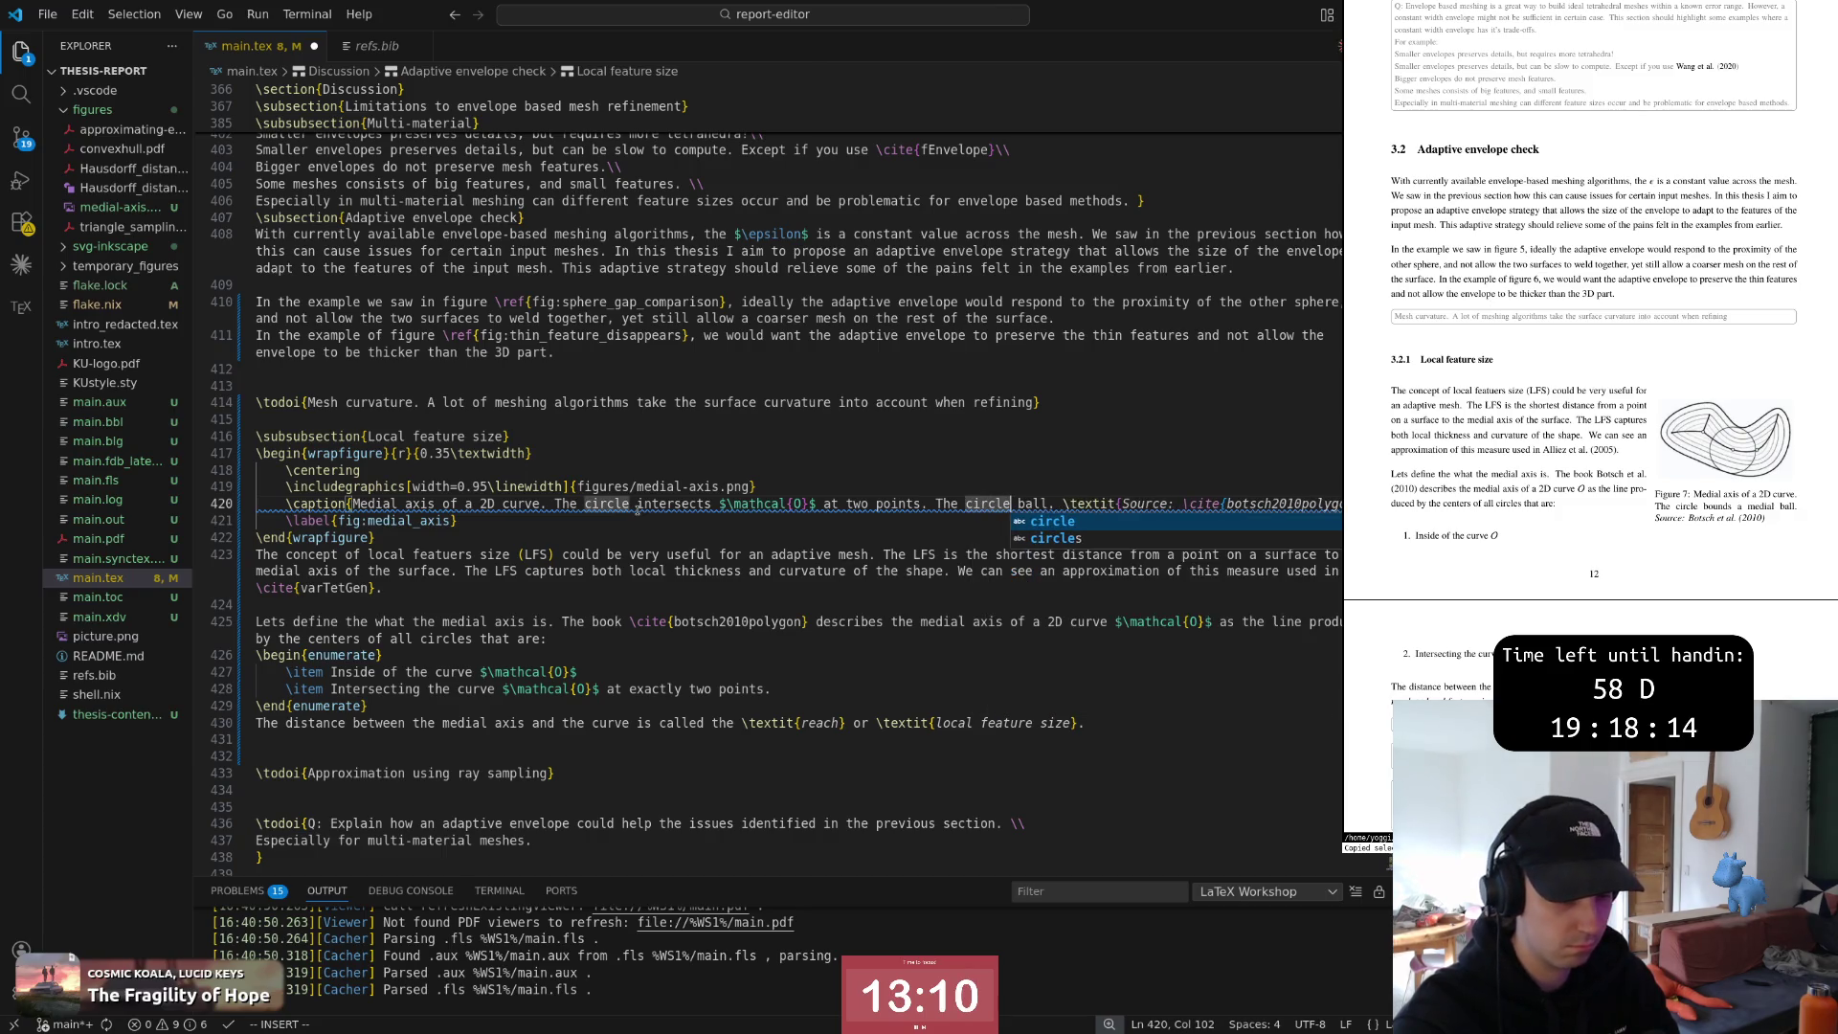
type("'s")
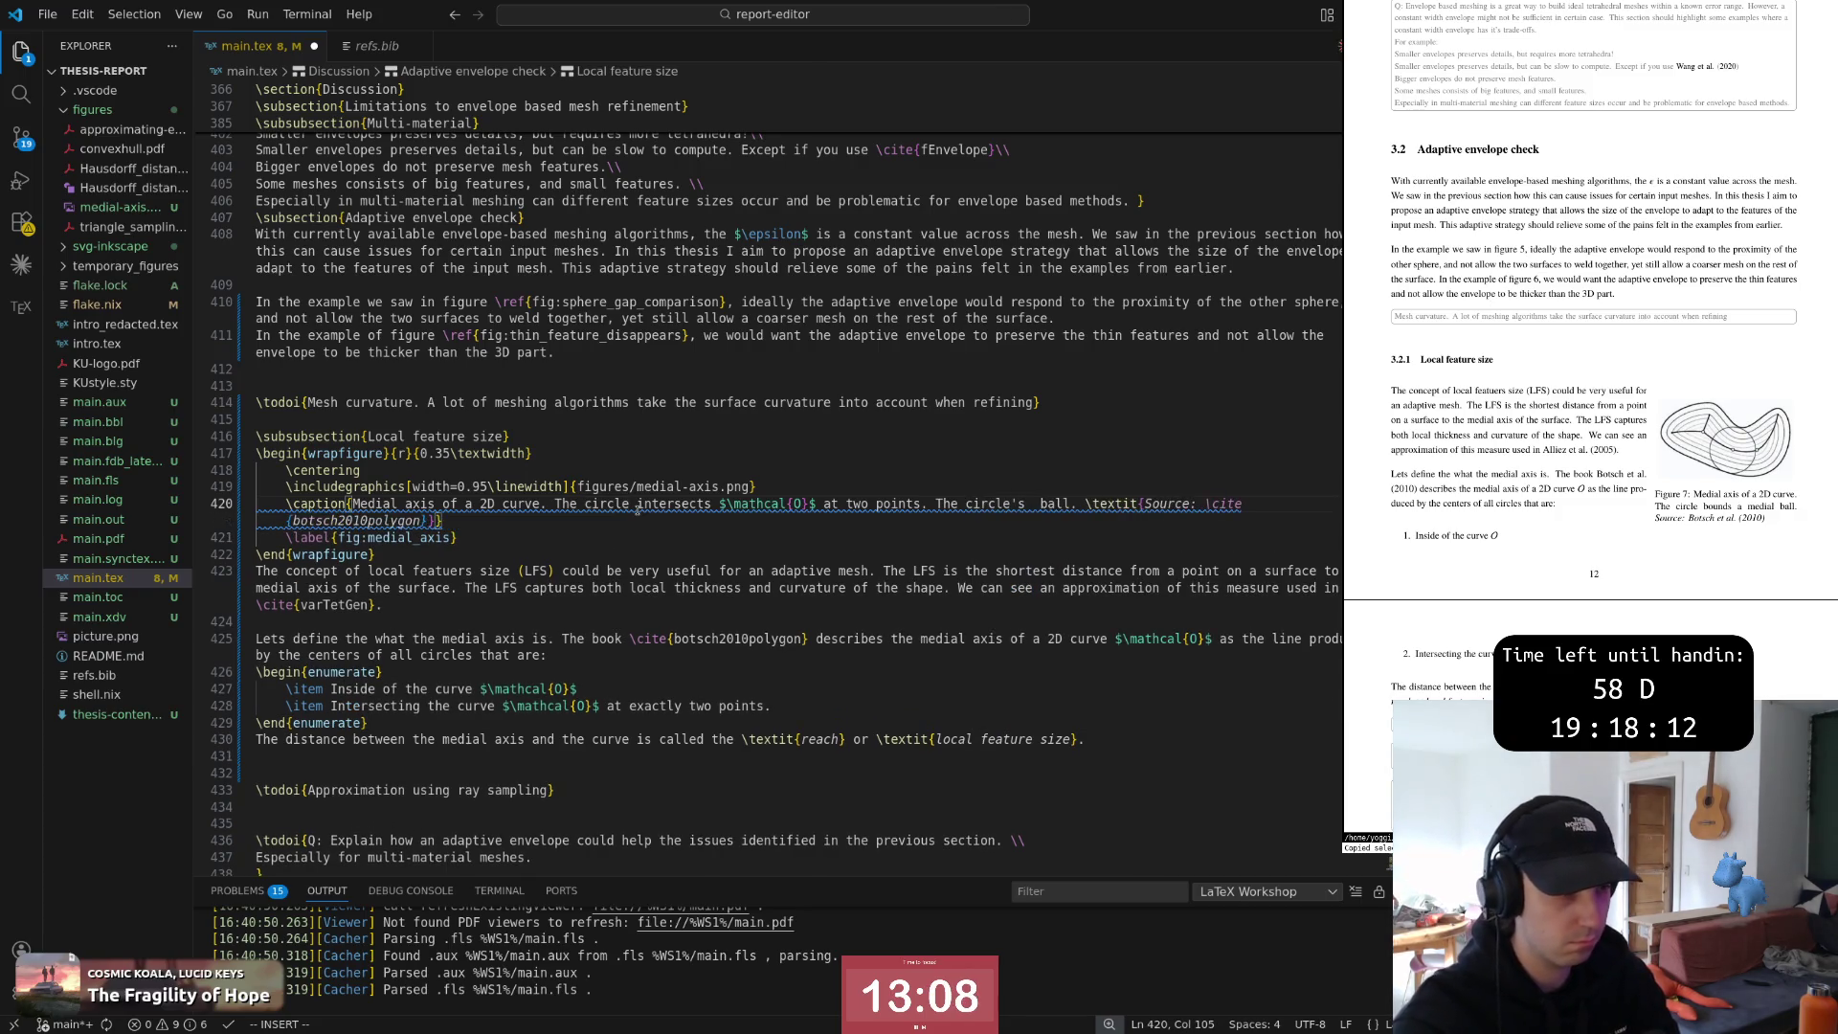
Finish the caption saying the circle's center lies on the medial axis, and save to rebuild
key("BackSpace")
key("BackSpace")
key("BackSpace")
type("s center")
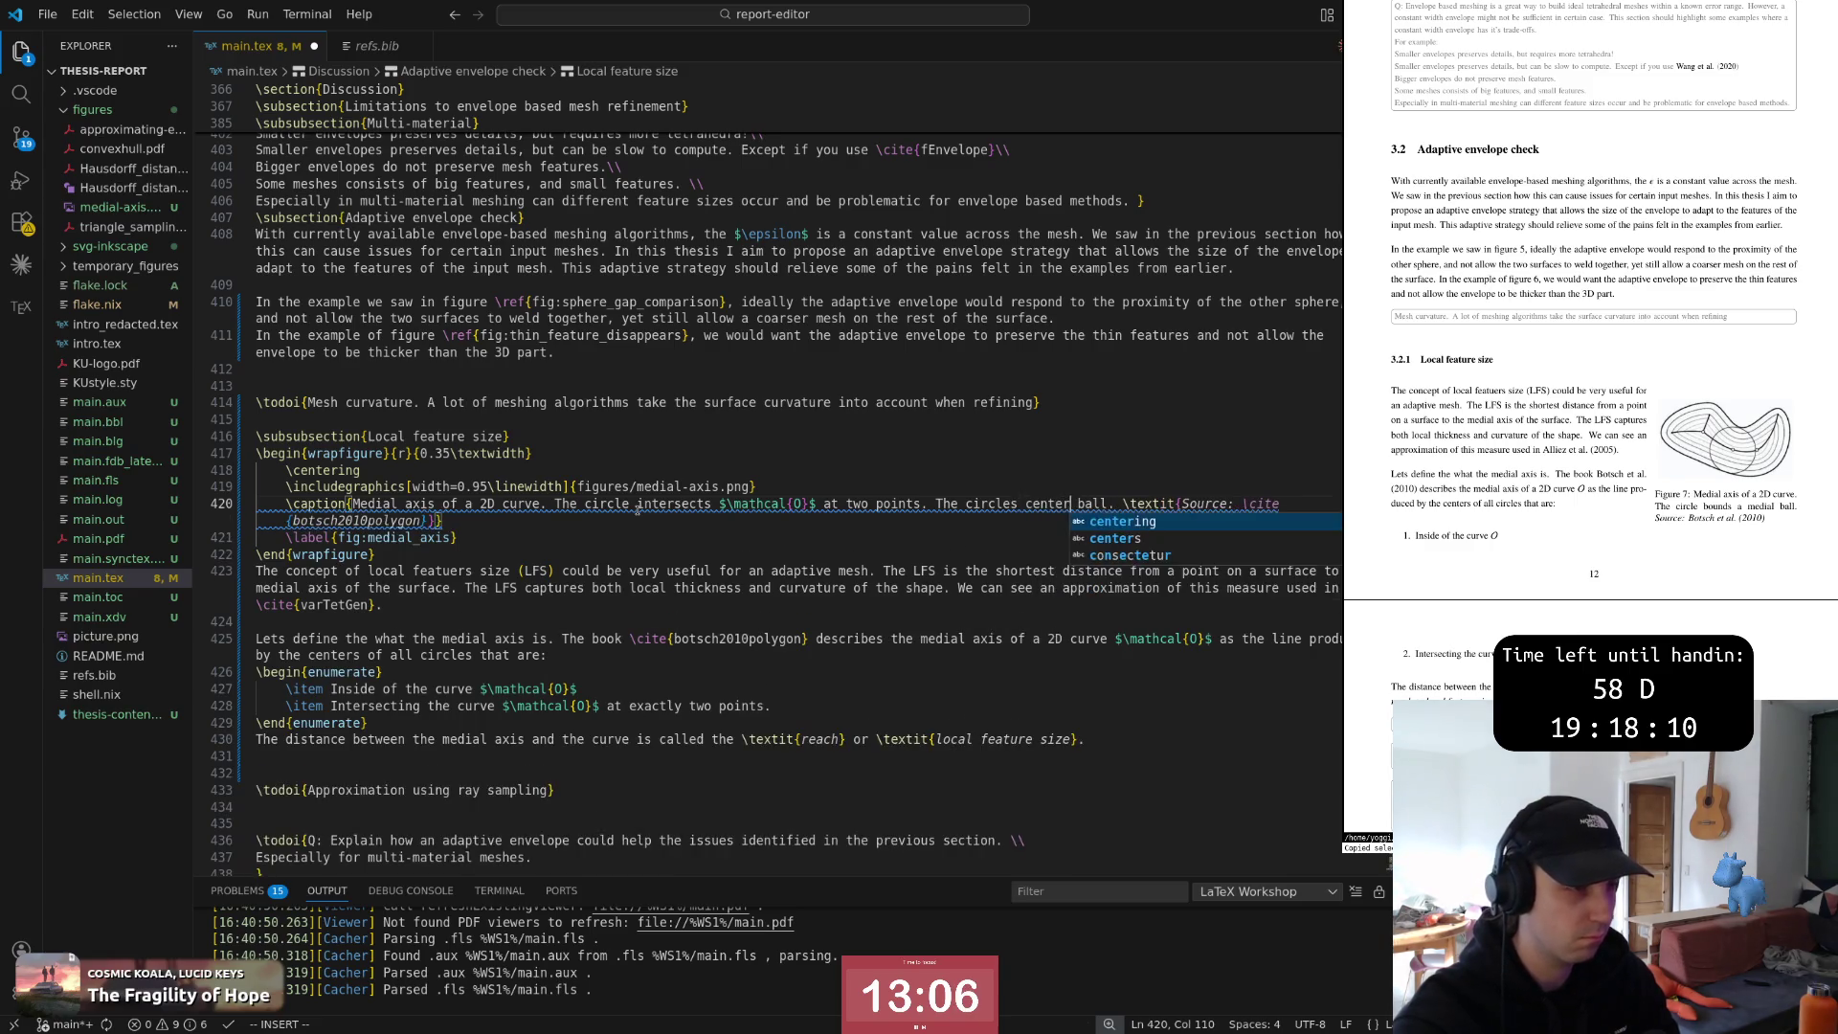
key("Escape")
key("b")
key("b")
key("w")
key("h")
key("h")
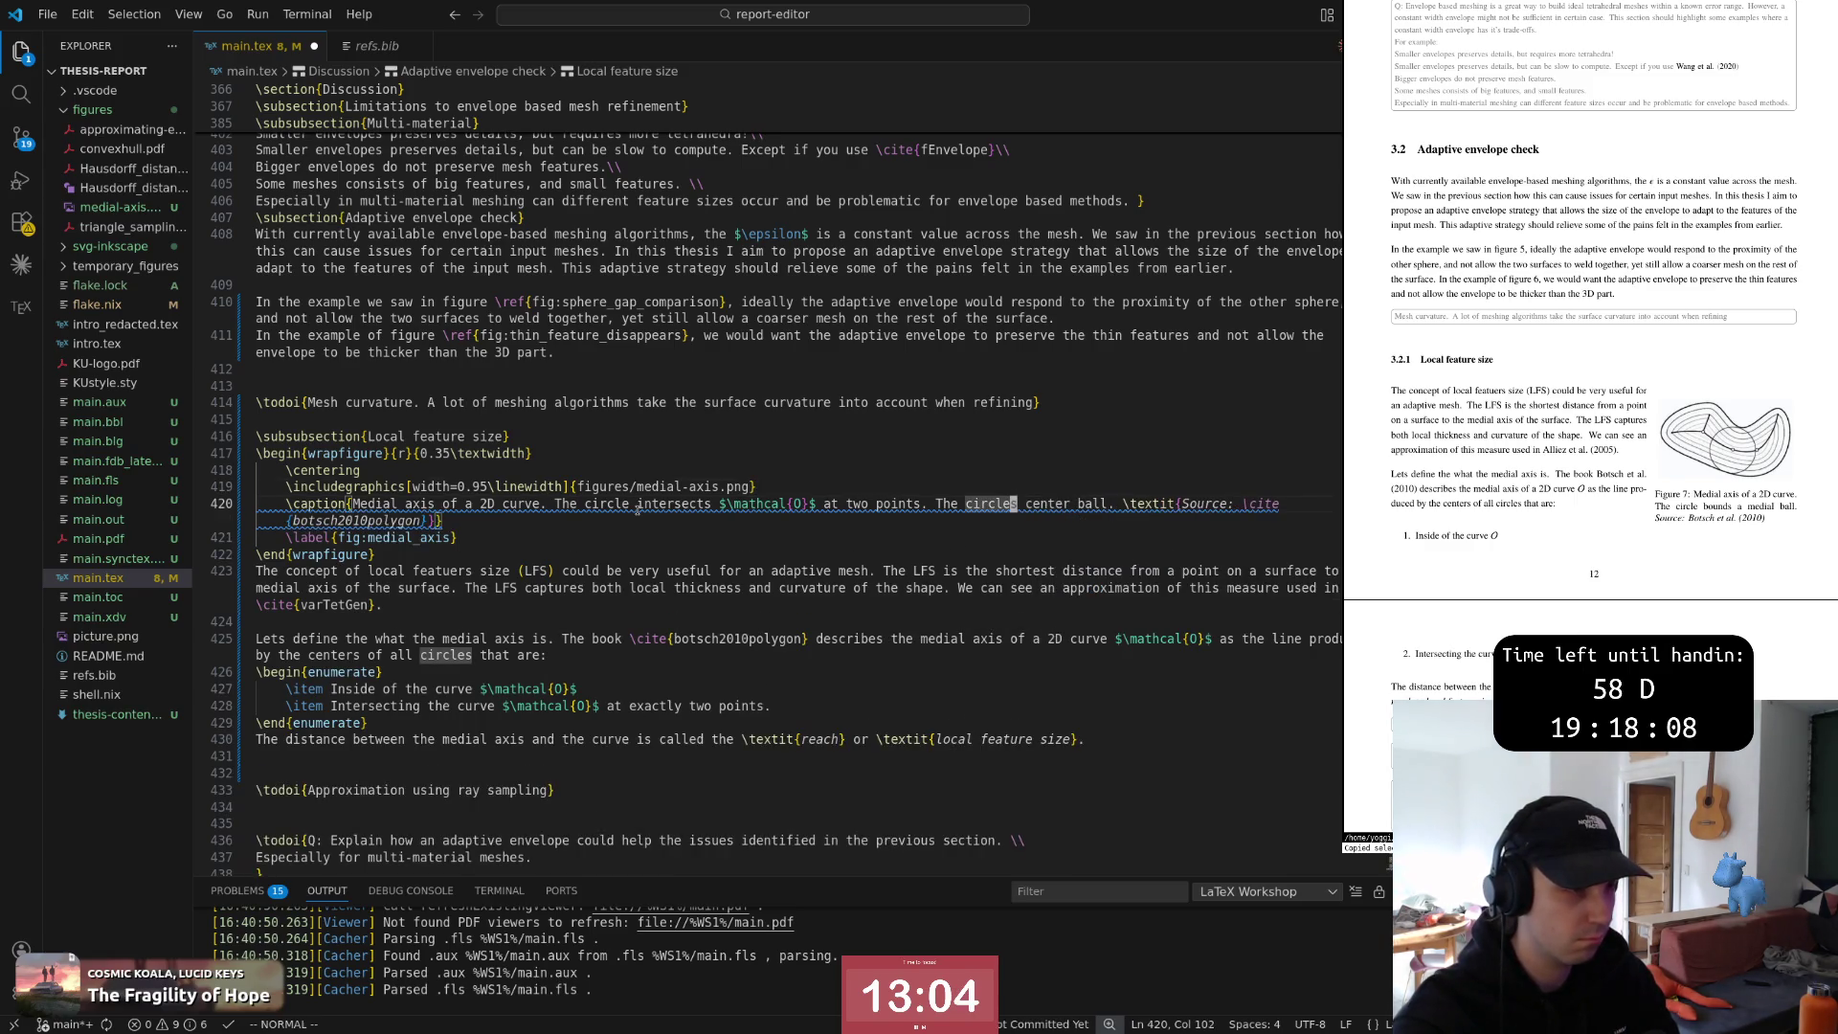
type("s")
key("$")
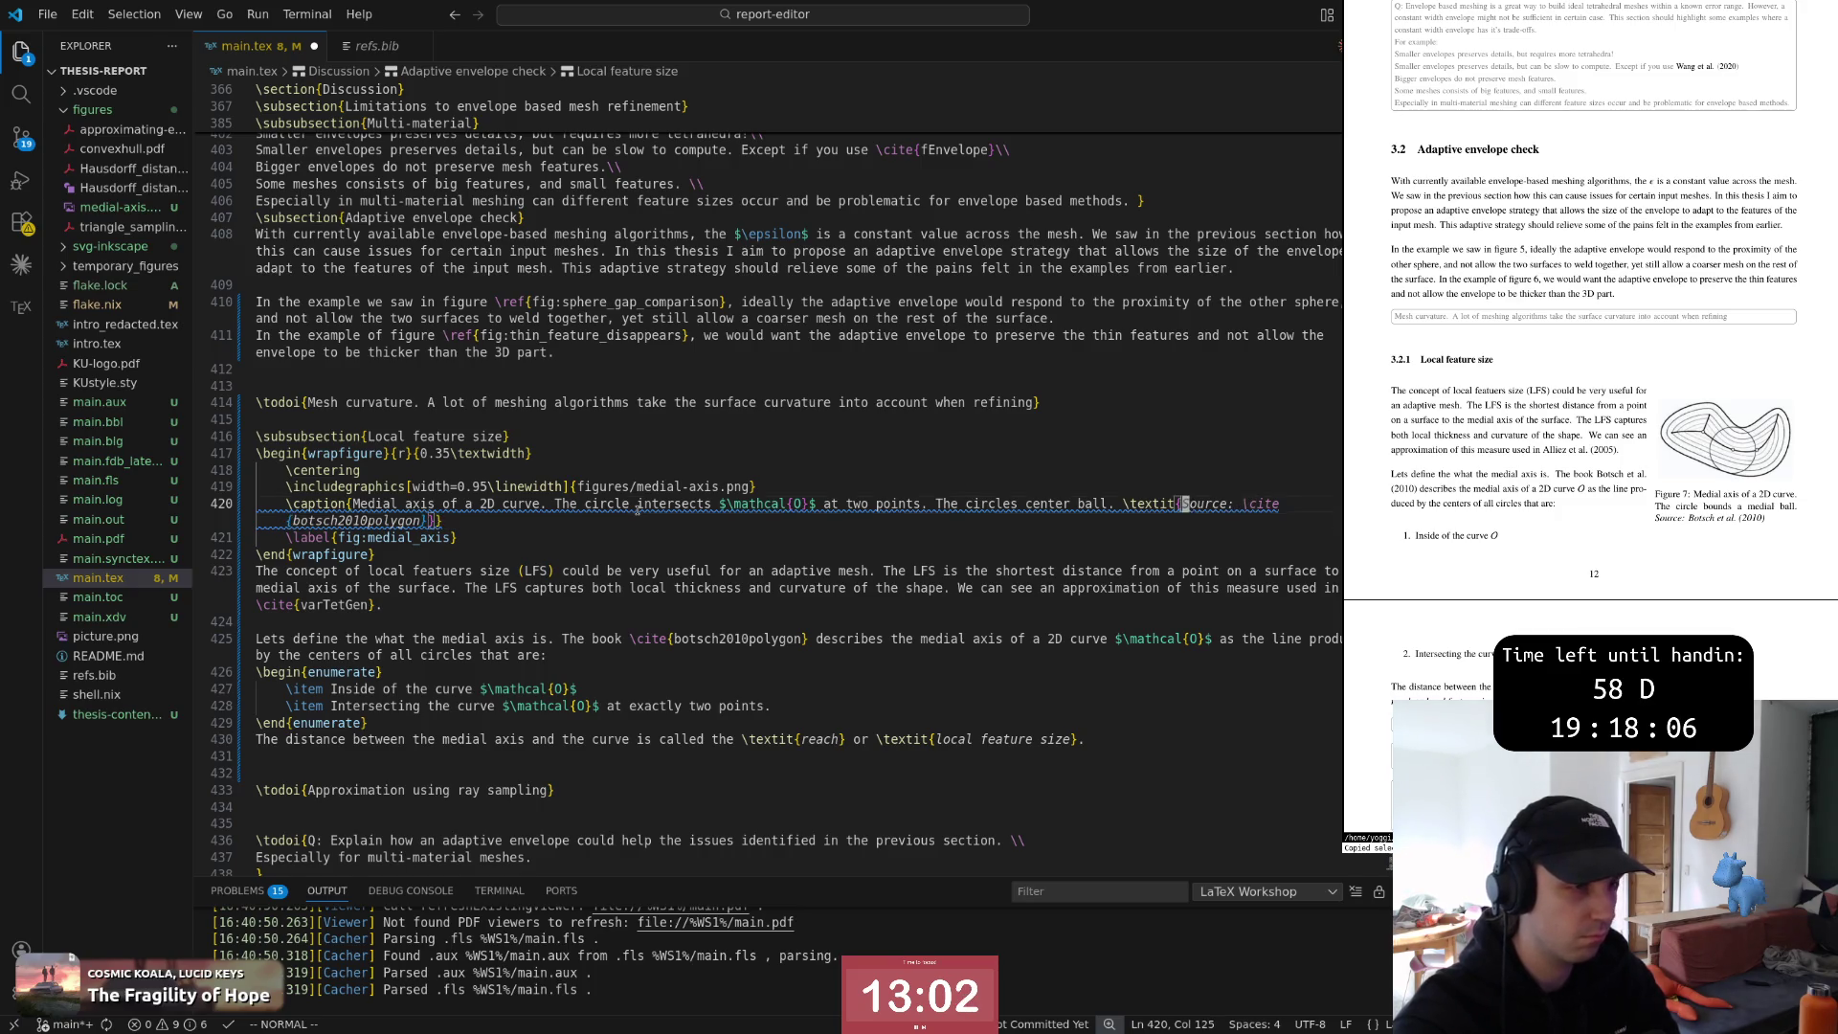
type("db")
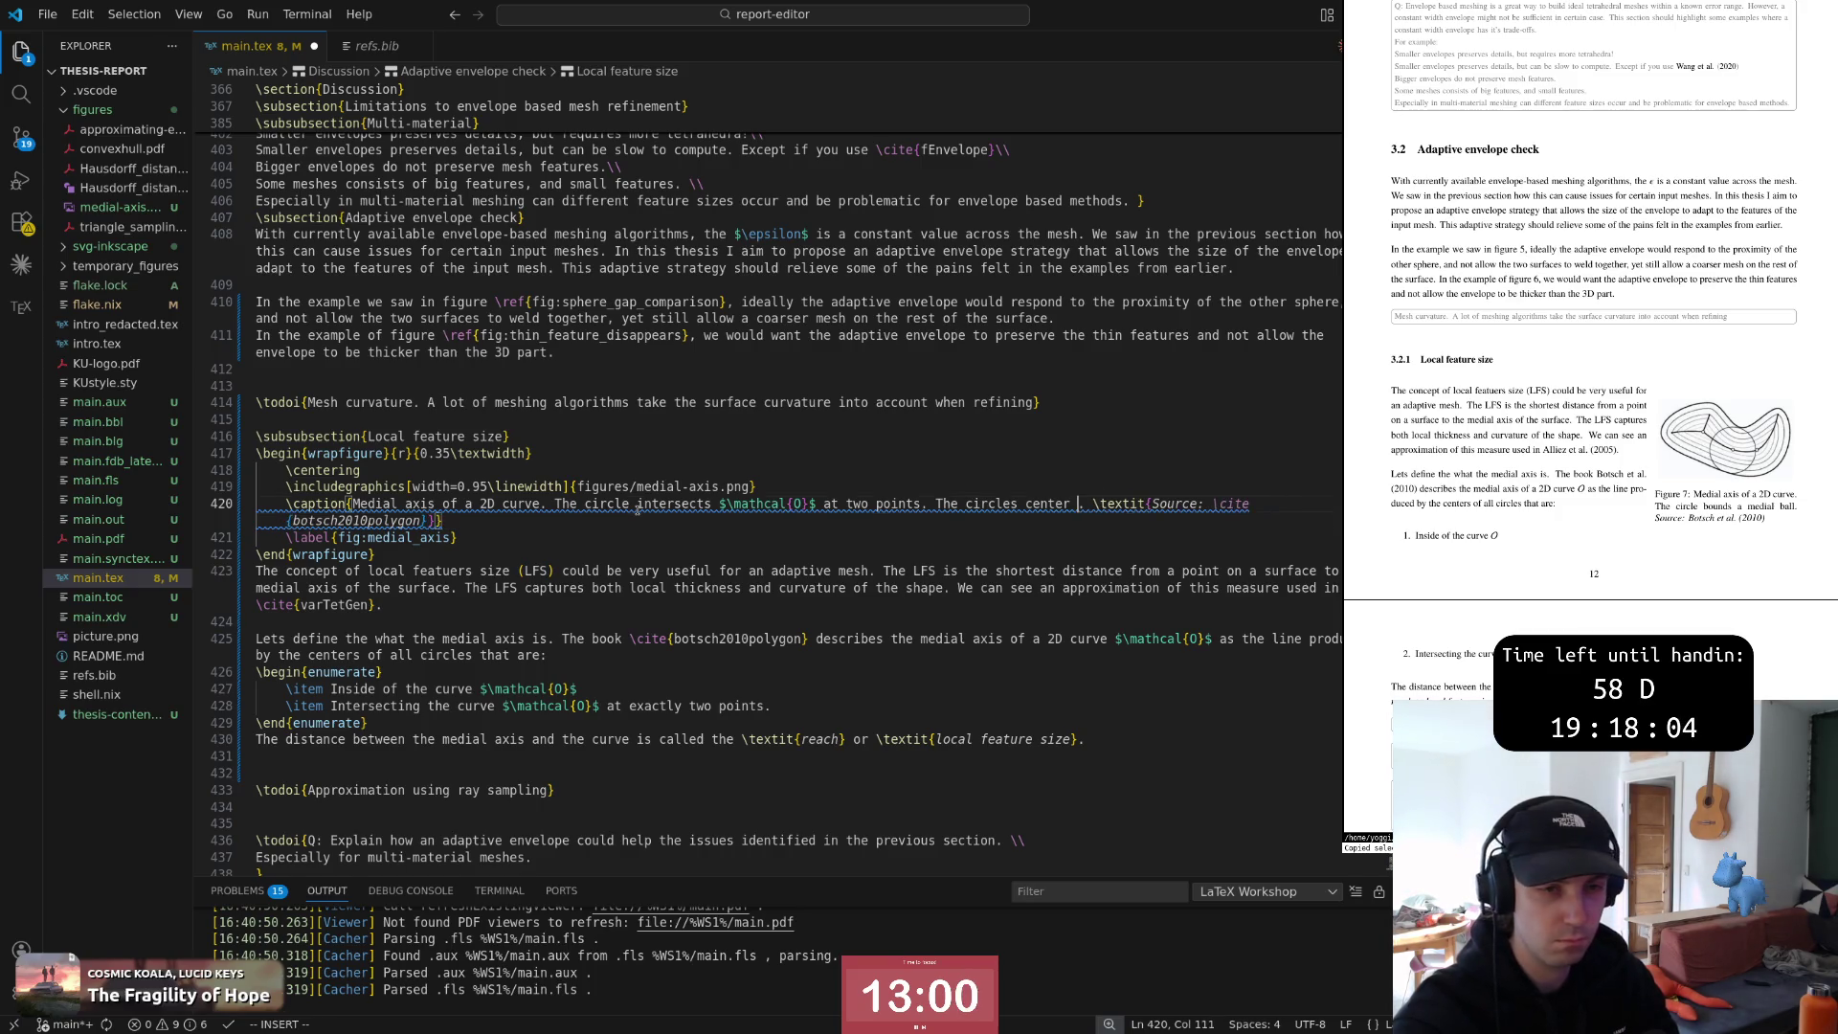
type("is on ")
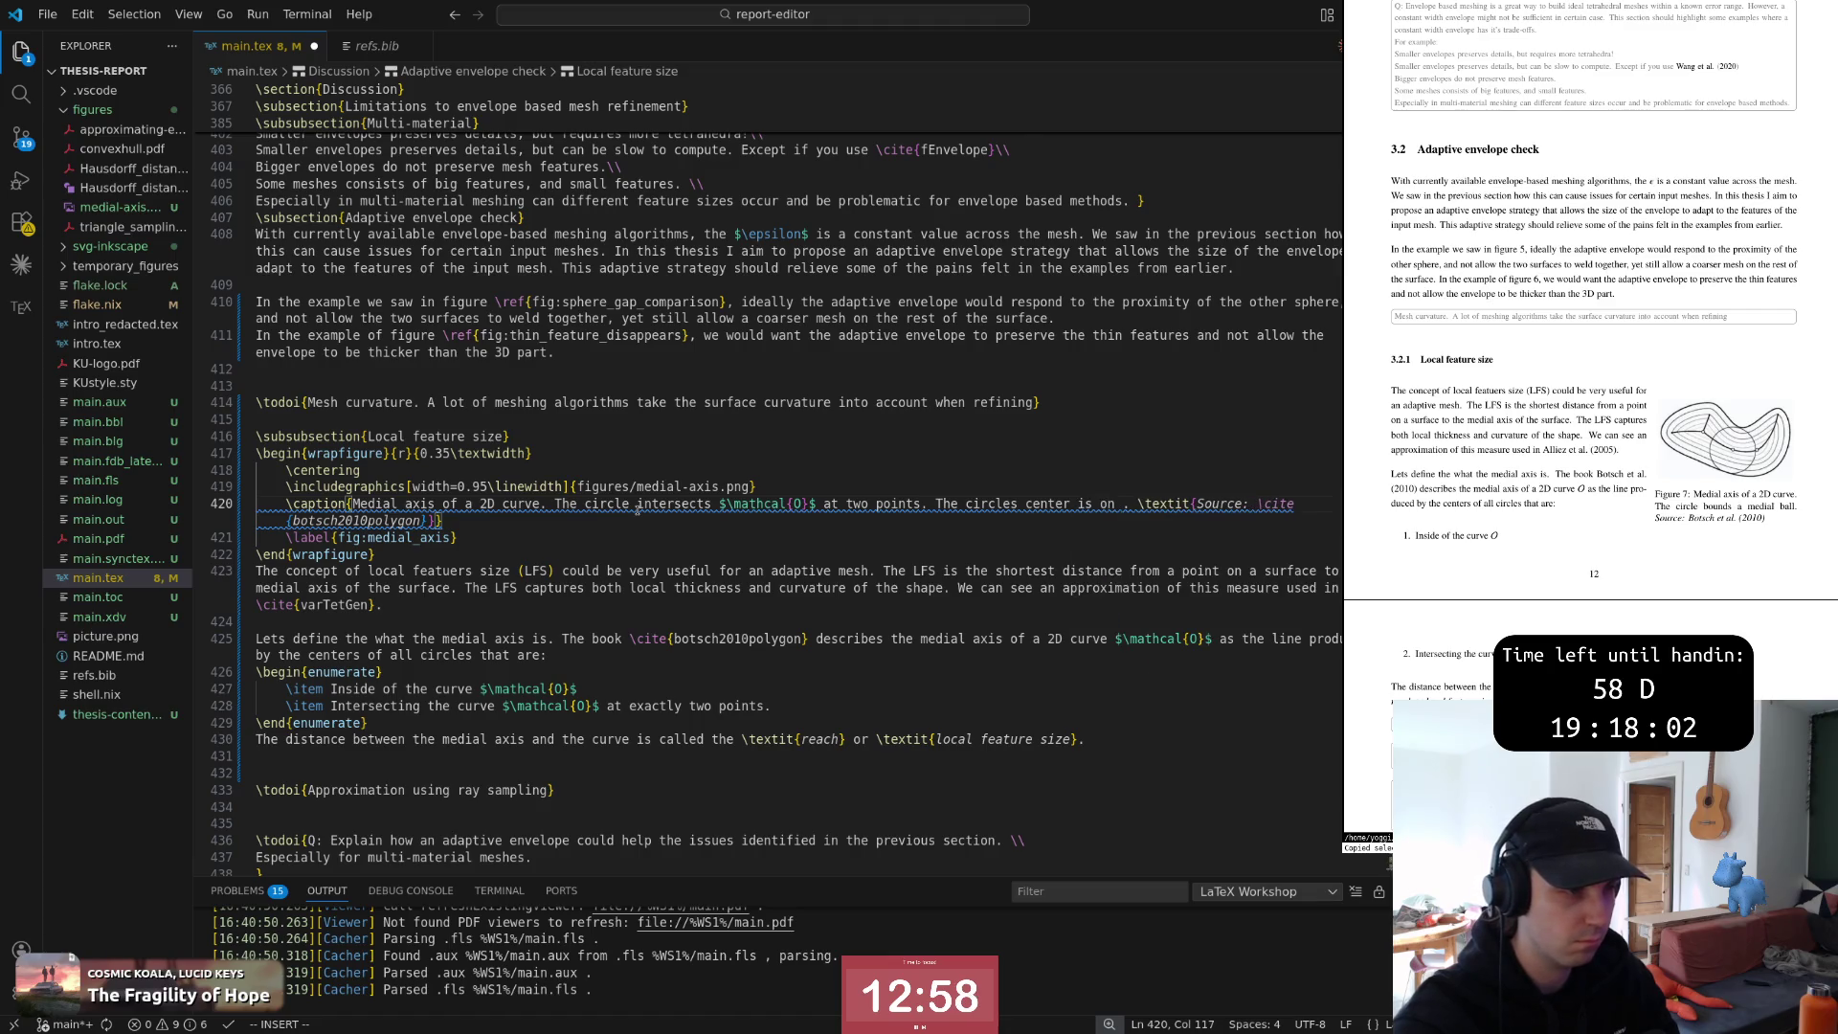
type("the medial ")
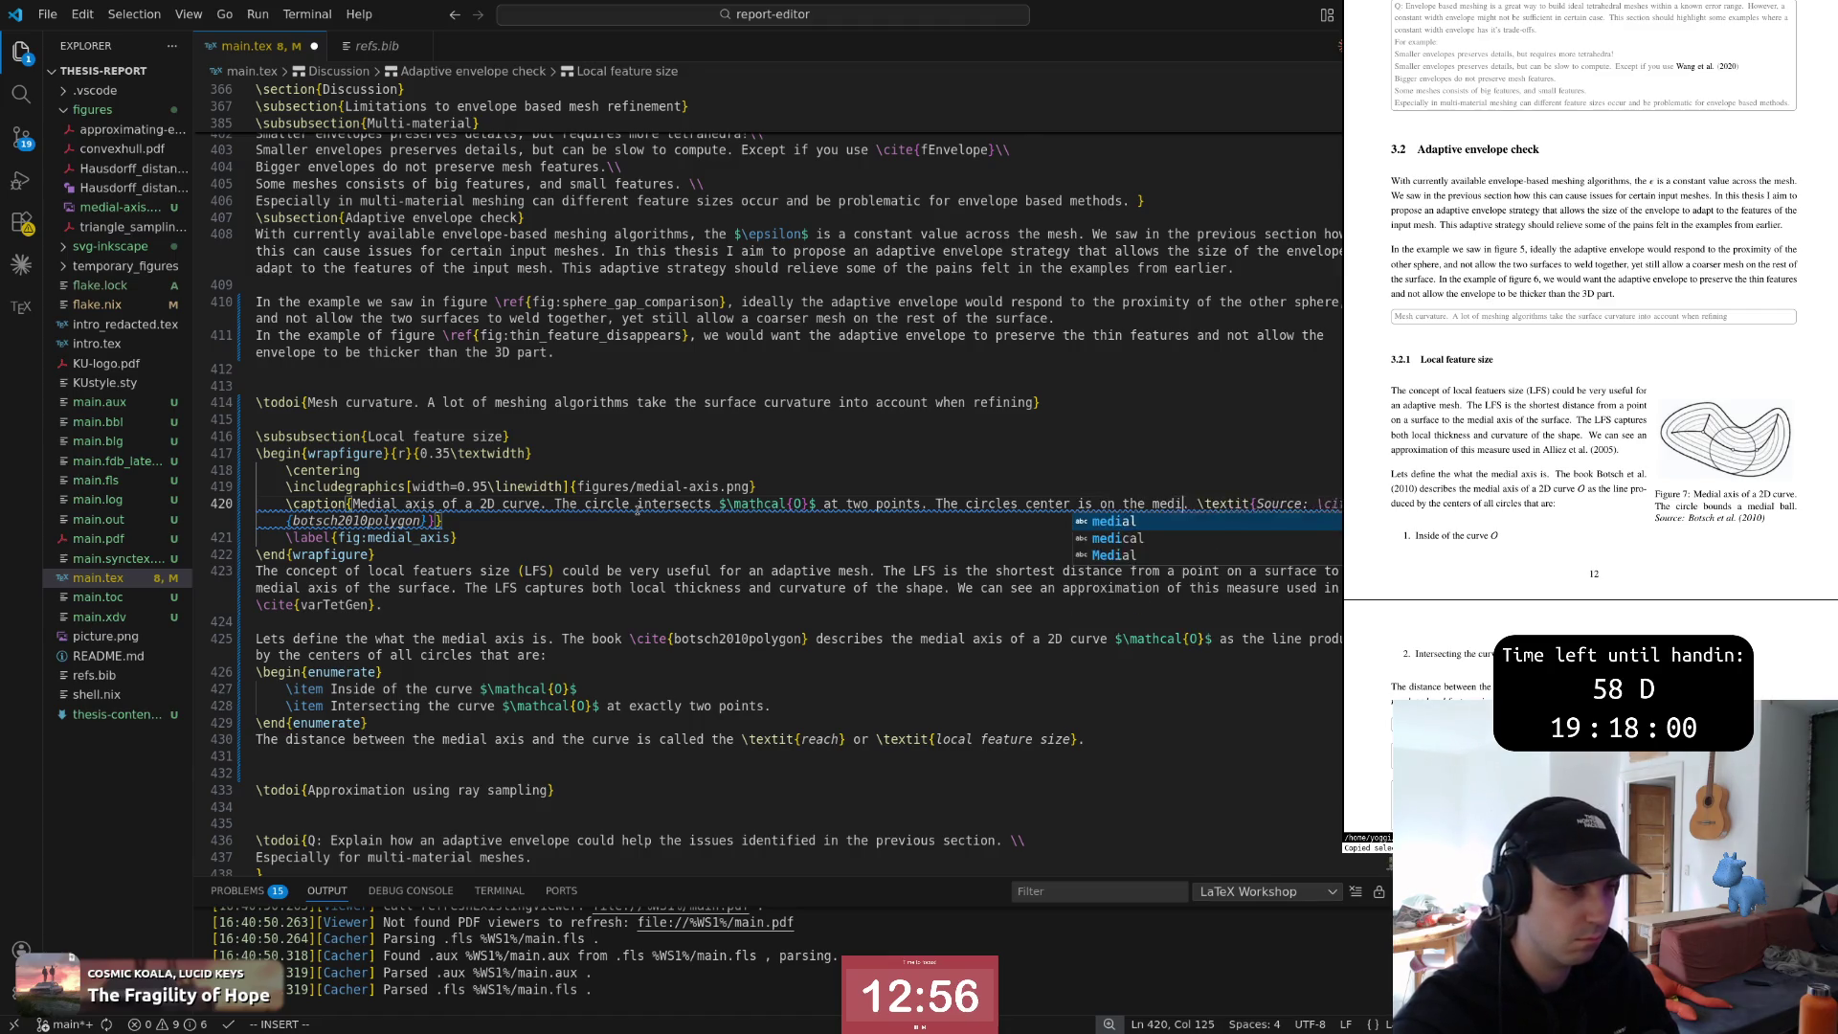
type("axis.")
key("Escape")
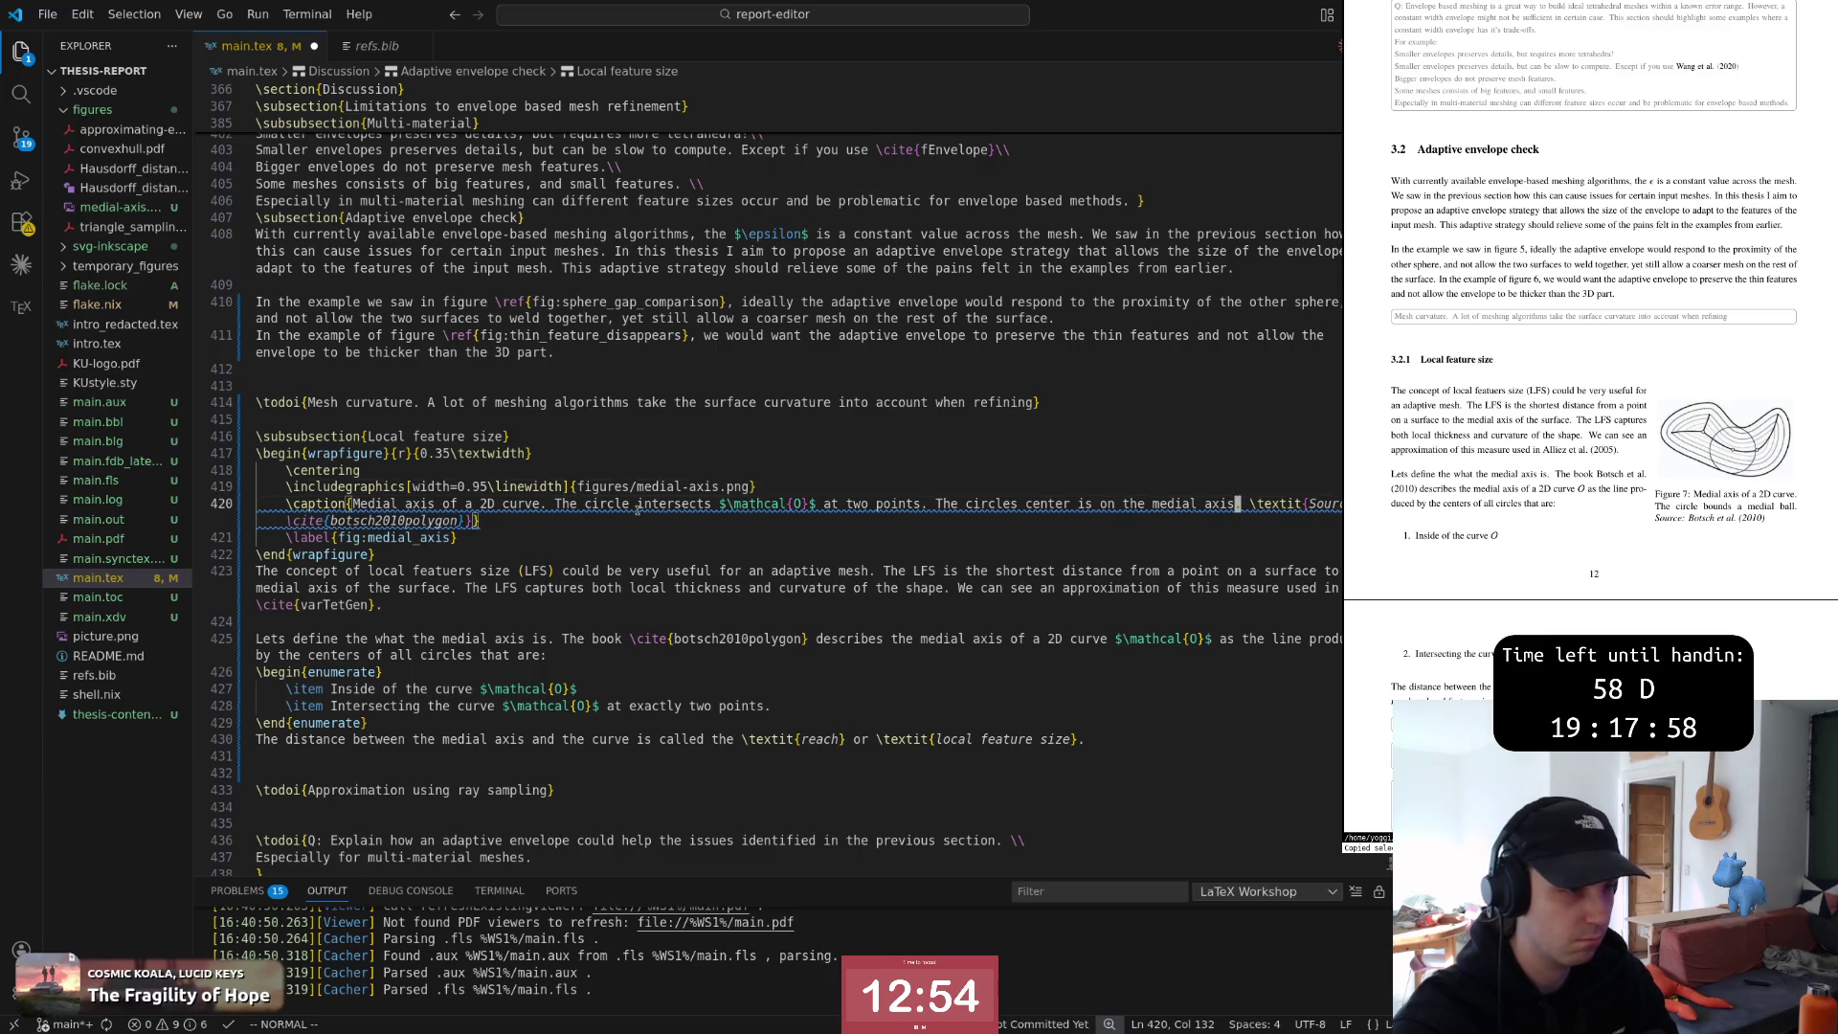
key("ctrl+s")
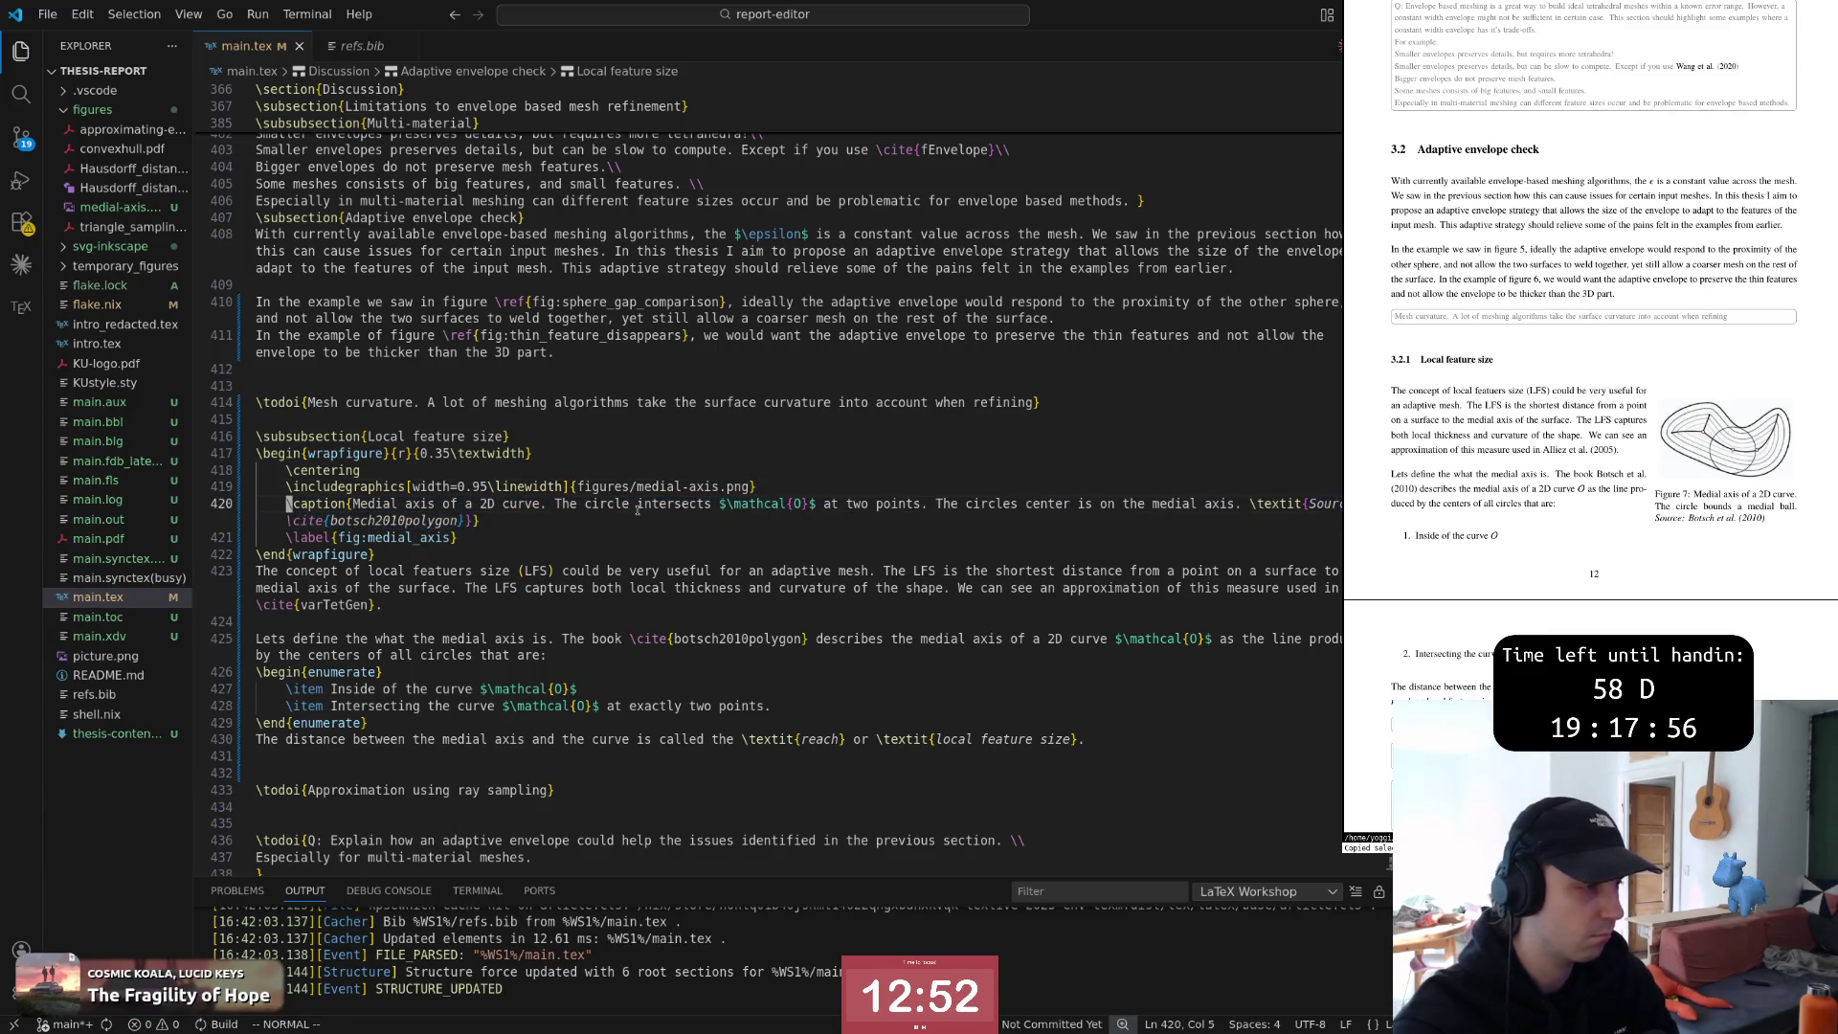
key("w")
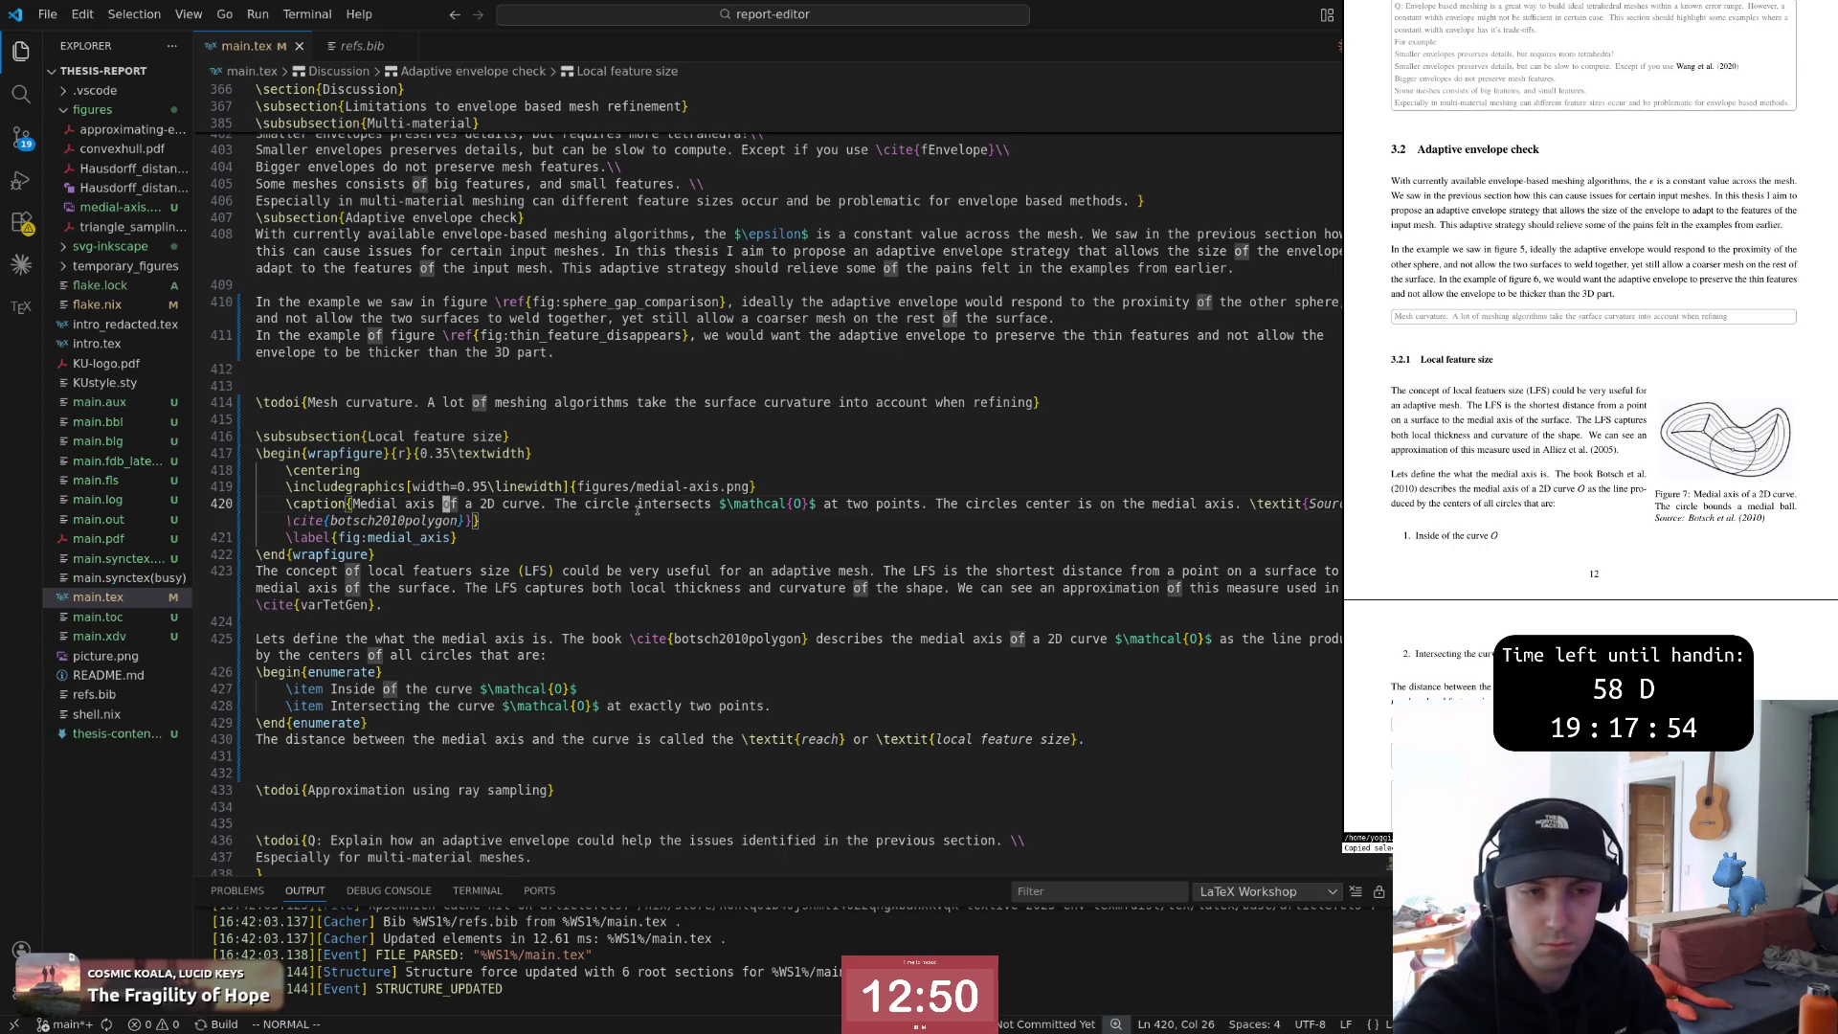
key("w")
key("w")
key("w")
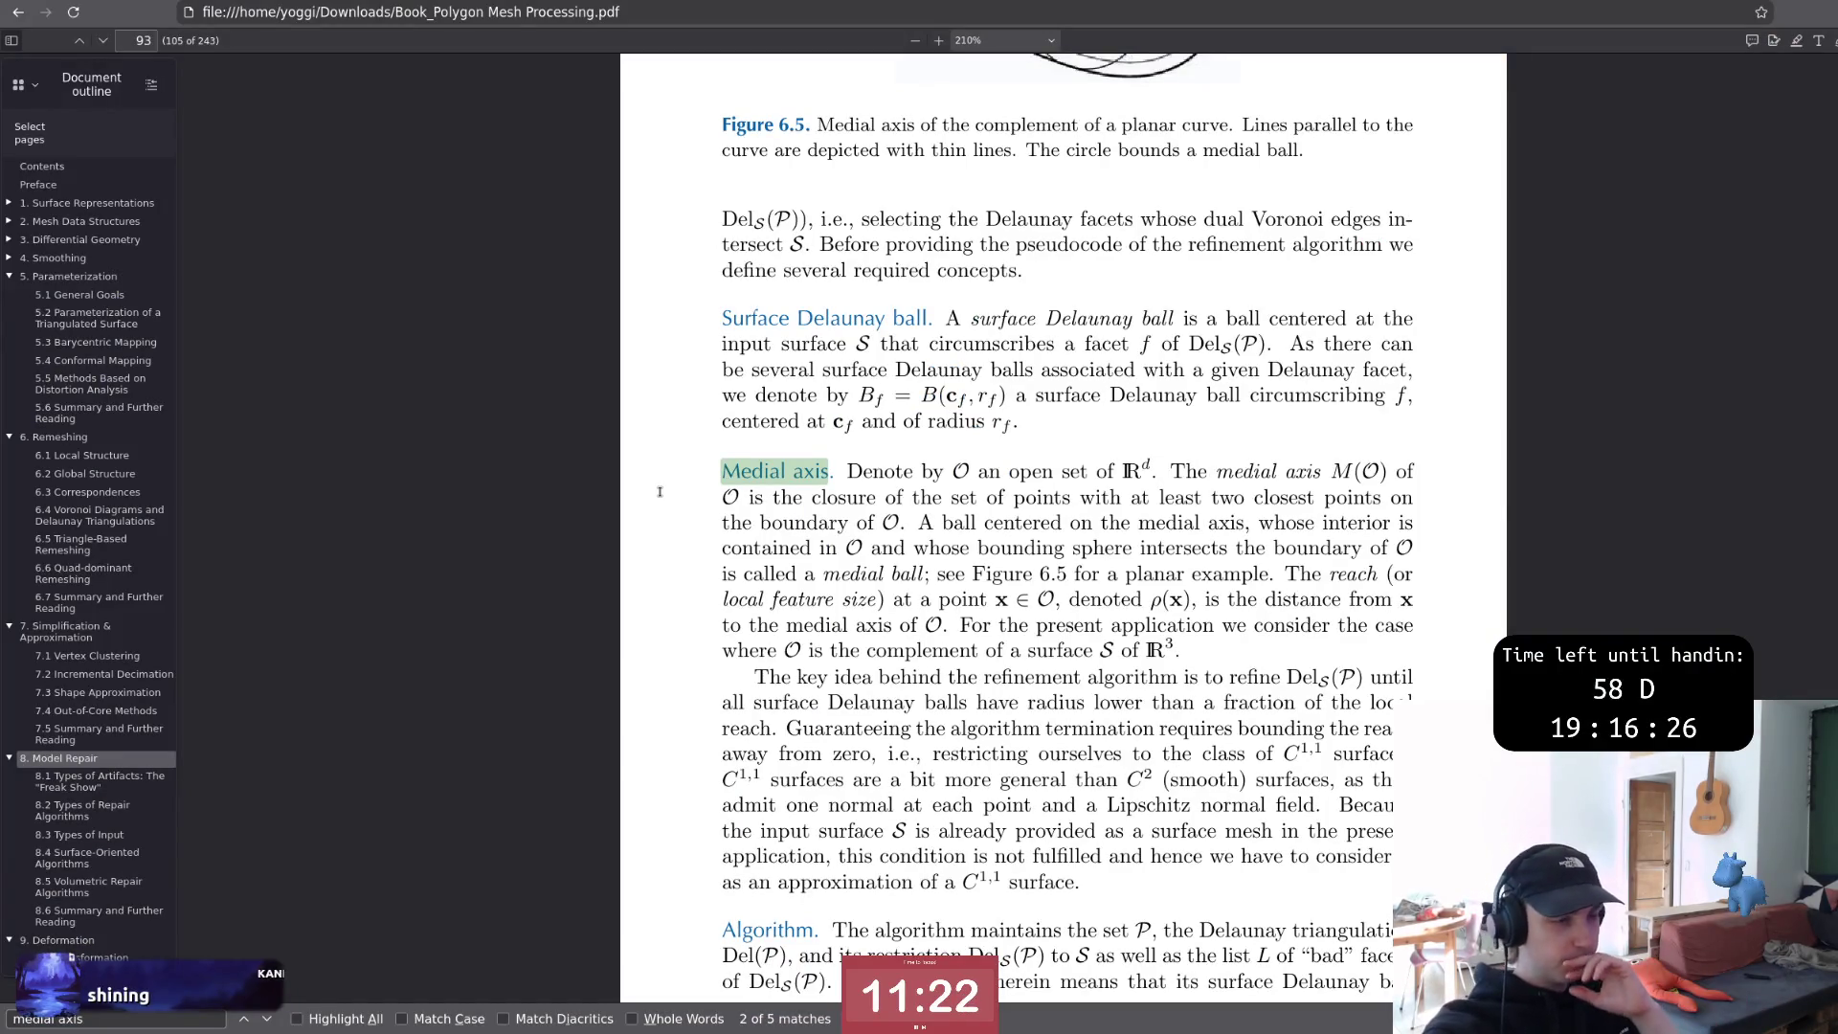
Return to the source and open a new line below the reach sentence for notes
key("alt+Tab")
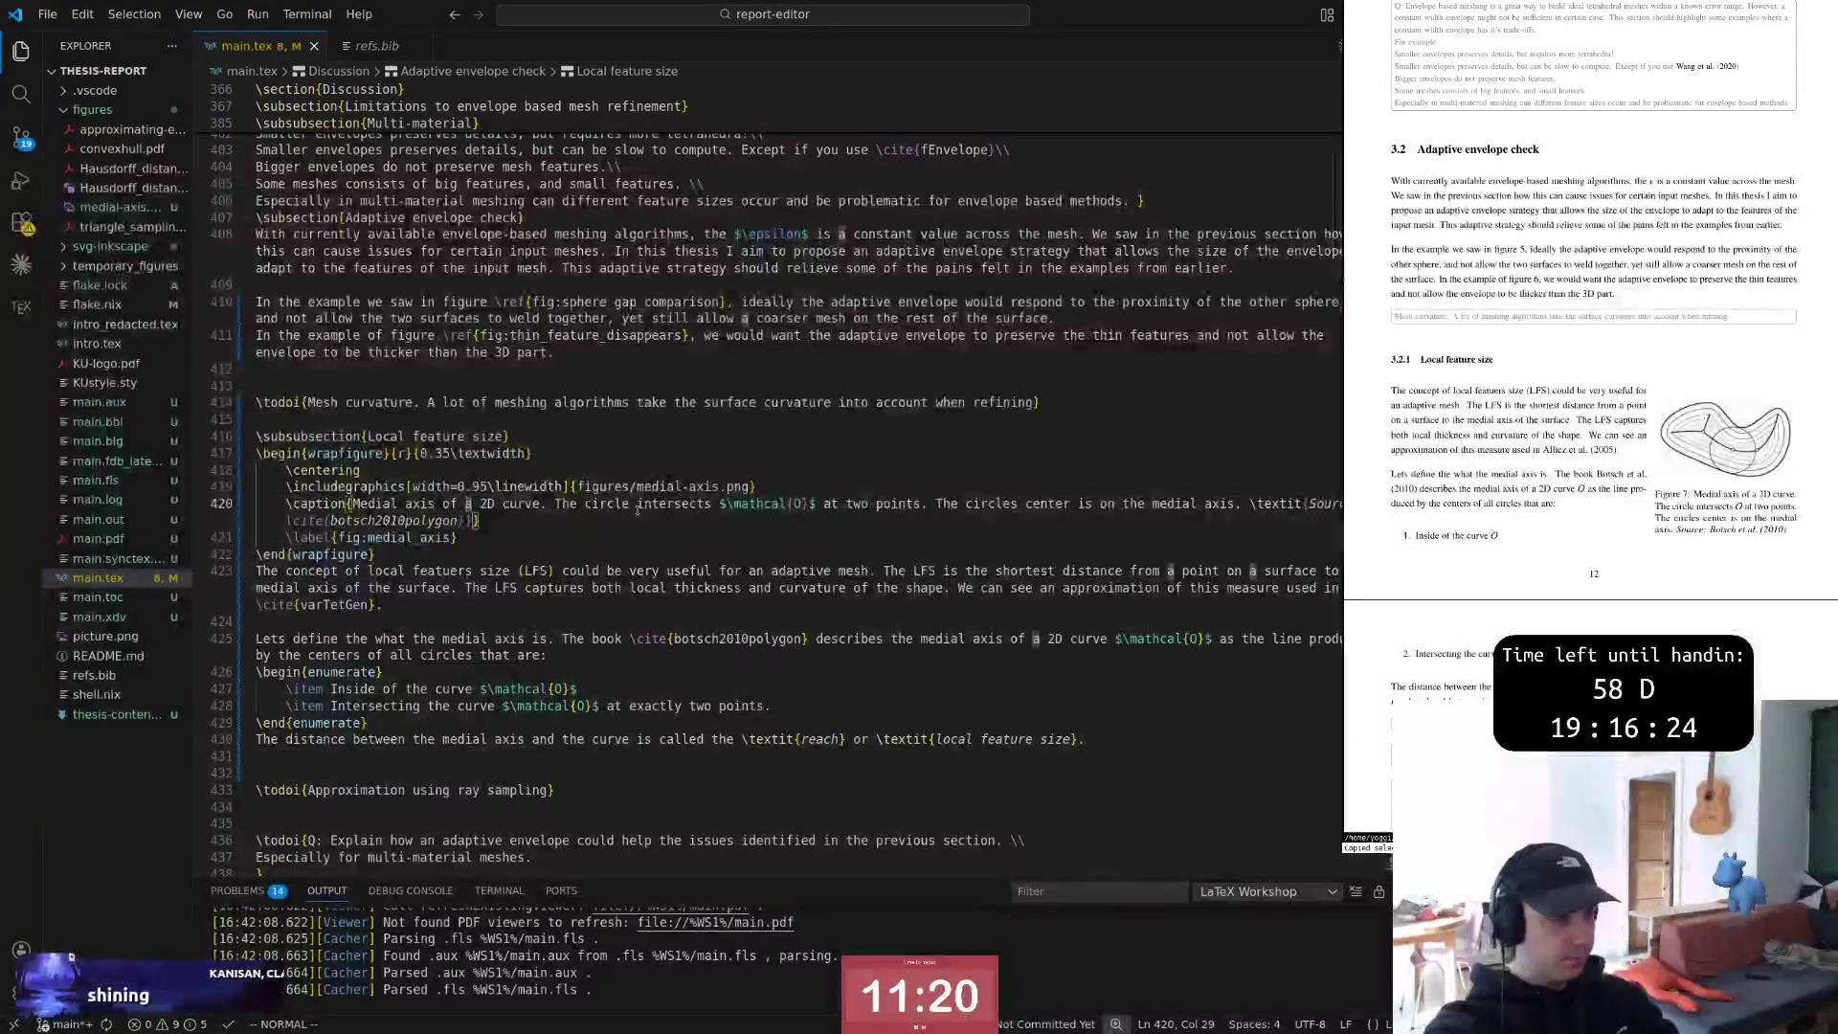
key("j")
key("j")
key("j")
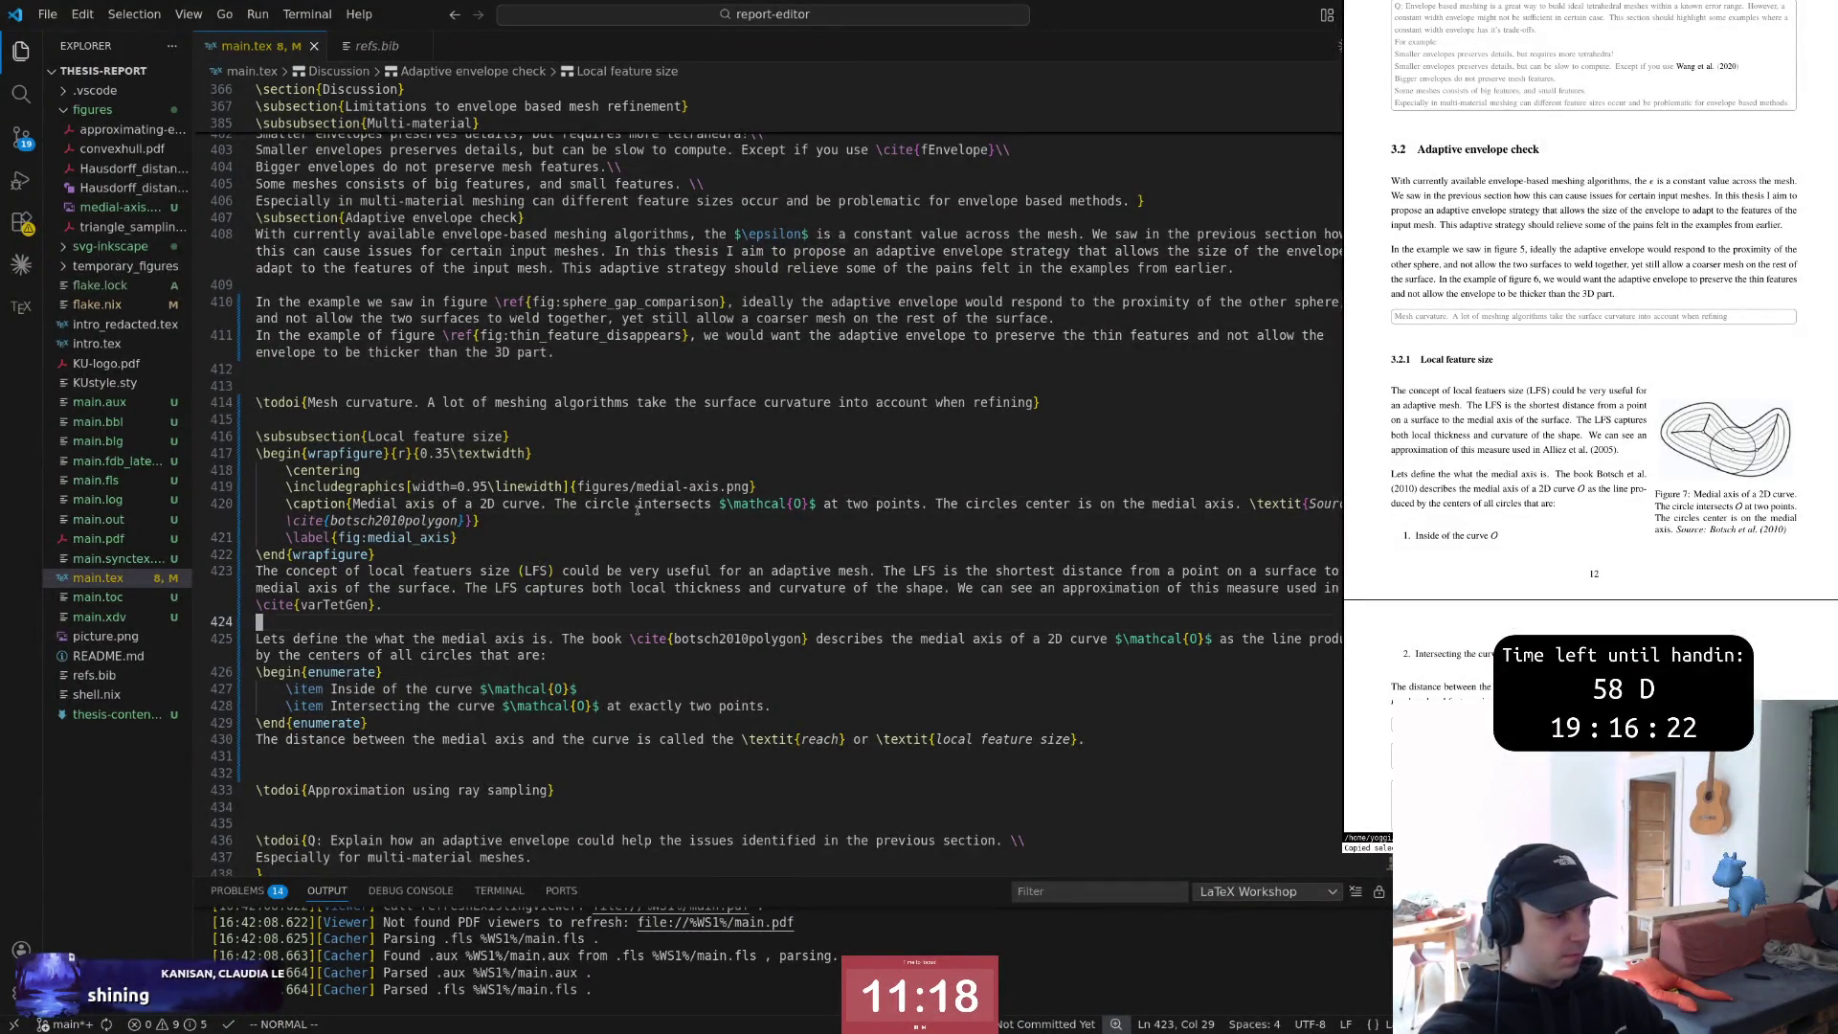
key("j")
key("j")
key("j")
key("z")
key("z")
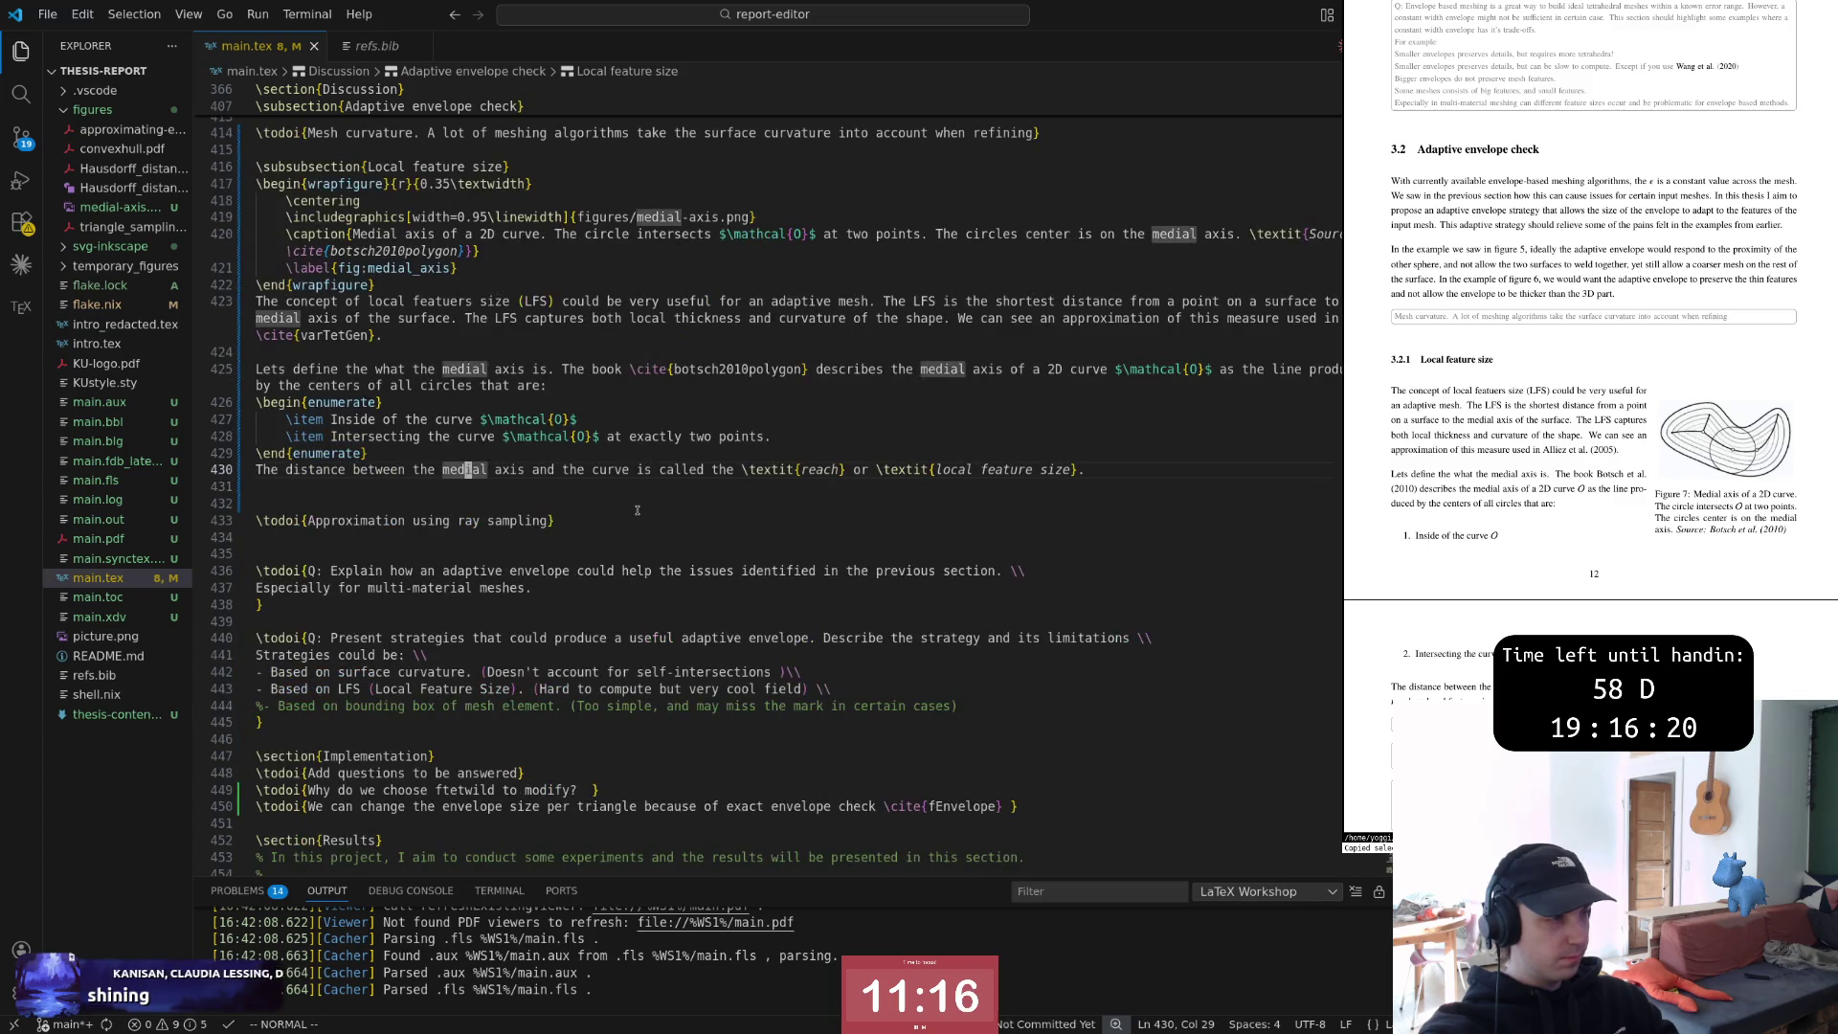
key("o")
key("Return")
type("$")
Finish the % comment noting the medial axis is hard to compute in 3D
key("BackSpace")
type("% ")
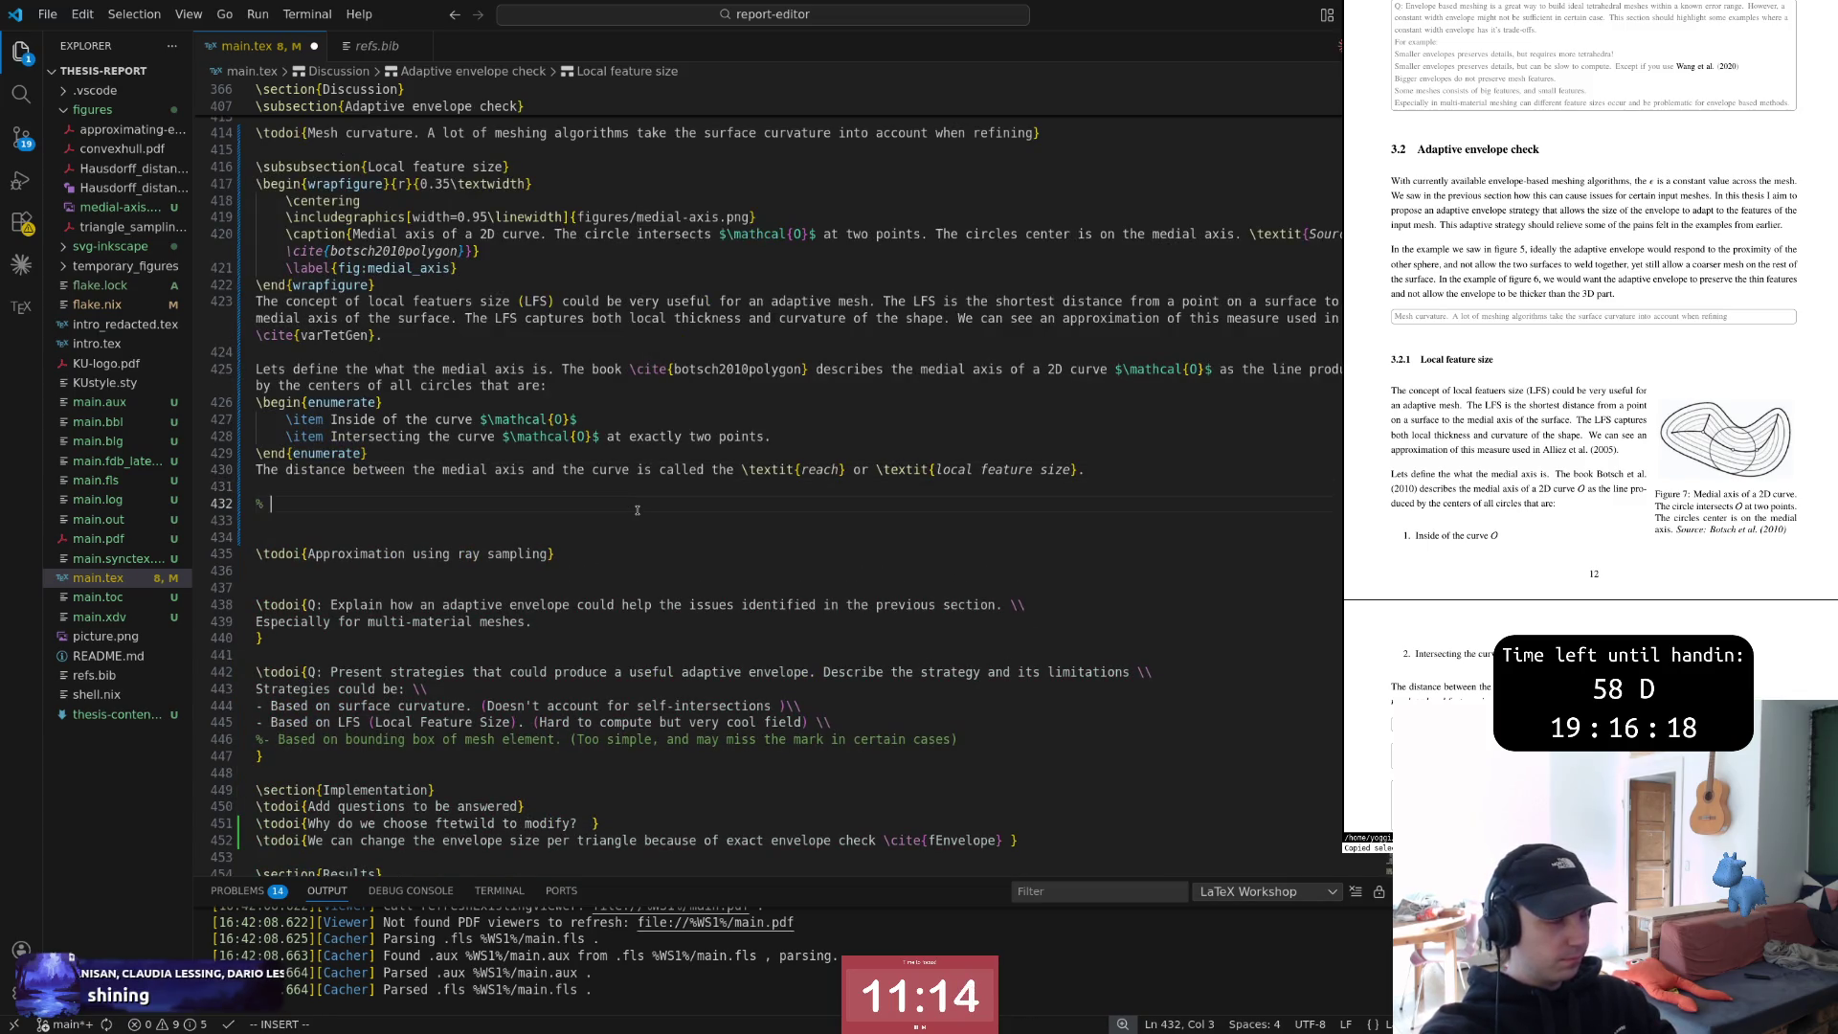
type("The medial axis isha")
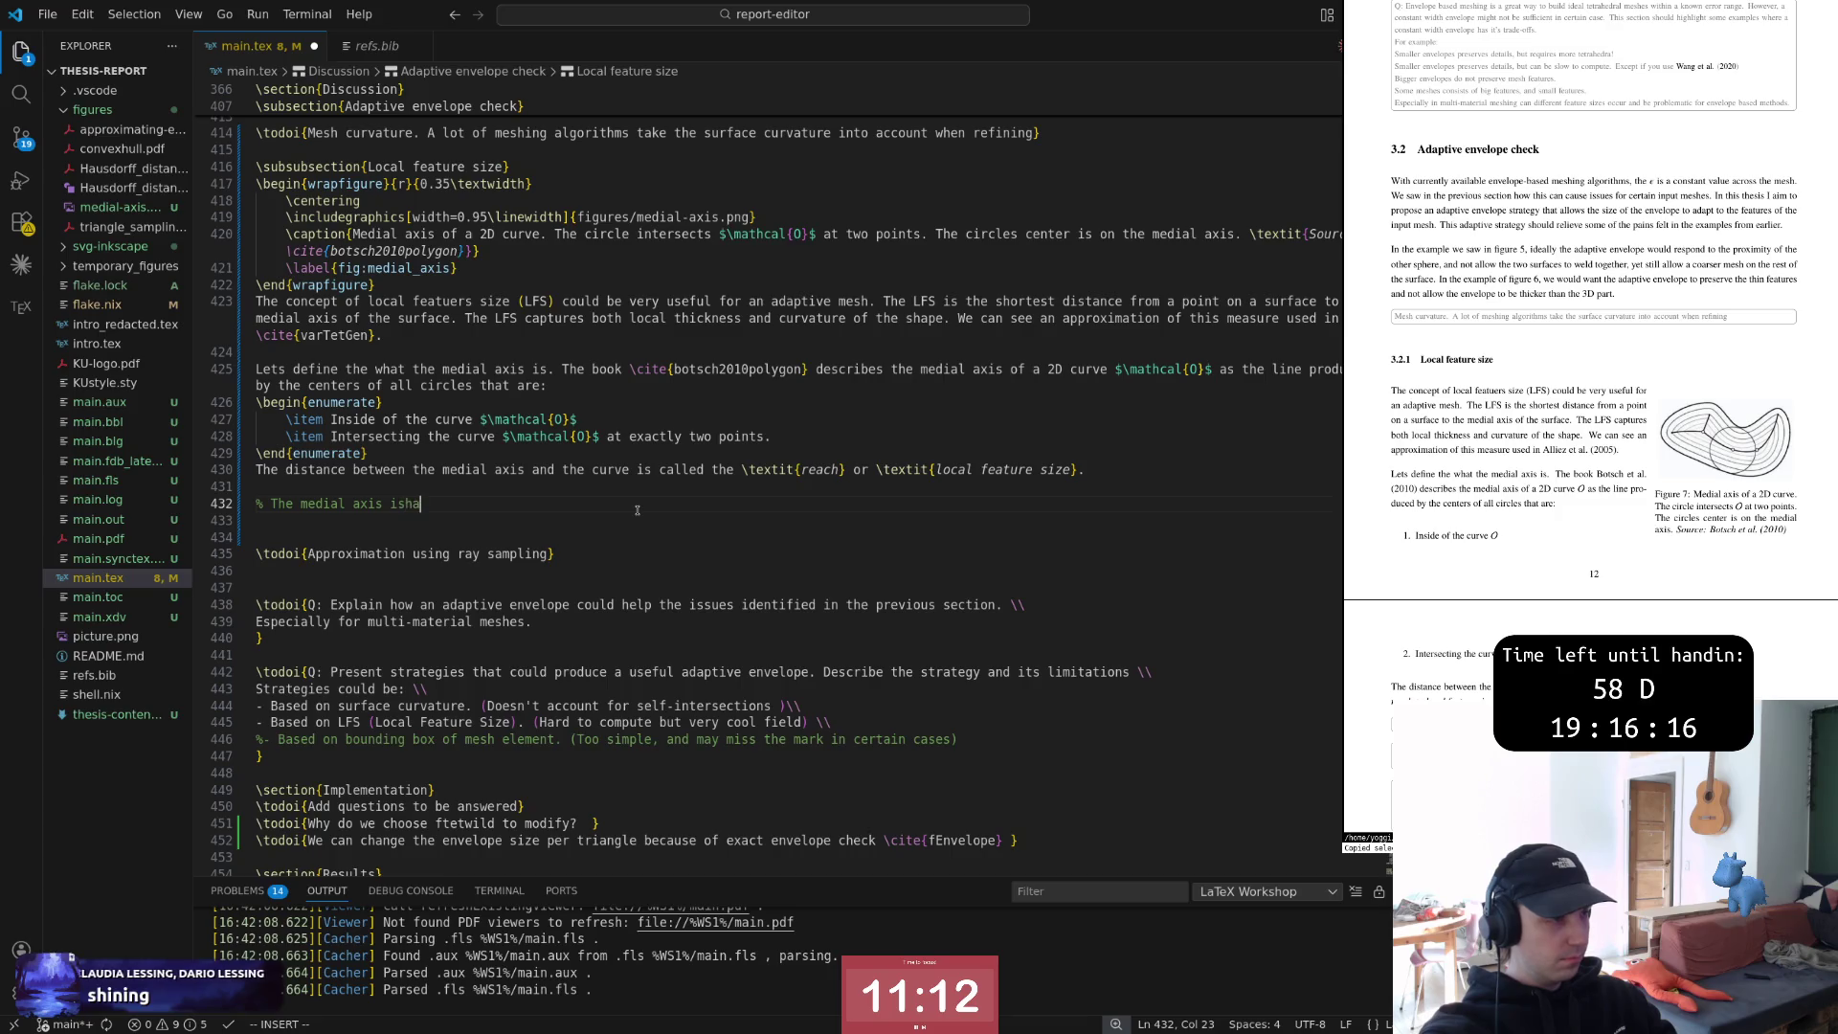
key("BackSpace")
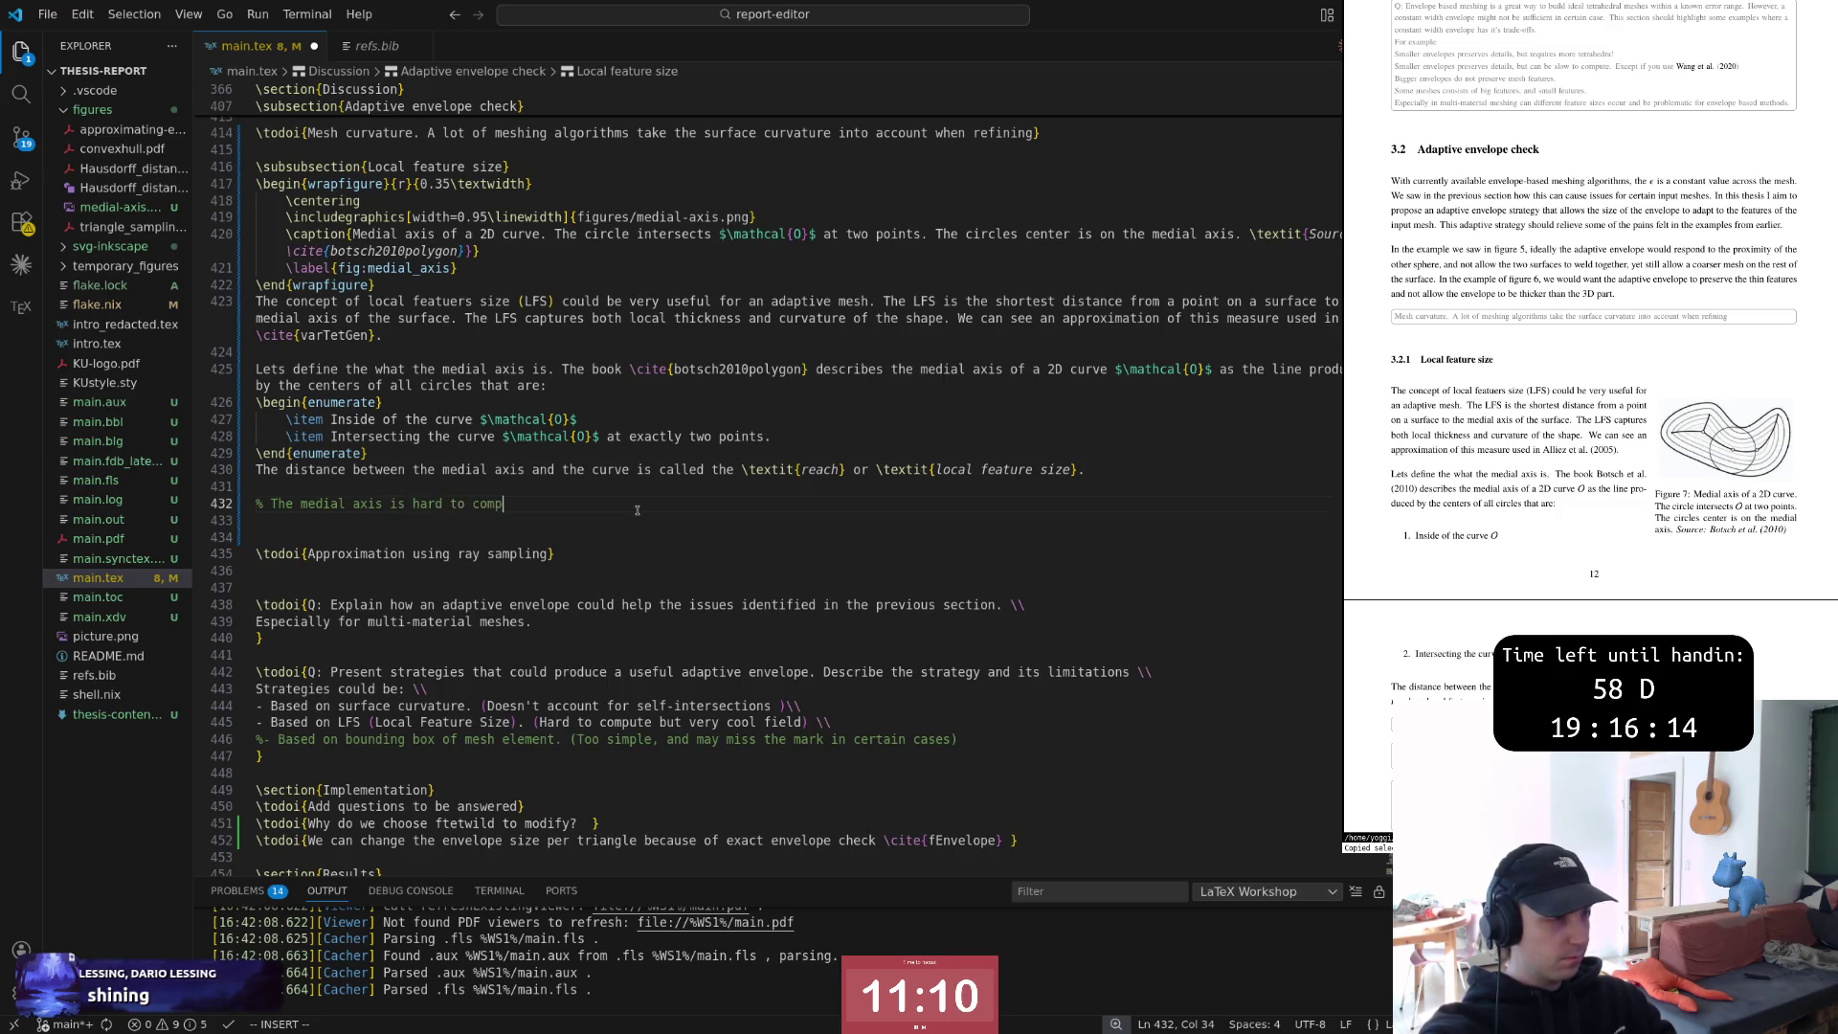
type("ute in 3D")
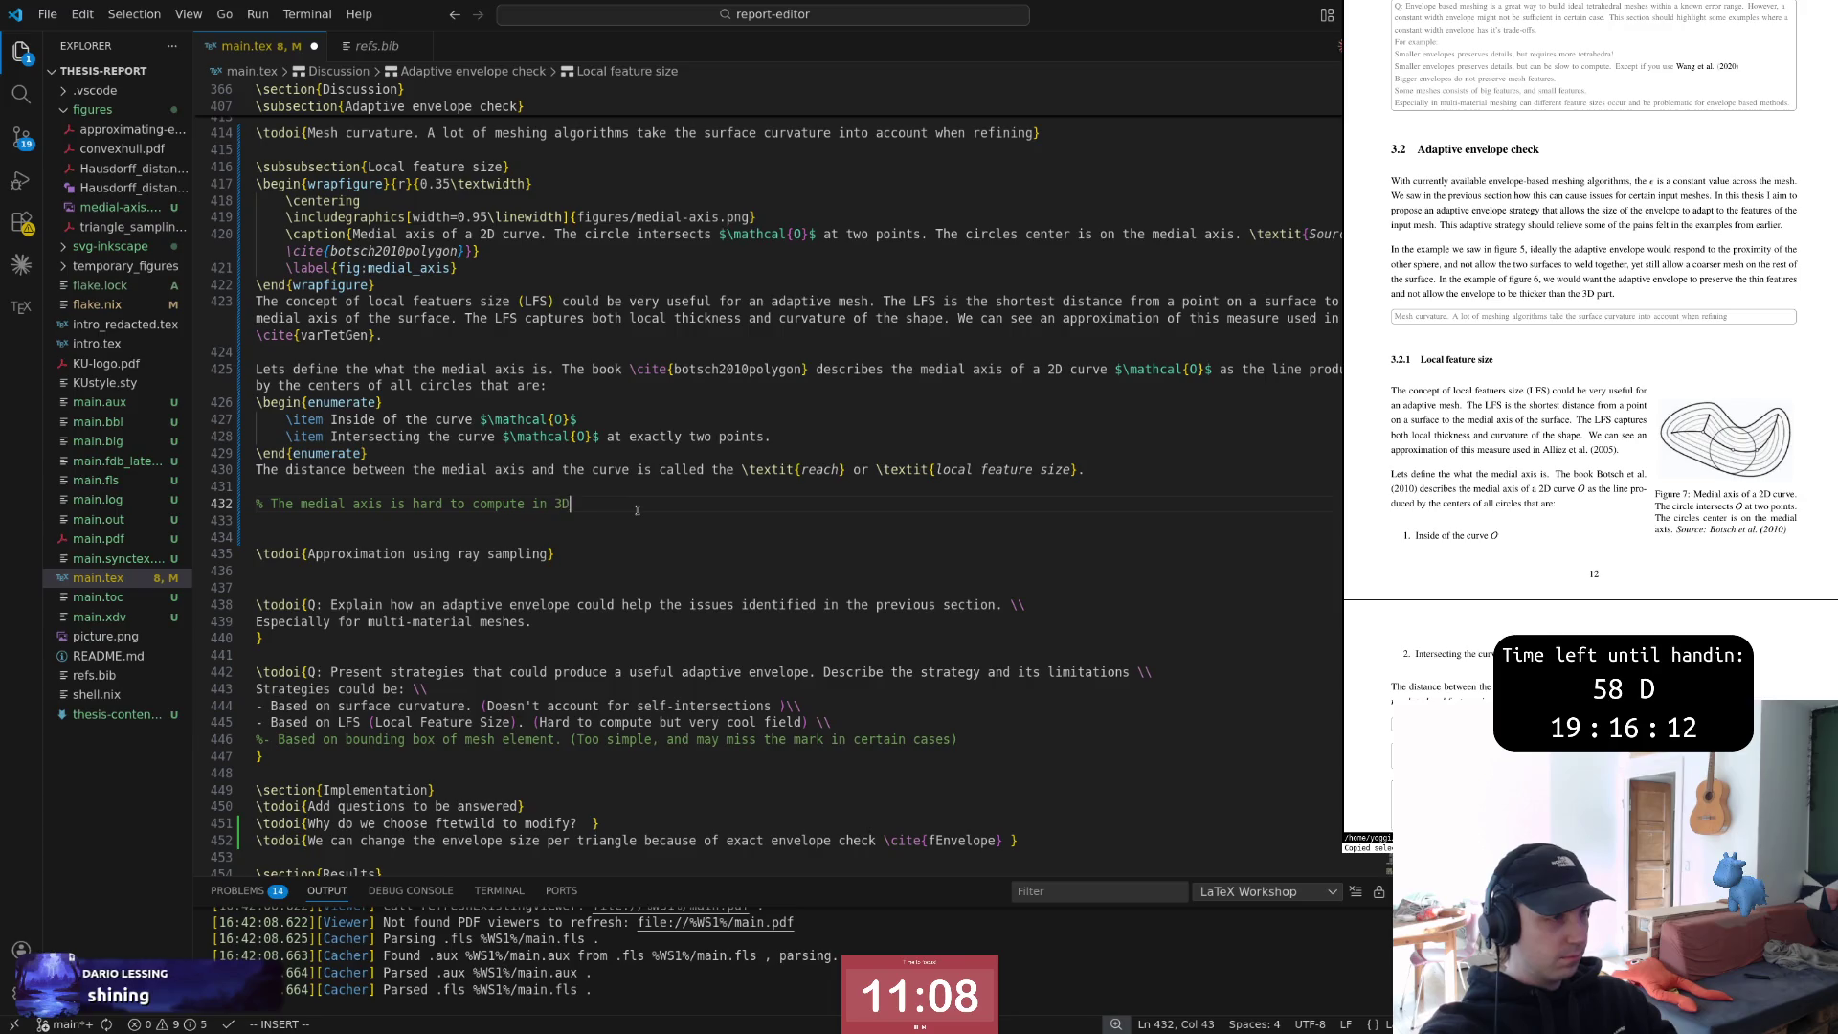
key("BackSpace")
type("D")
key("Return")
type("^")
key("BackSpace")
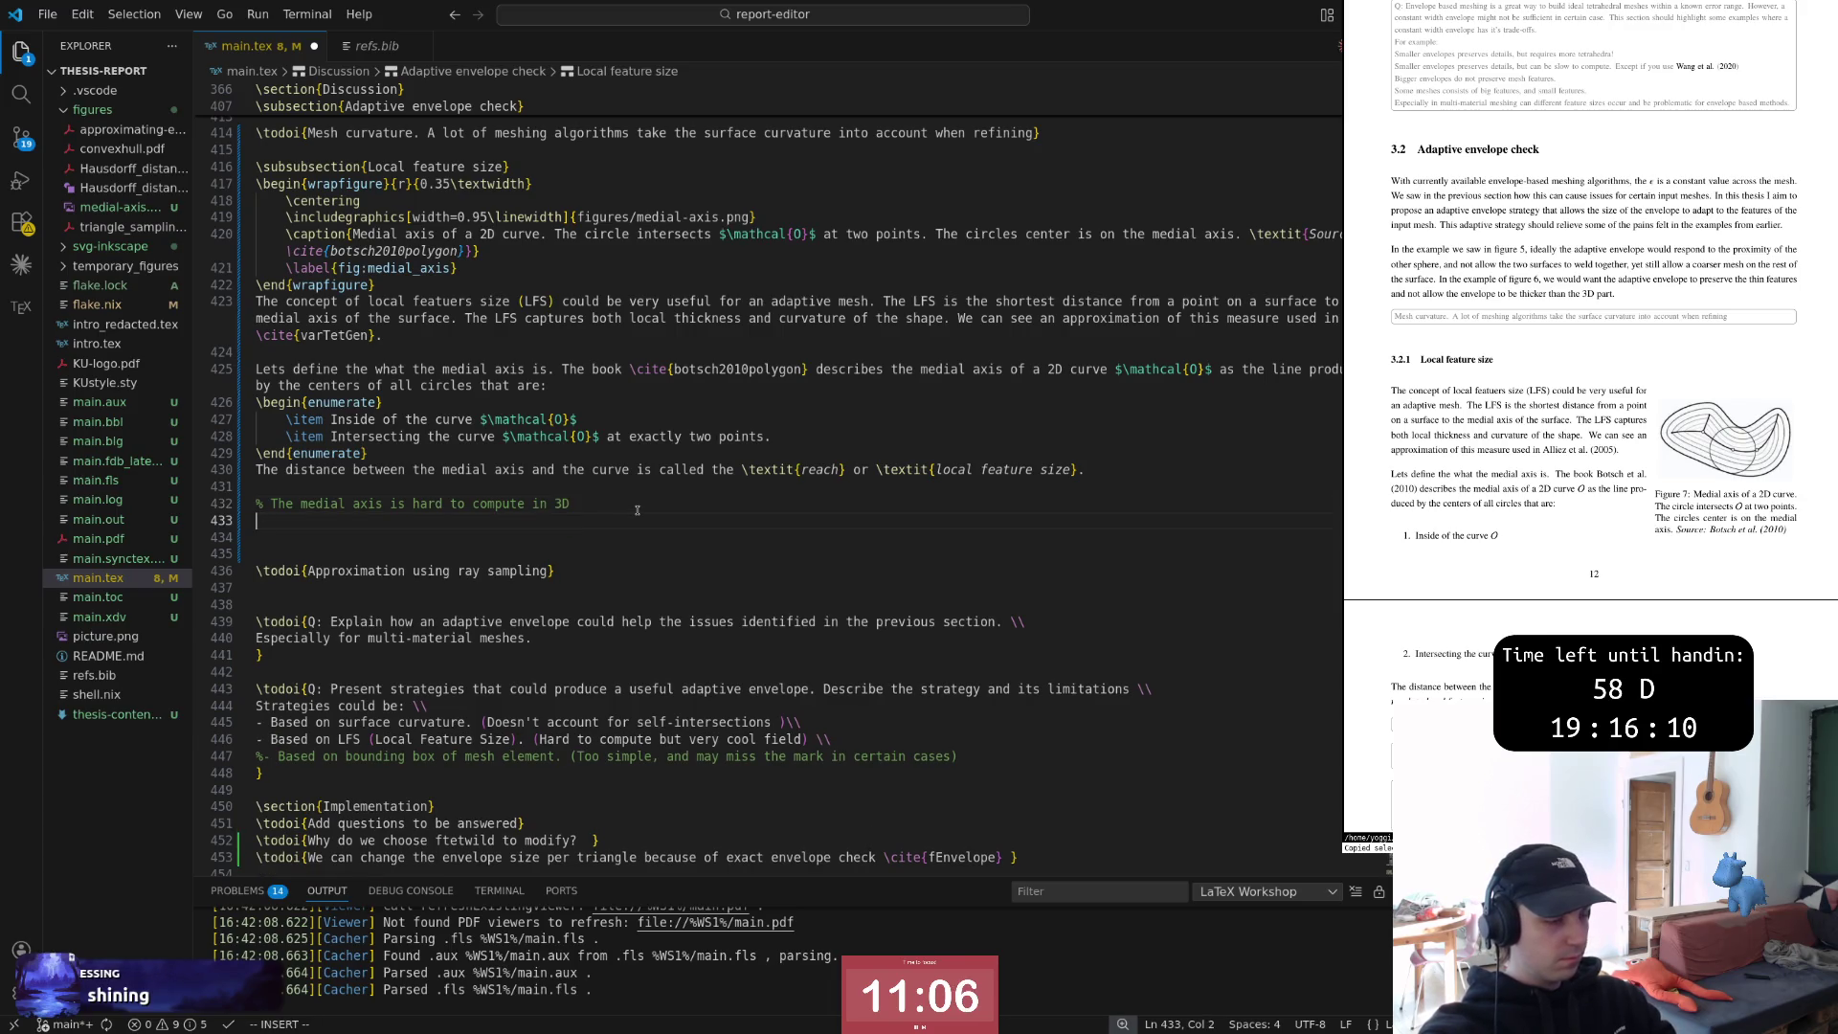
type("% a")
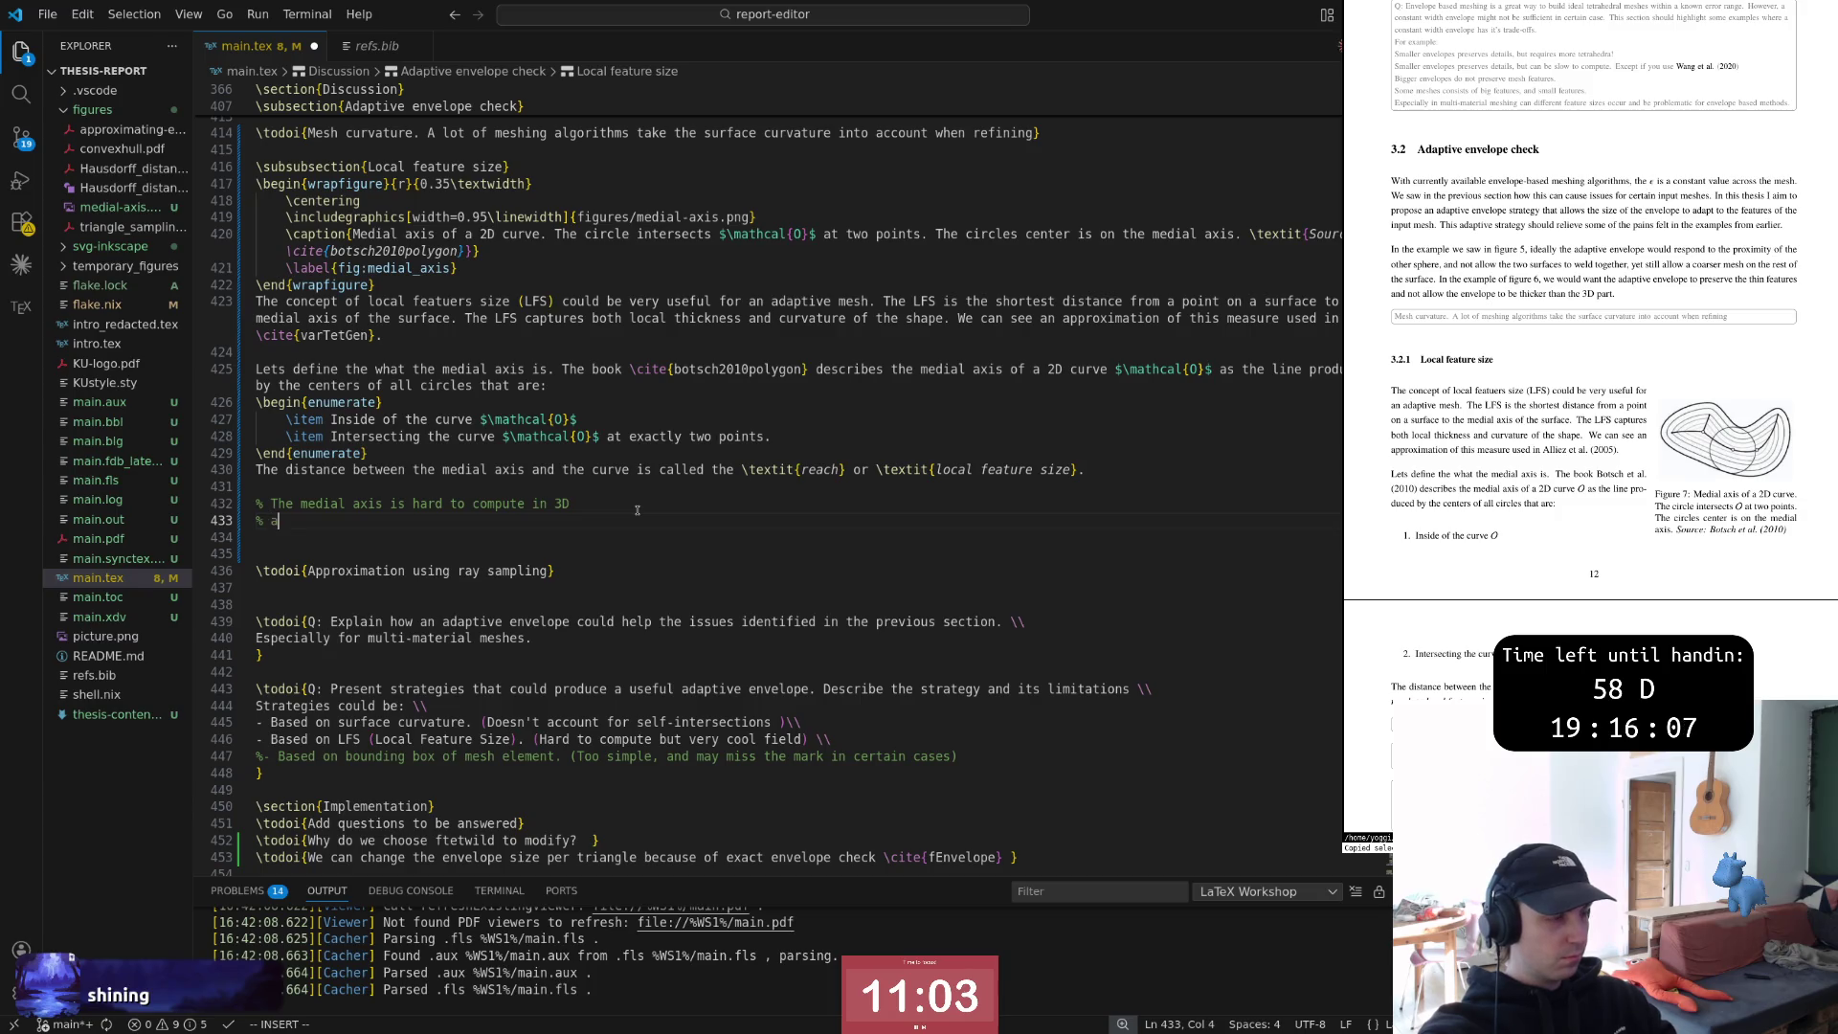
key("Escape")
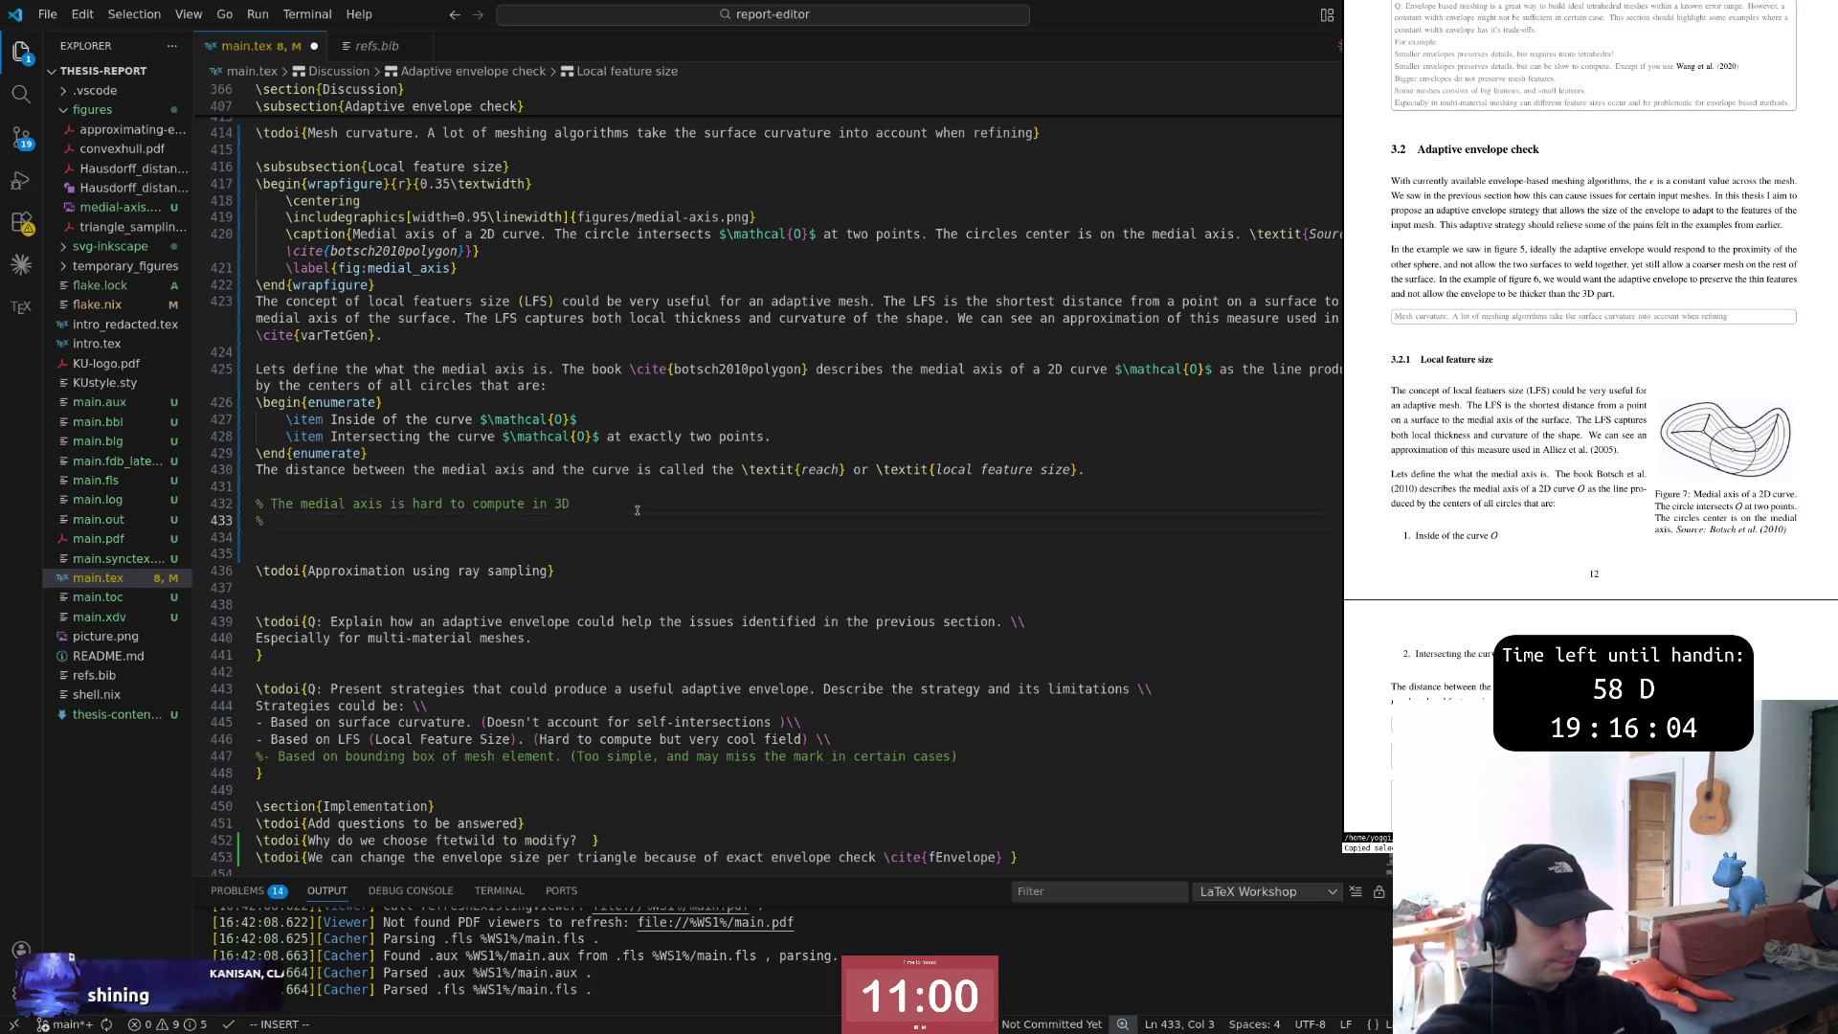
type("M")
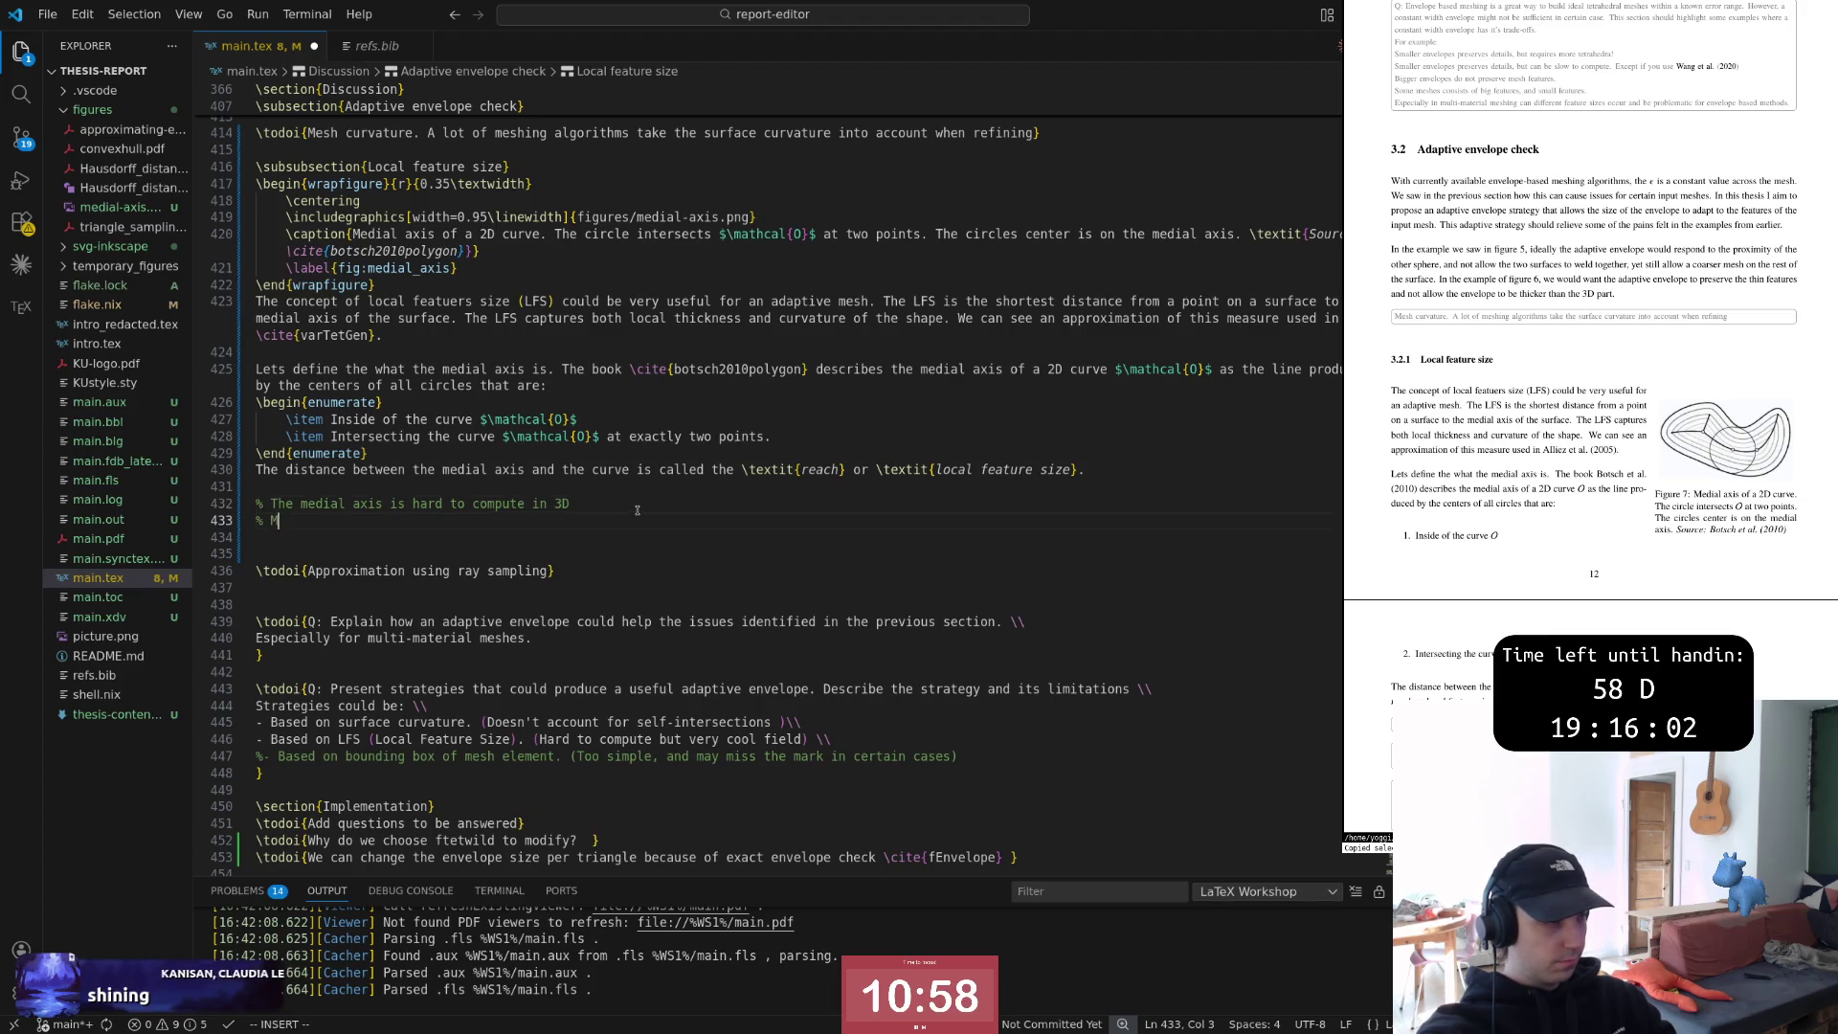
type("ention")
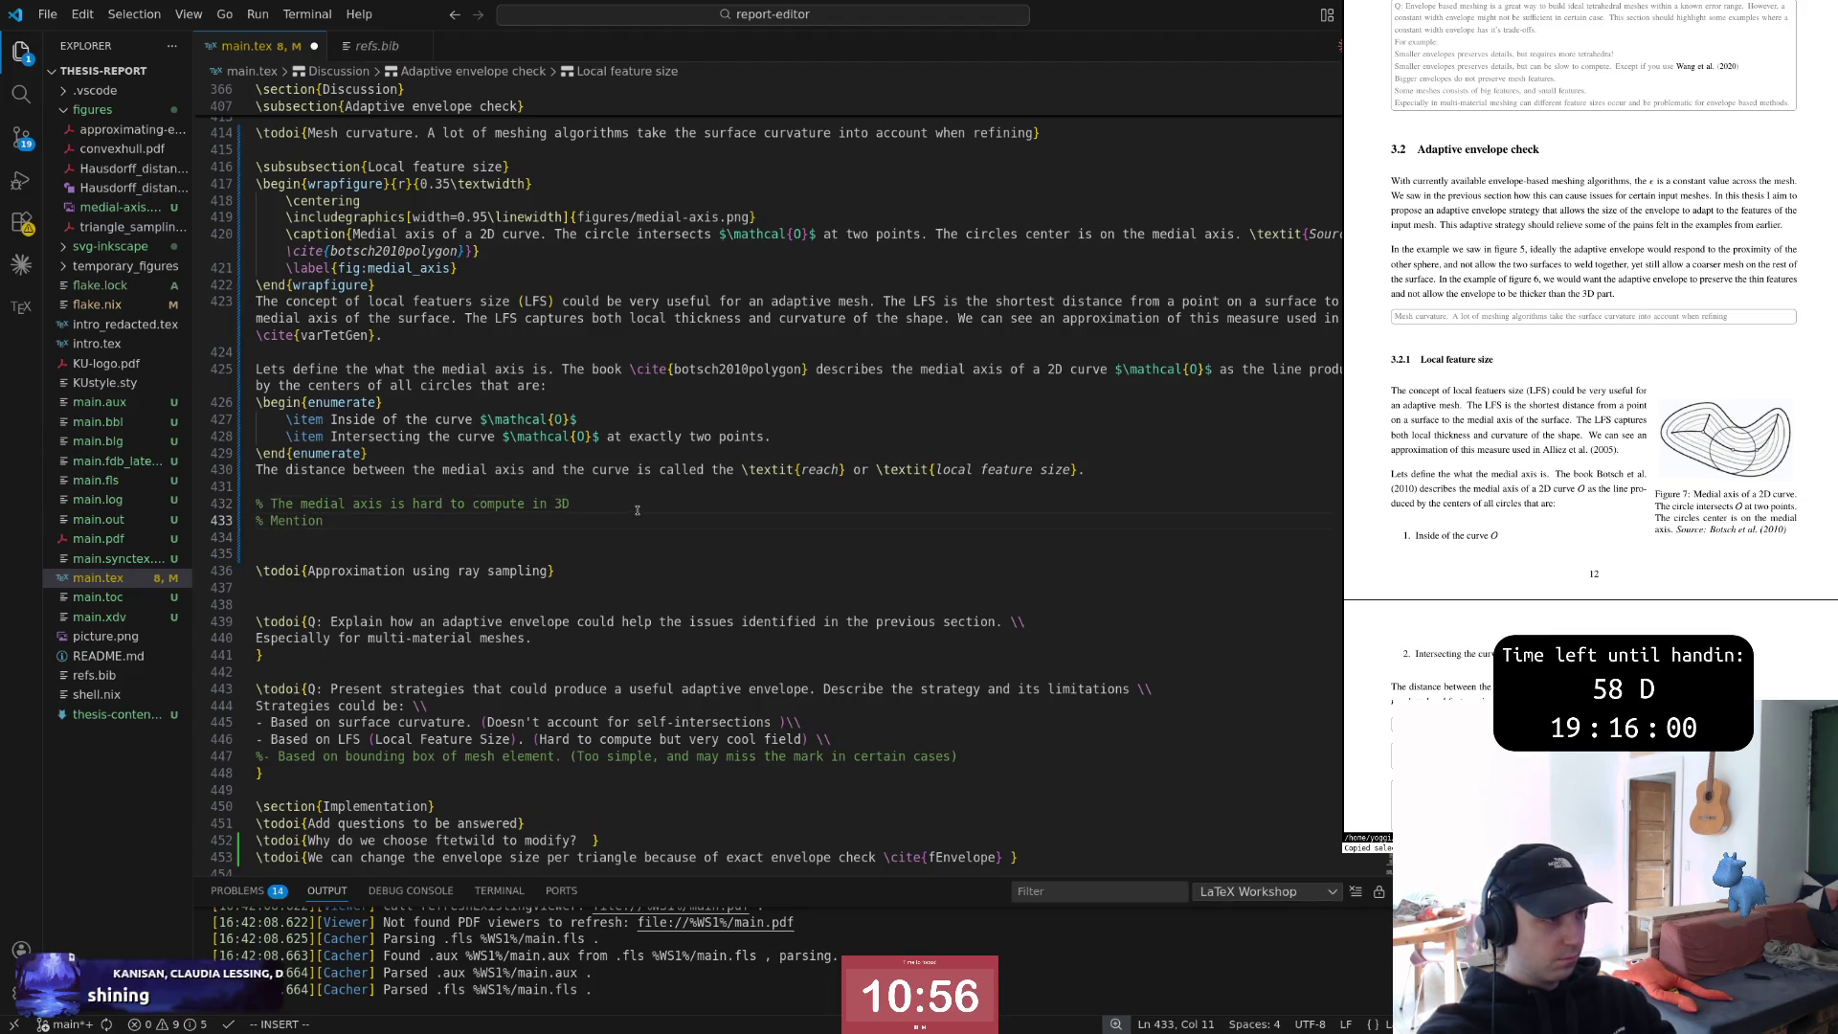
Write a second % comment that recent promising works rely on ftetwild in their process
key("BackSpace")
key("BackSpace")
key("BackSpace")
key("BackSpace")
key("BackSpace")
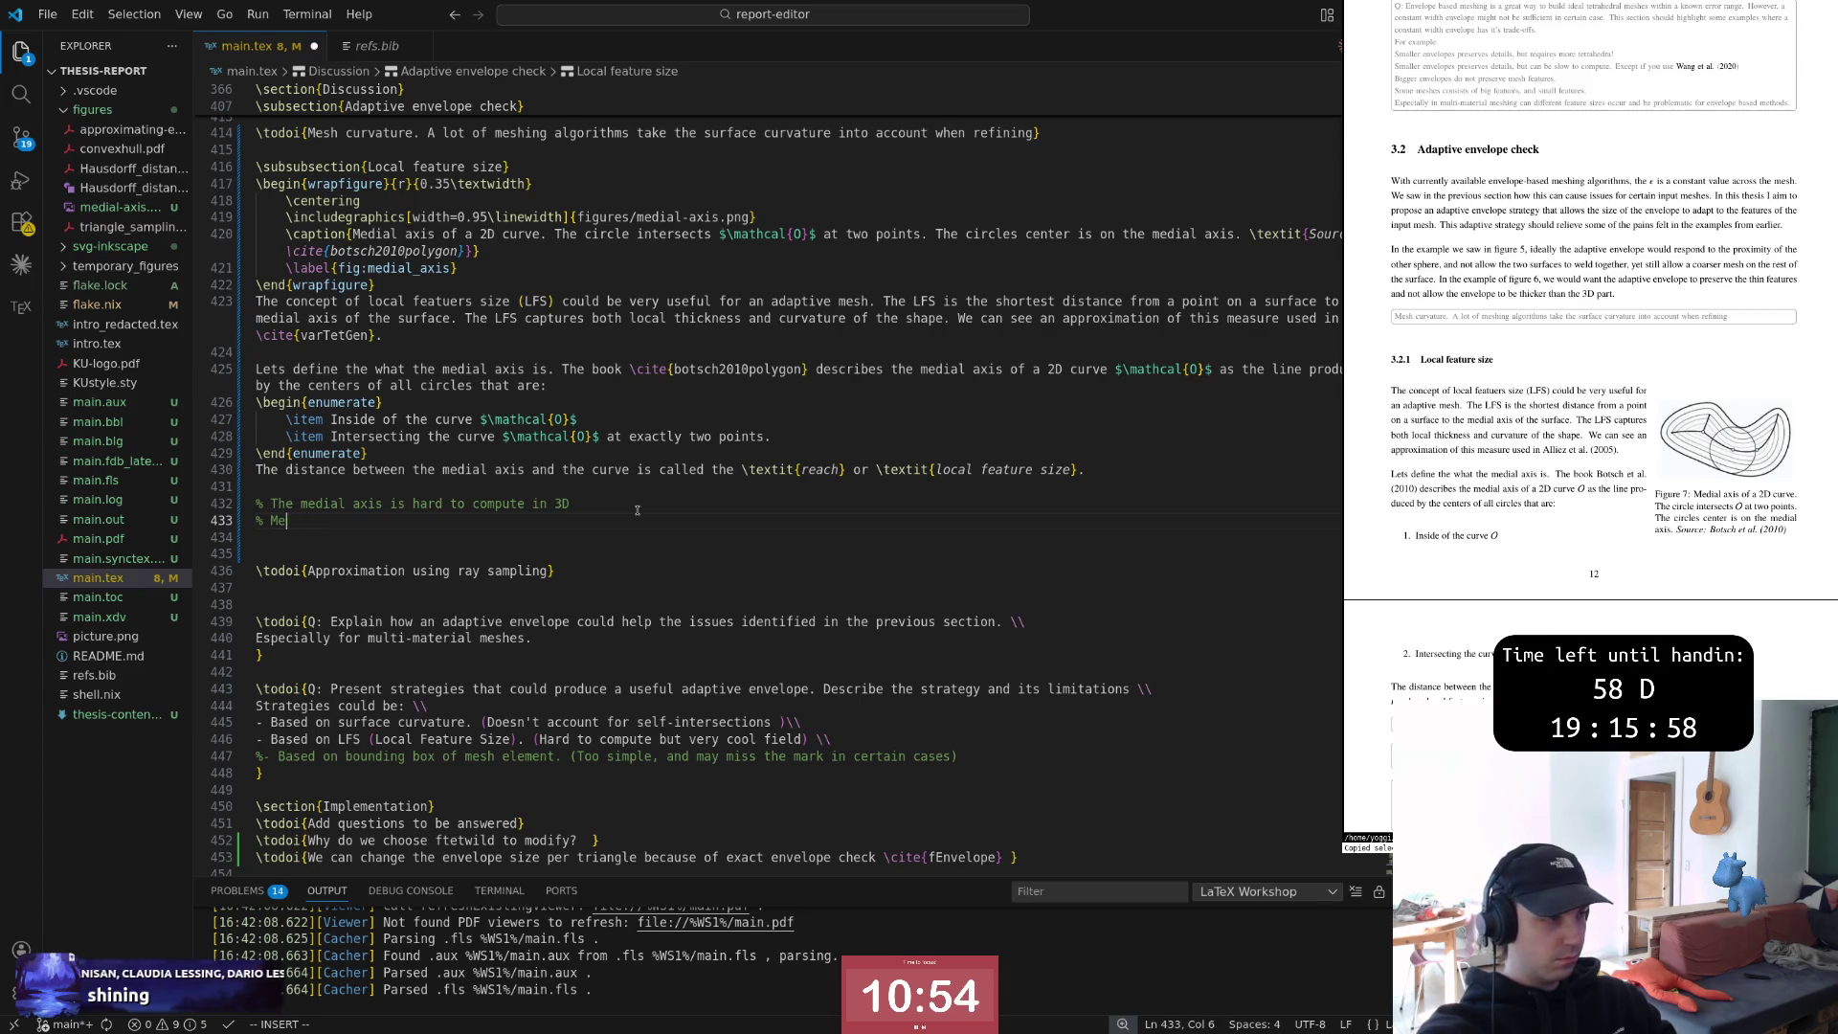
key("BackSpace")
key("BackSpace")
key("BackSpace")
type("ent wor")
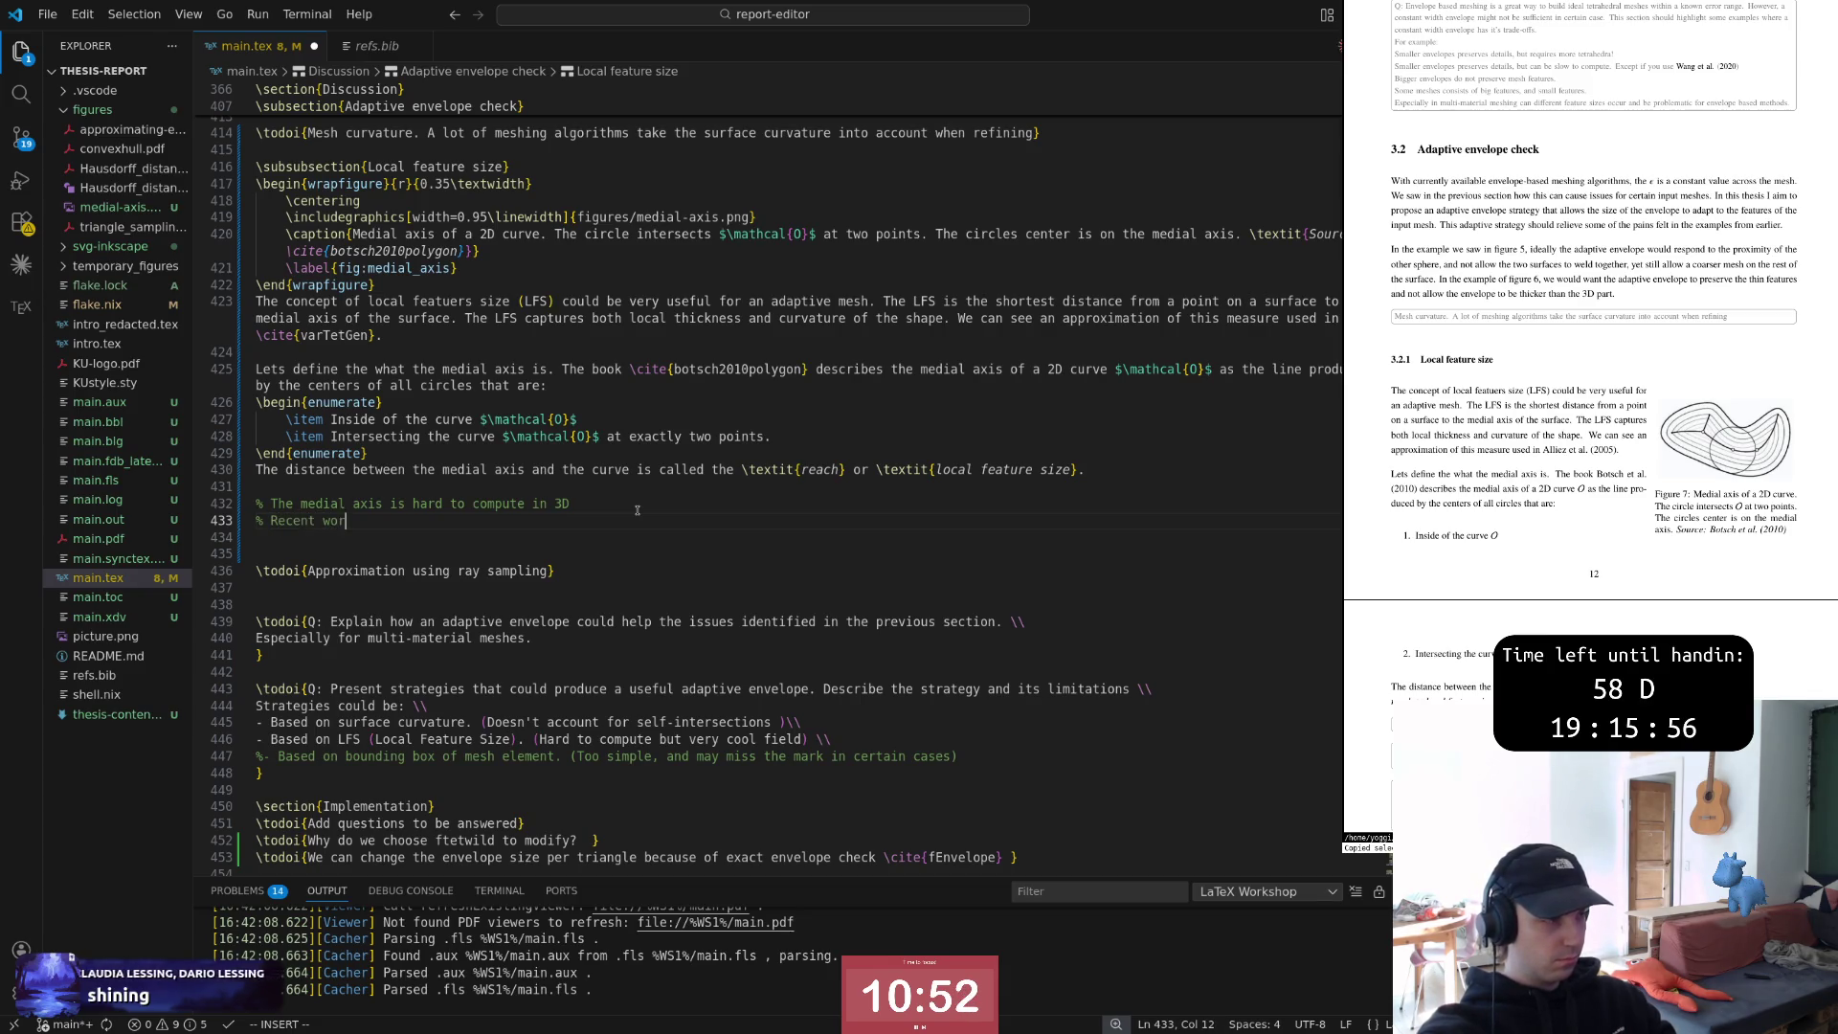
type("ks ")
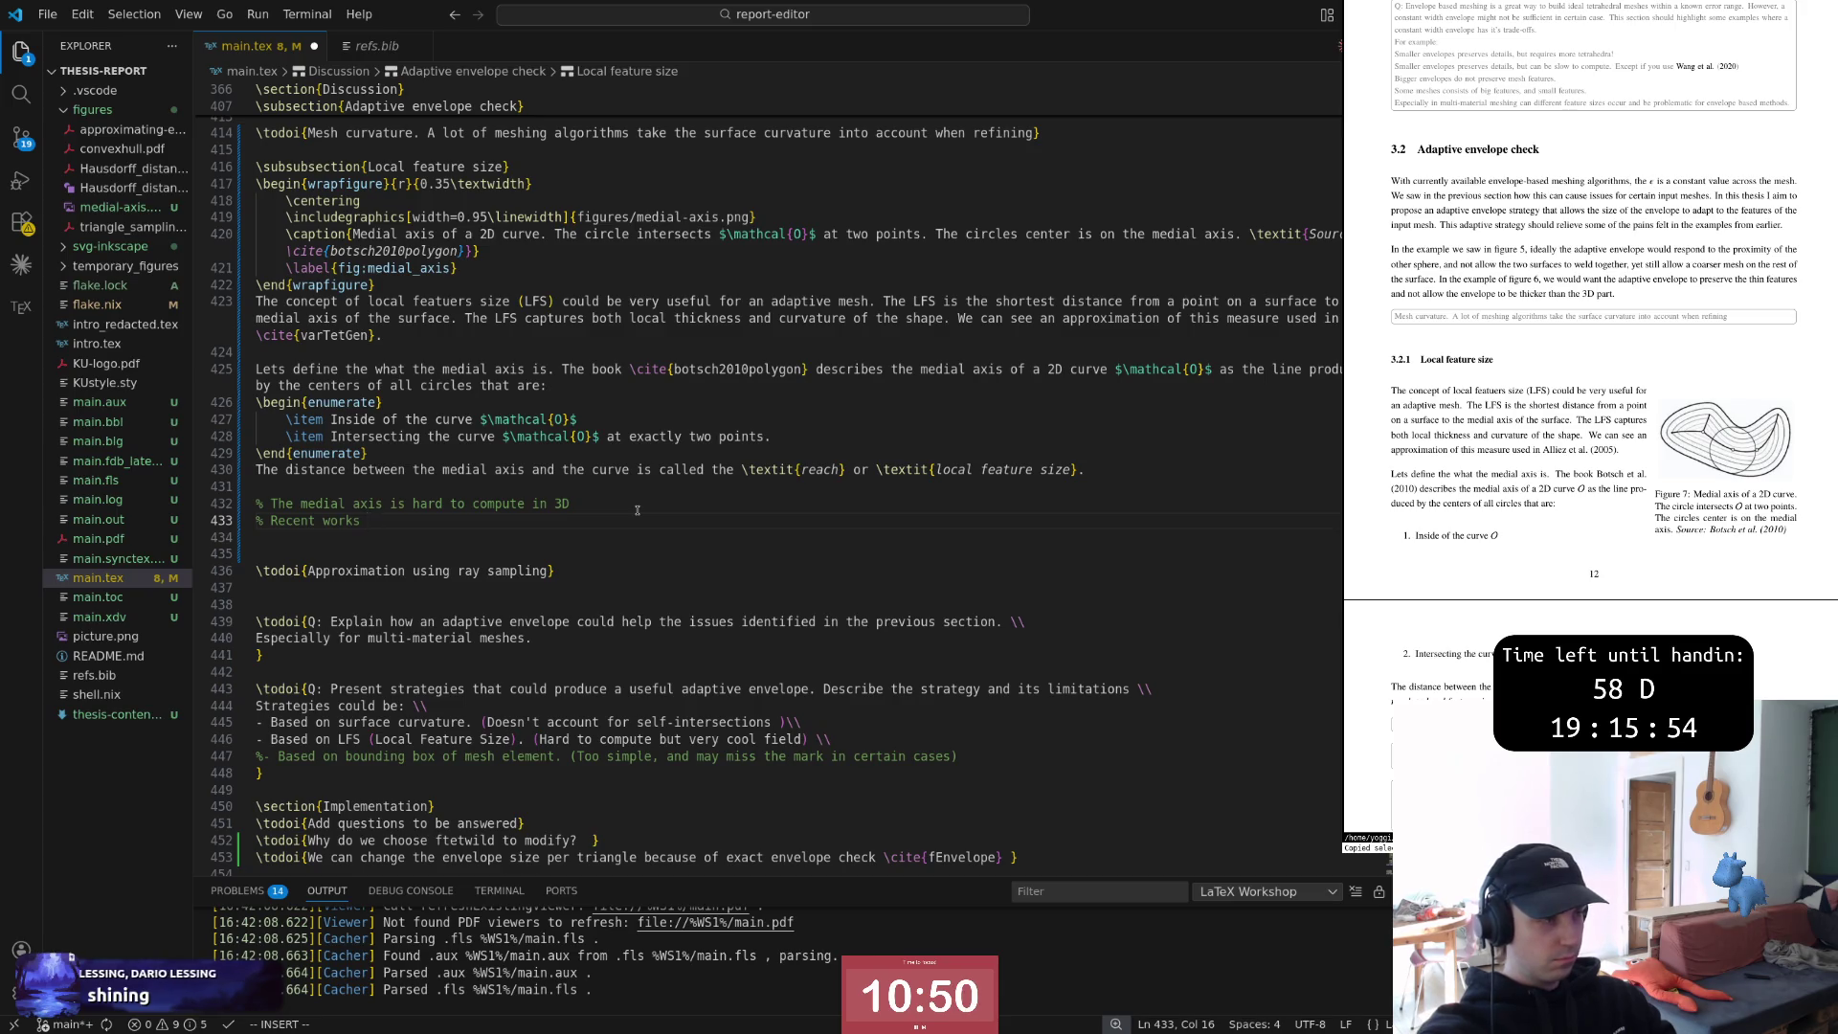
type("produce")
key("Escape")
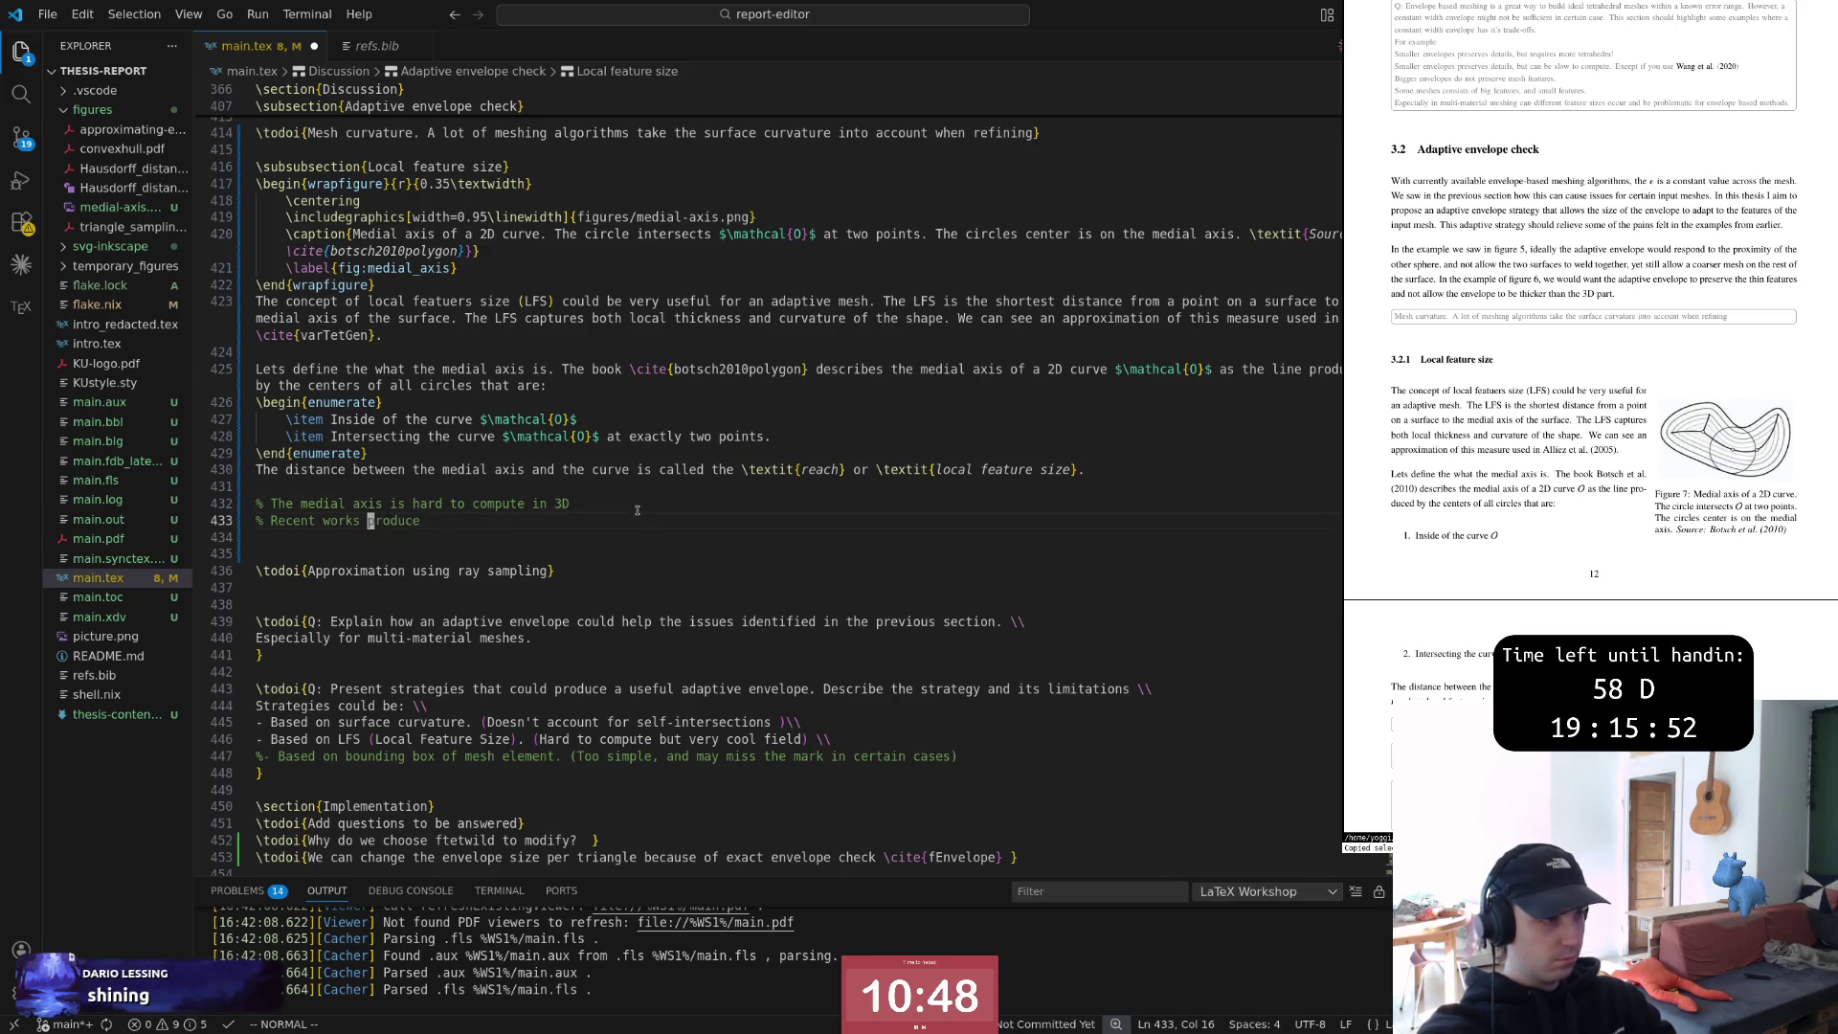
type("A ")
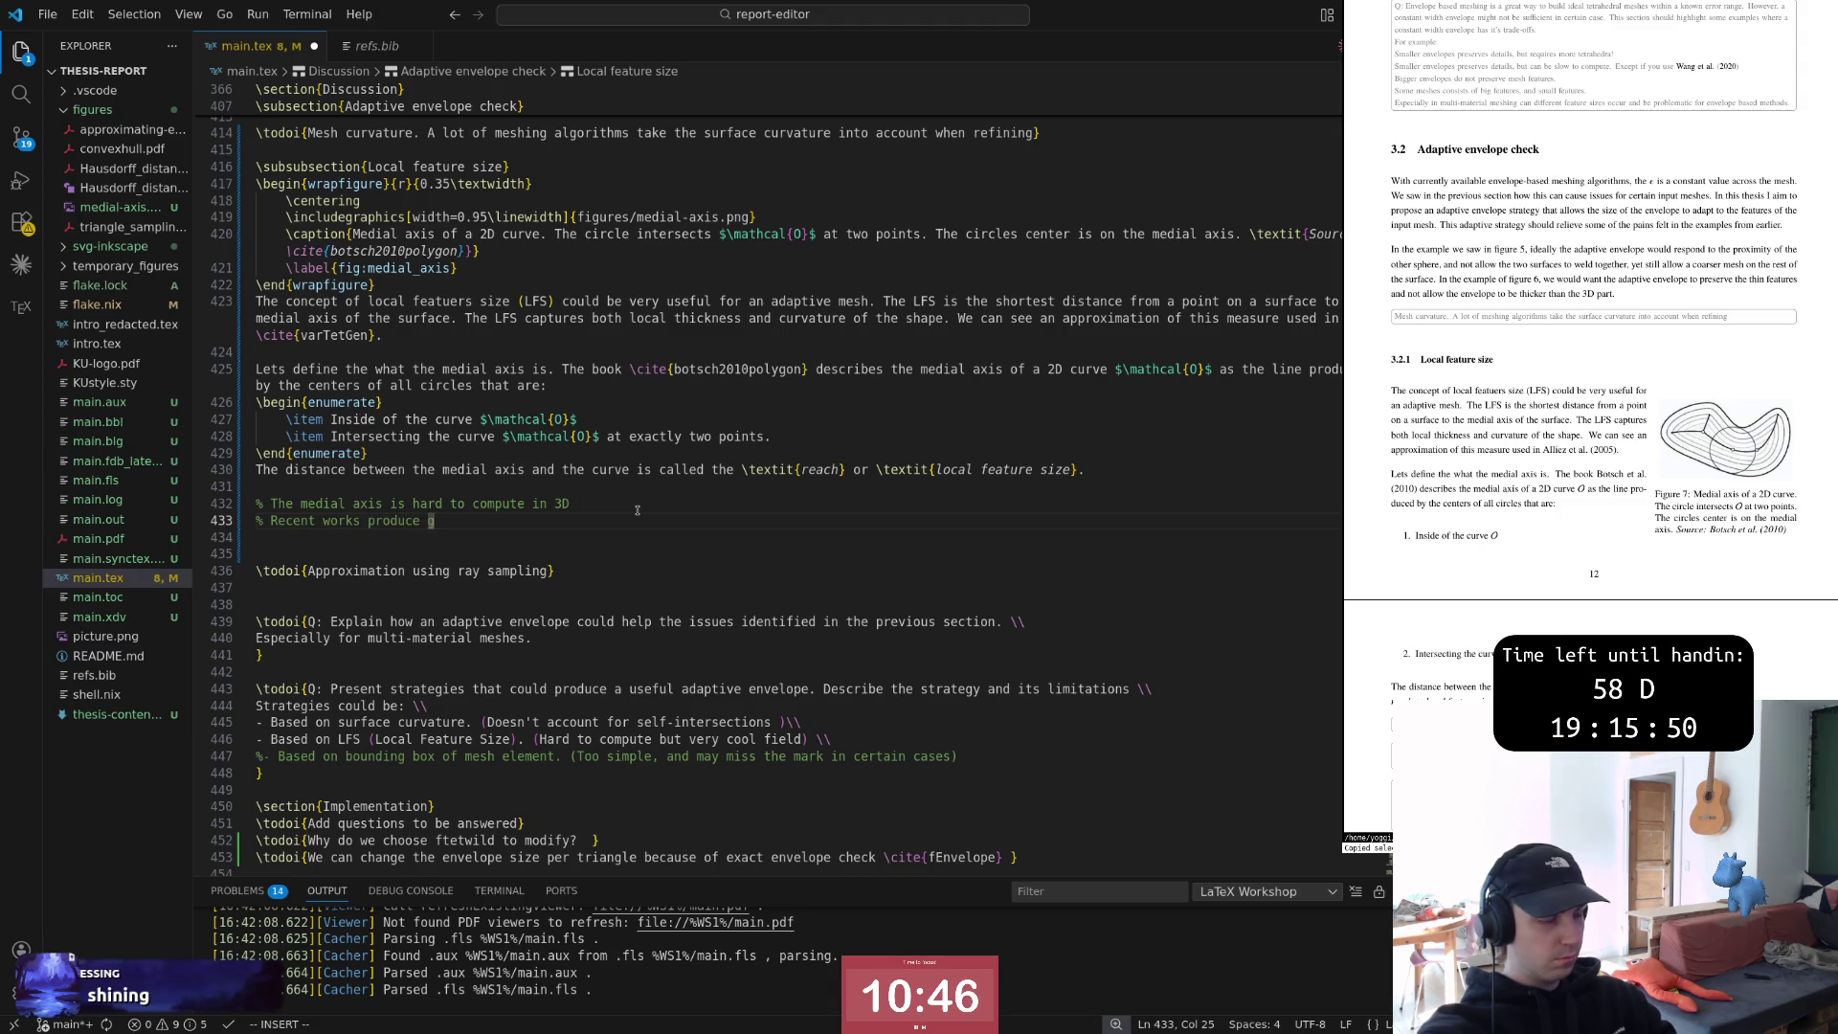
type("romising m")
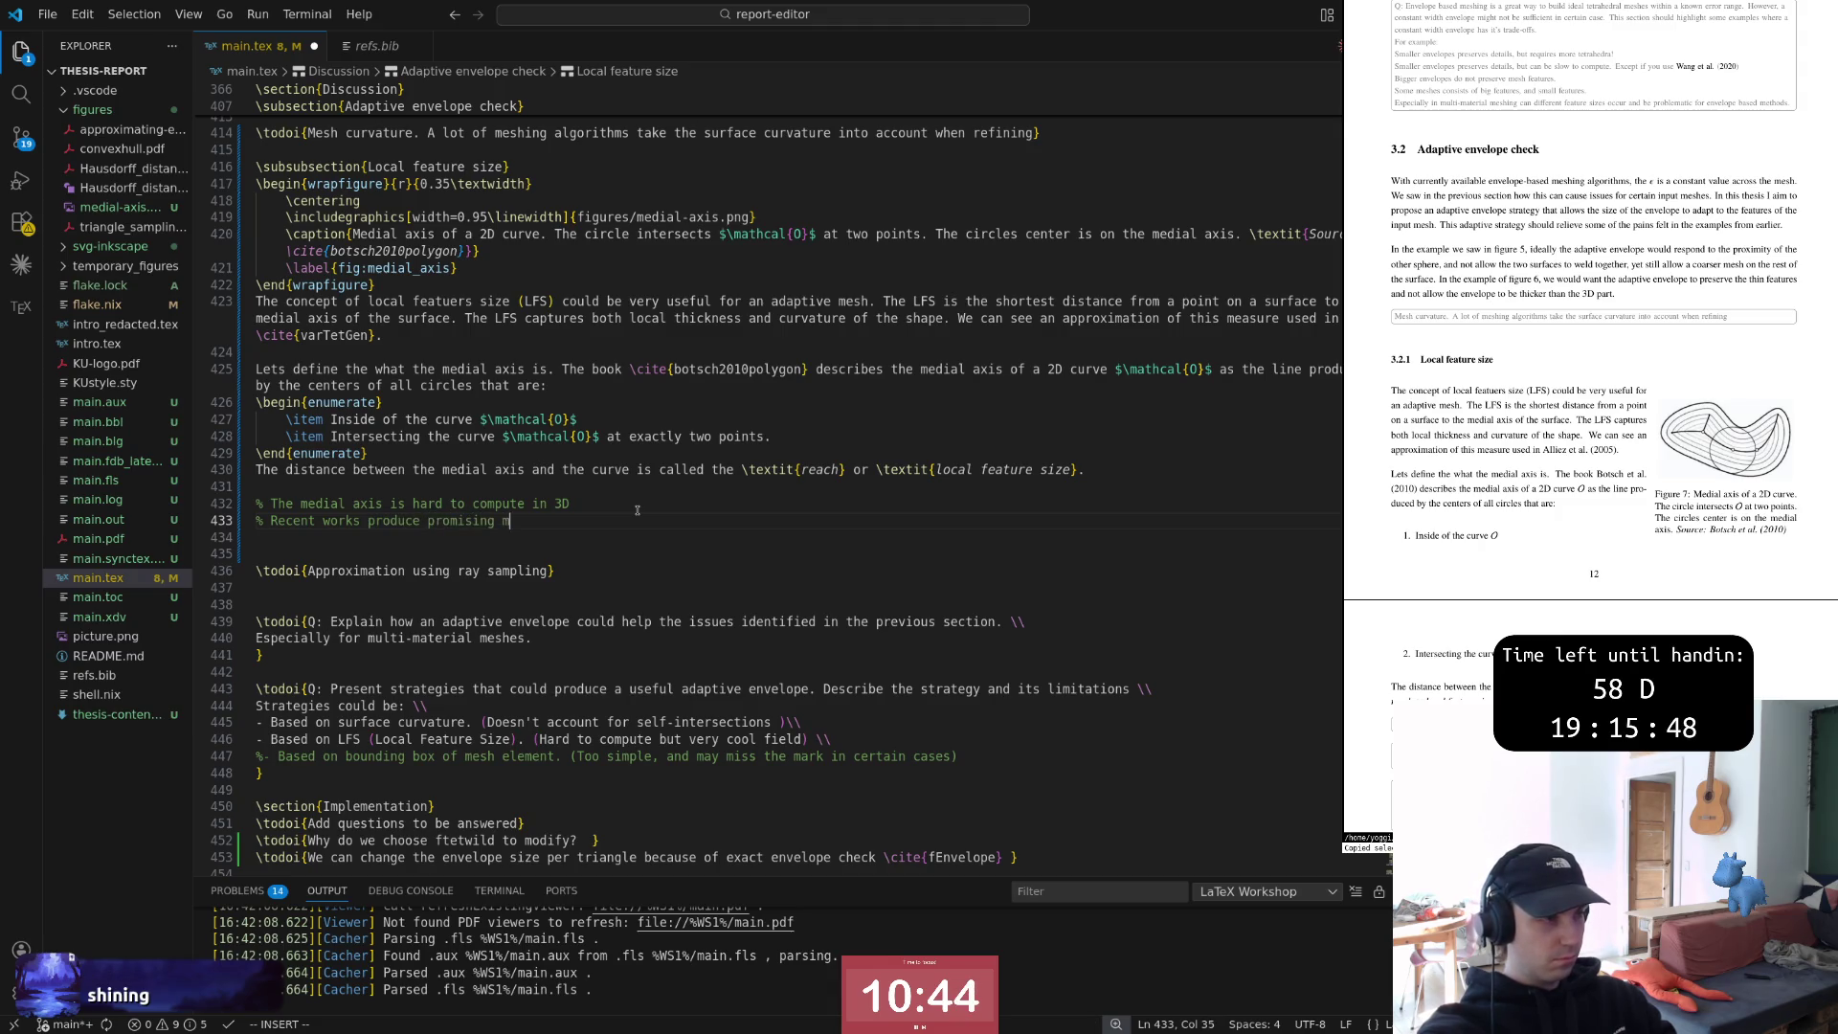
key("BackSpace")
type("results but")
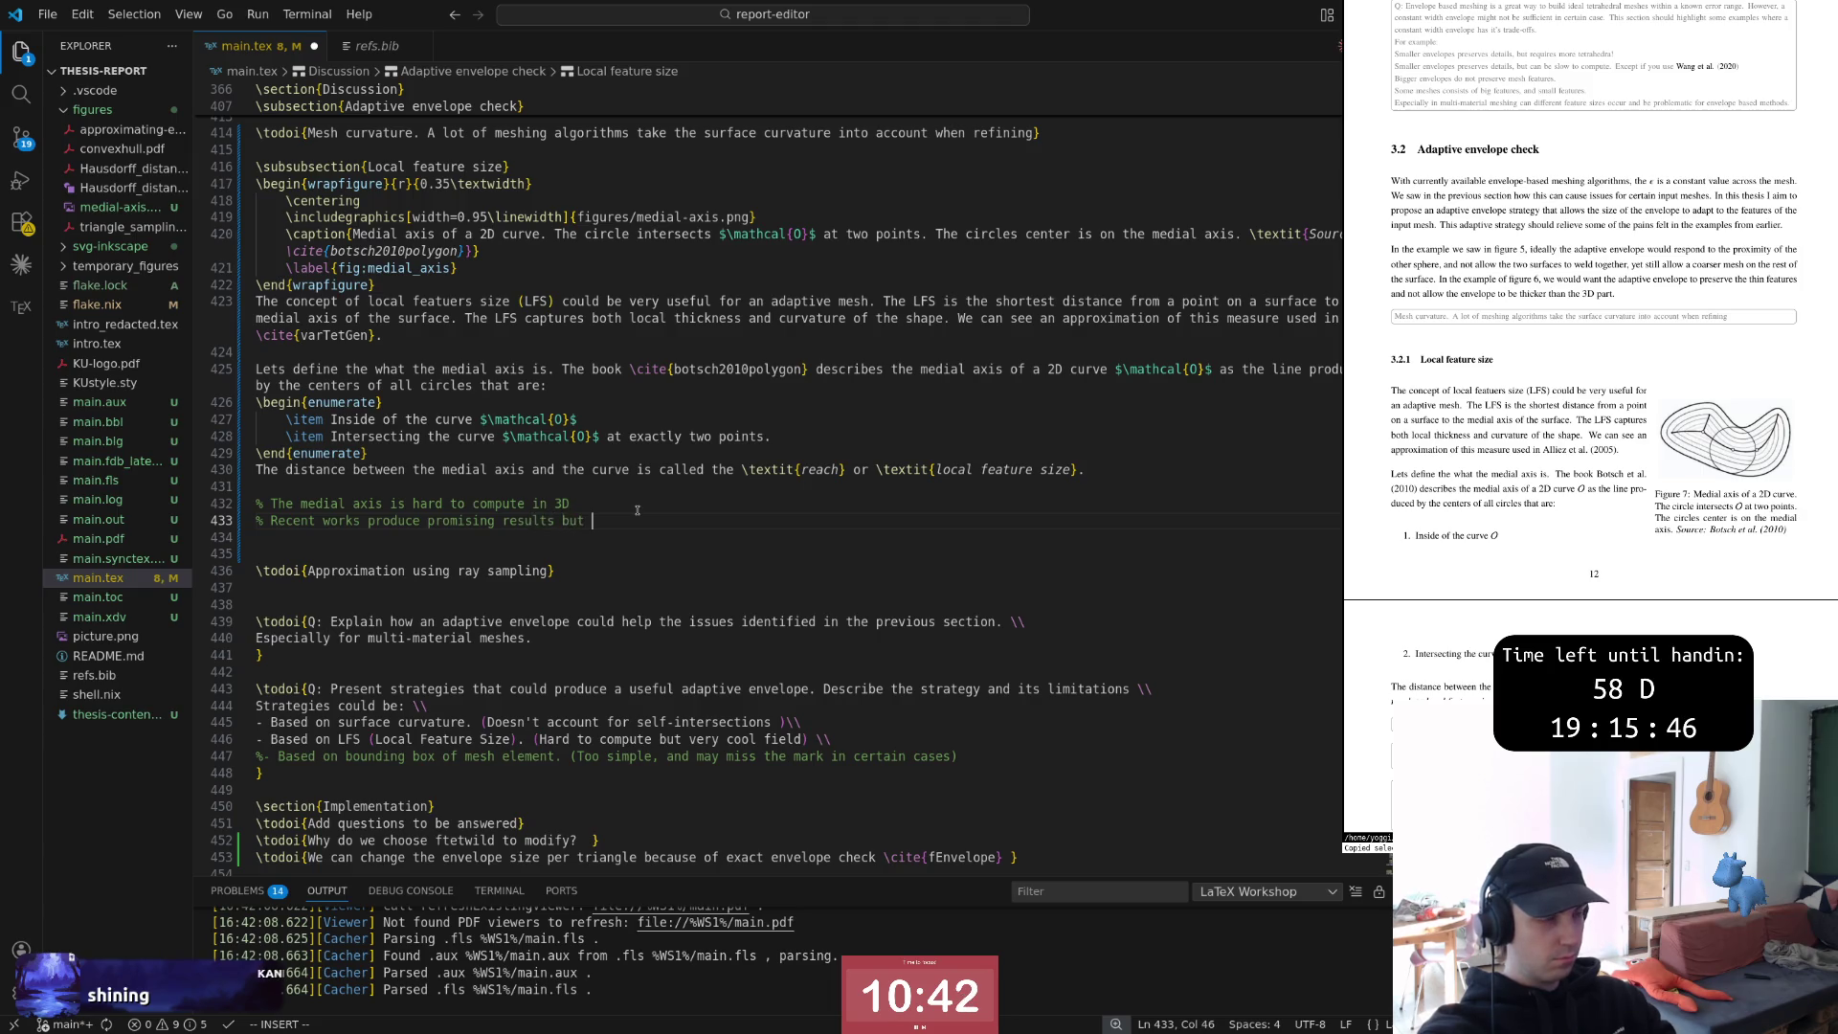
type("use ftetwild ")
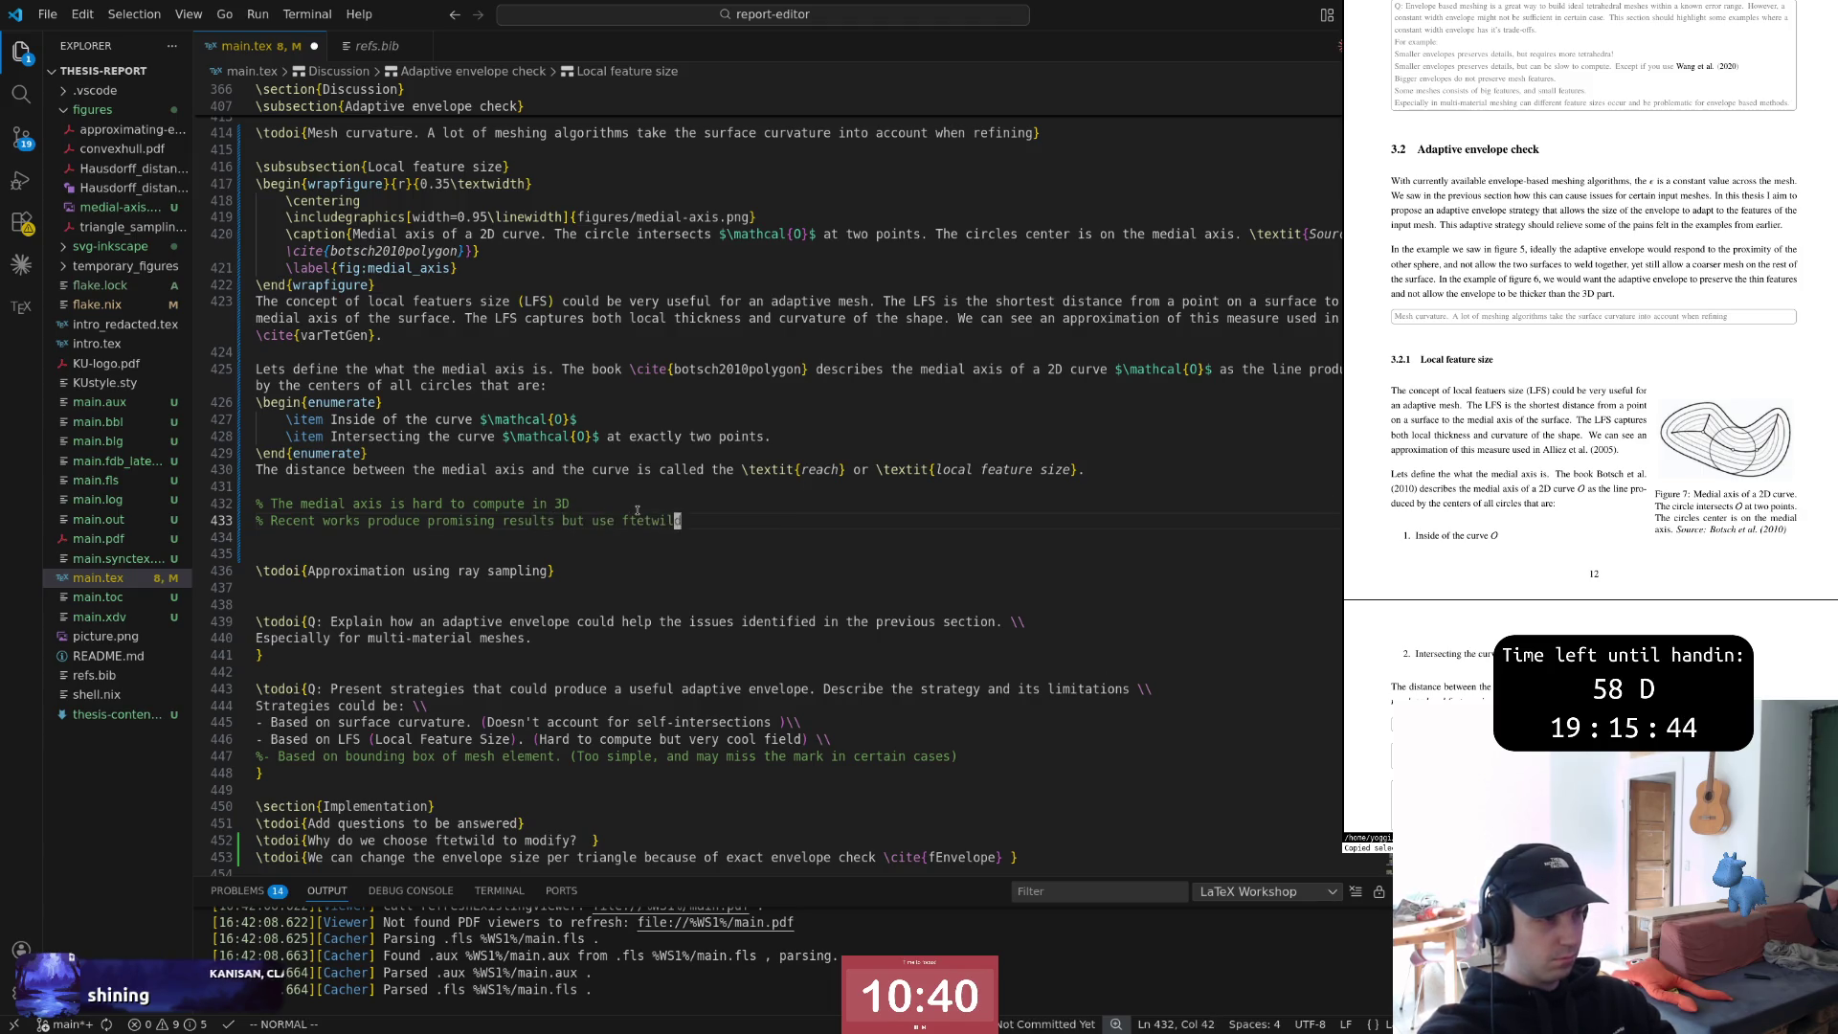
type("to")
key("BackSpace")
key("BackSpace")
key("BackSpace")
type("as ")
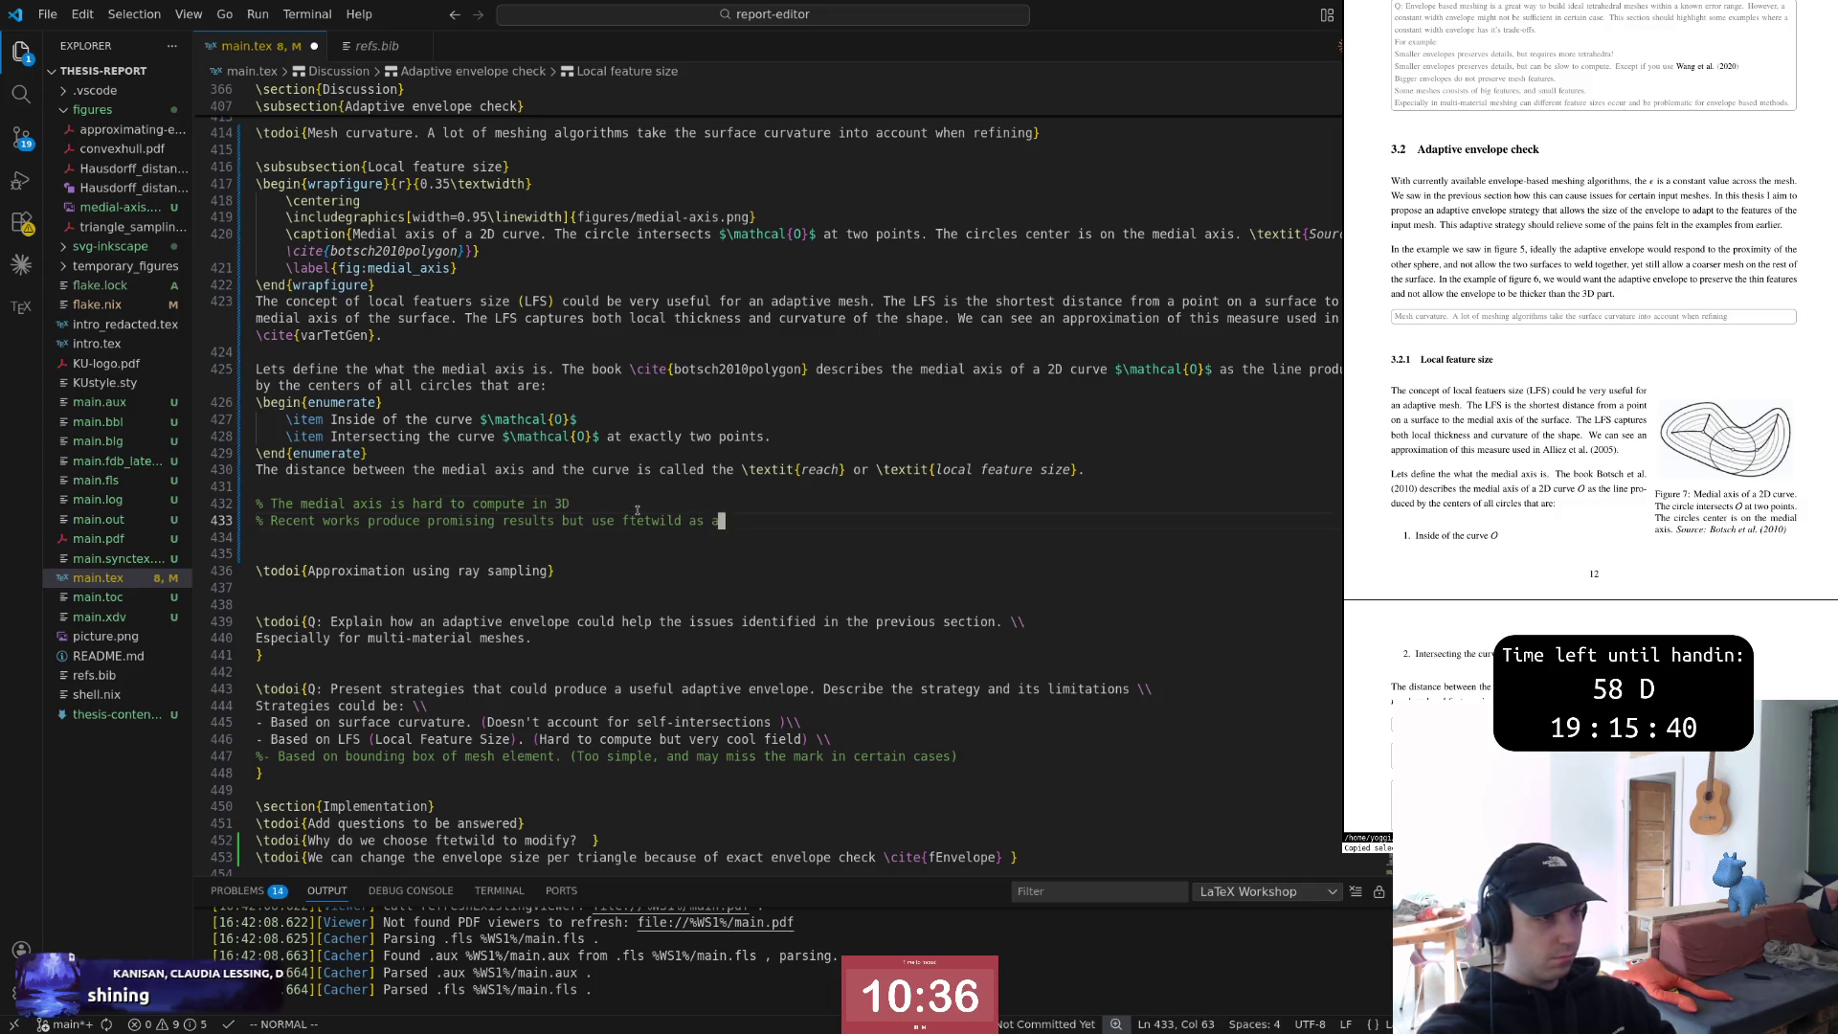
type("a")
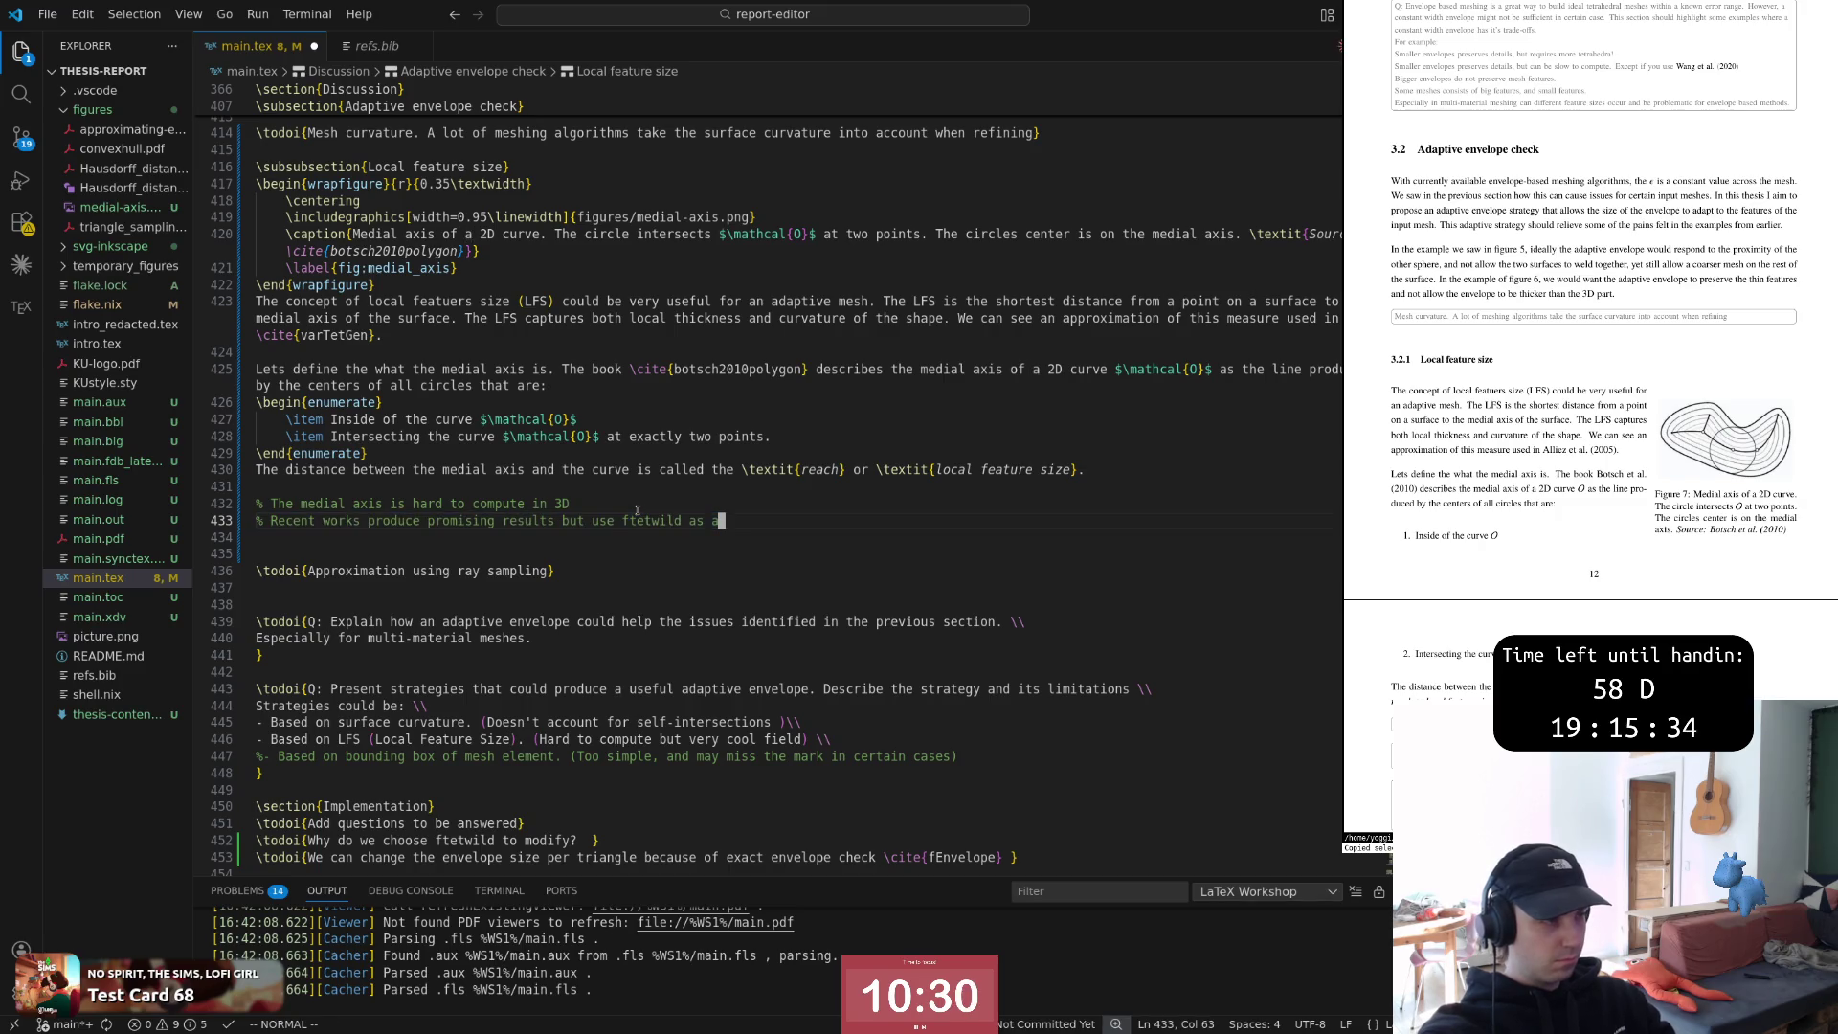
key("shift+a")
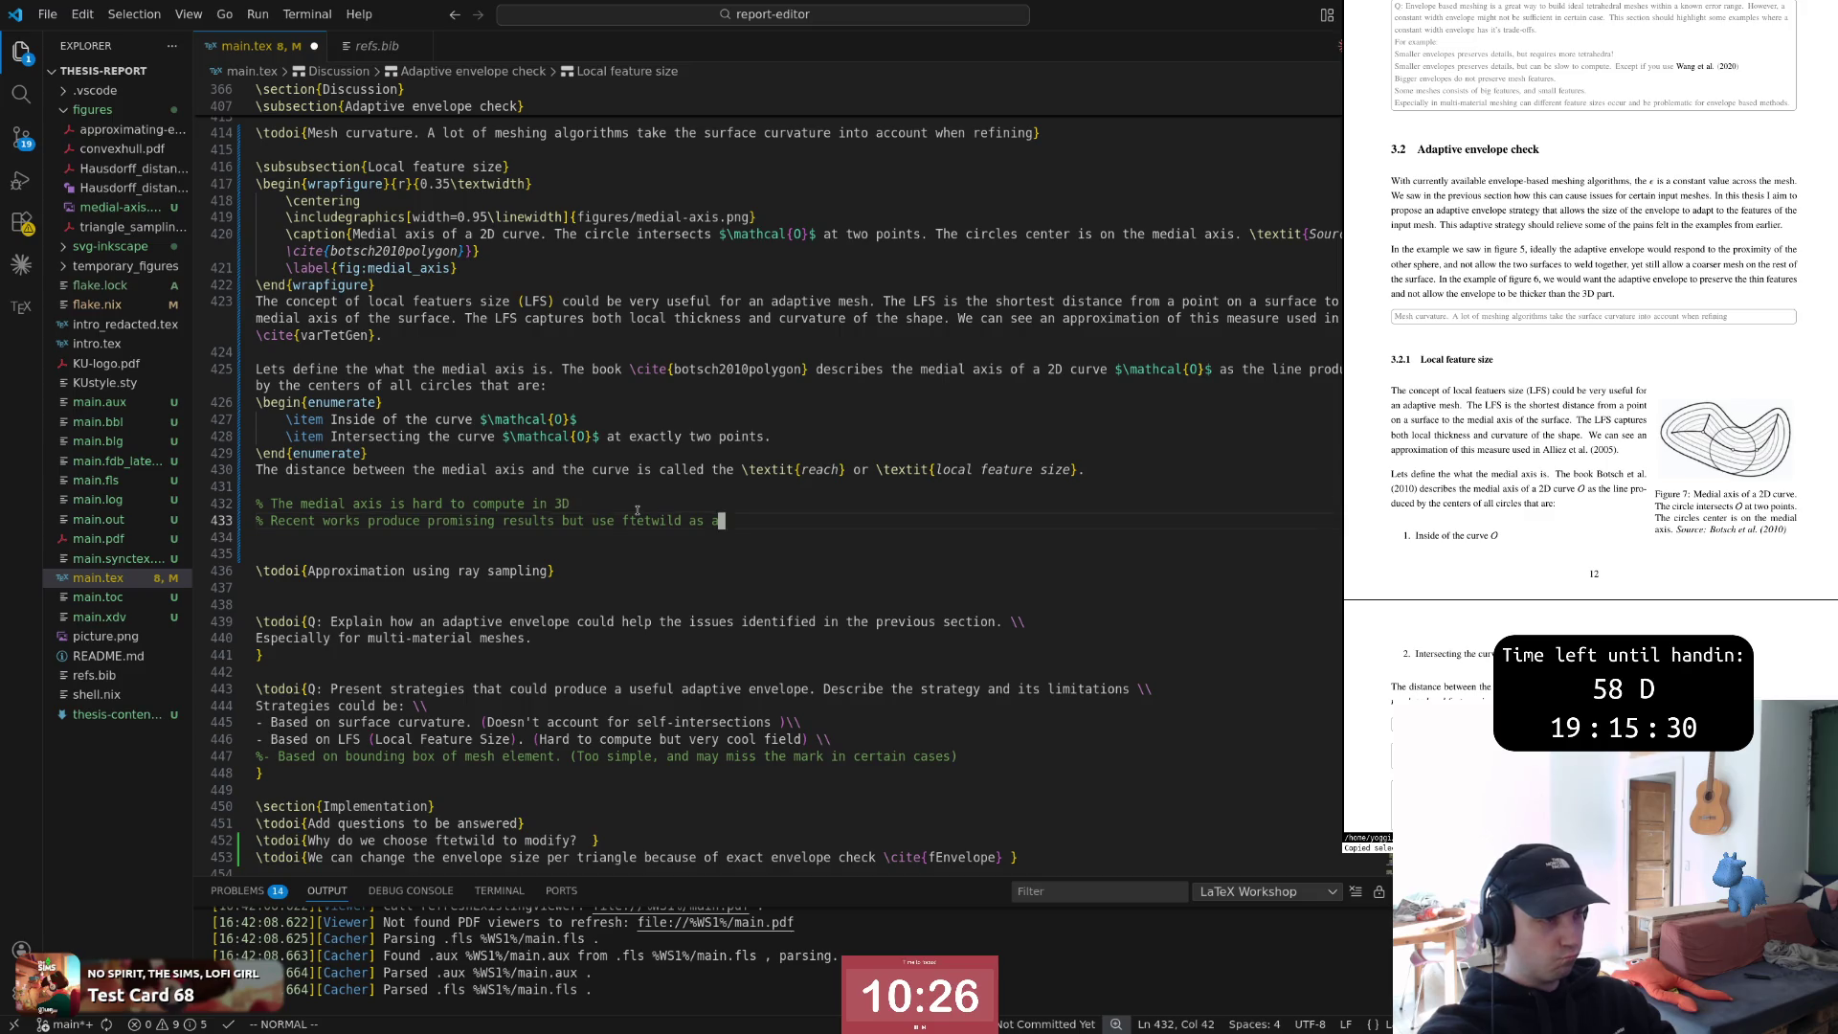
type(" step ")
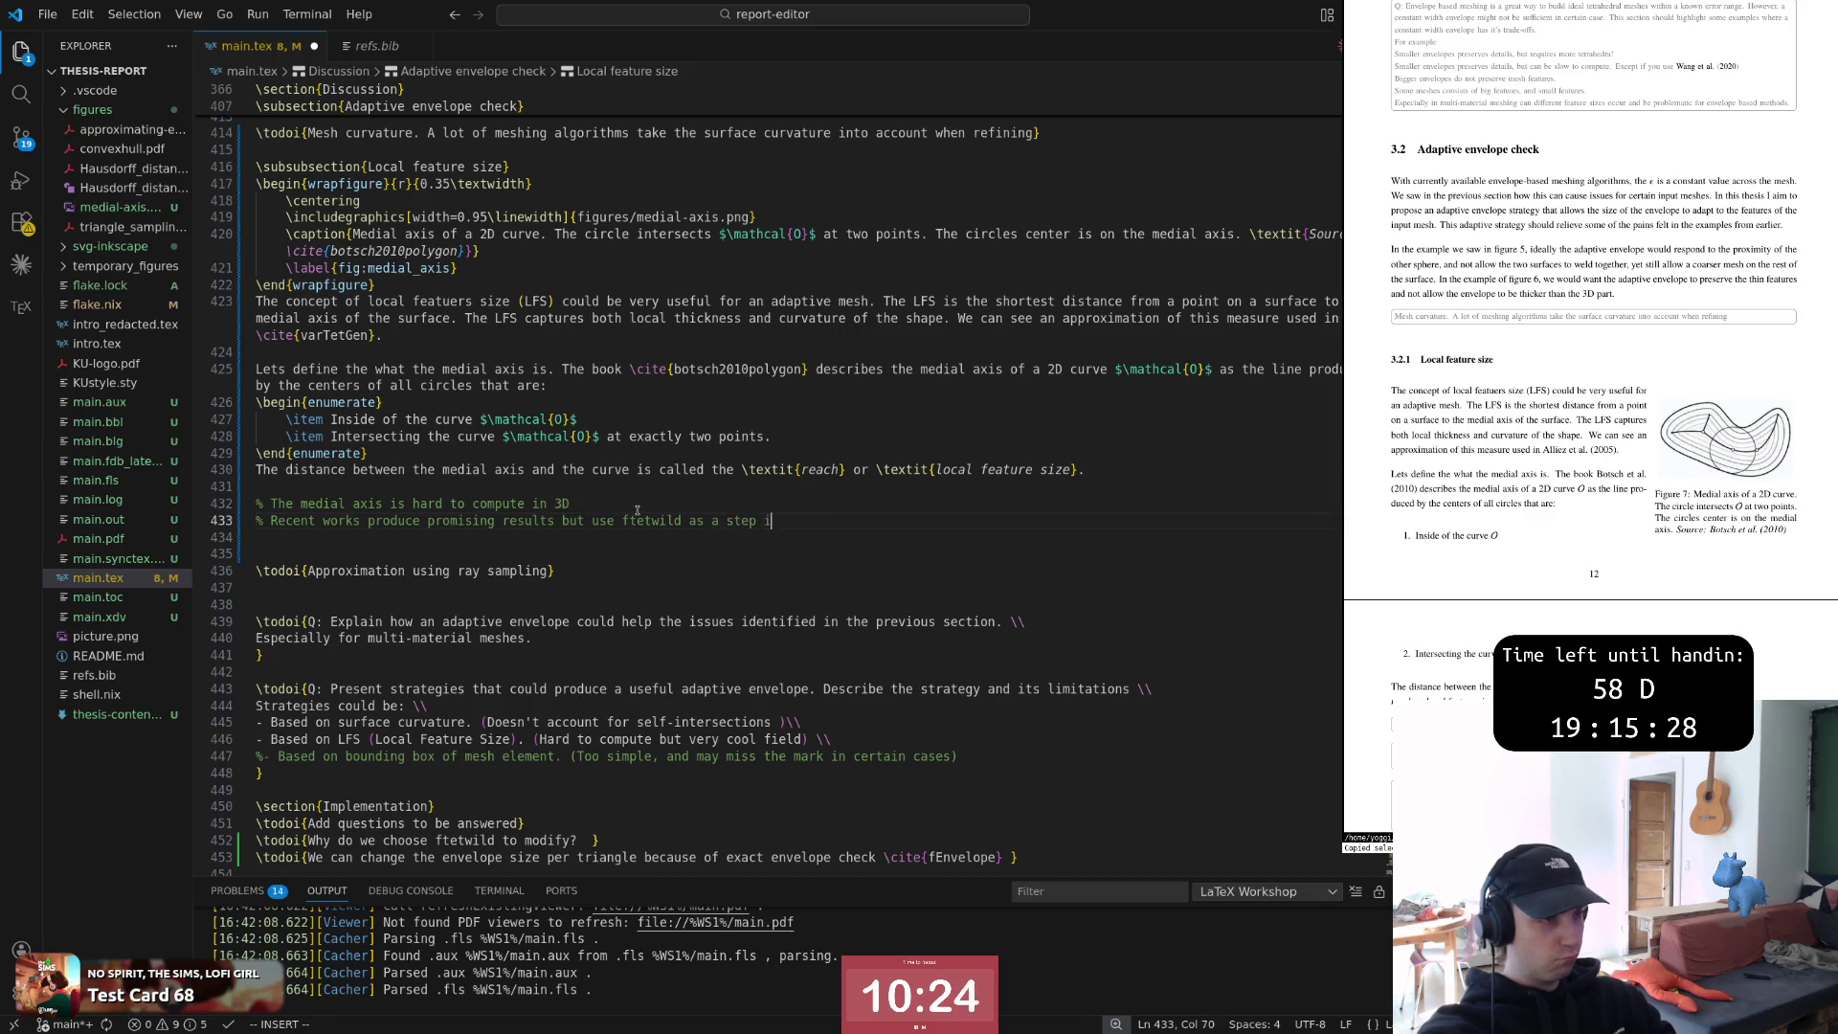
type("in the process.")
key("Escape")
Insert a blank line above the comments and return to the reach sentence
key("k")
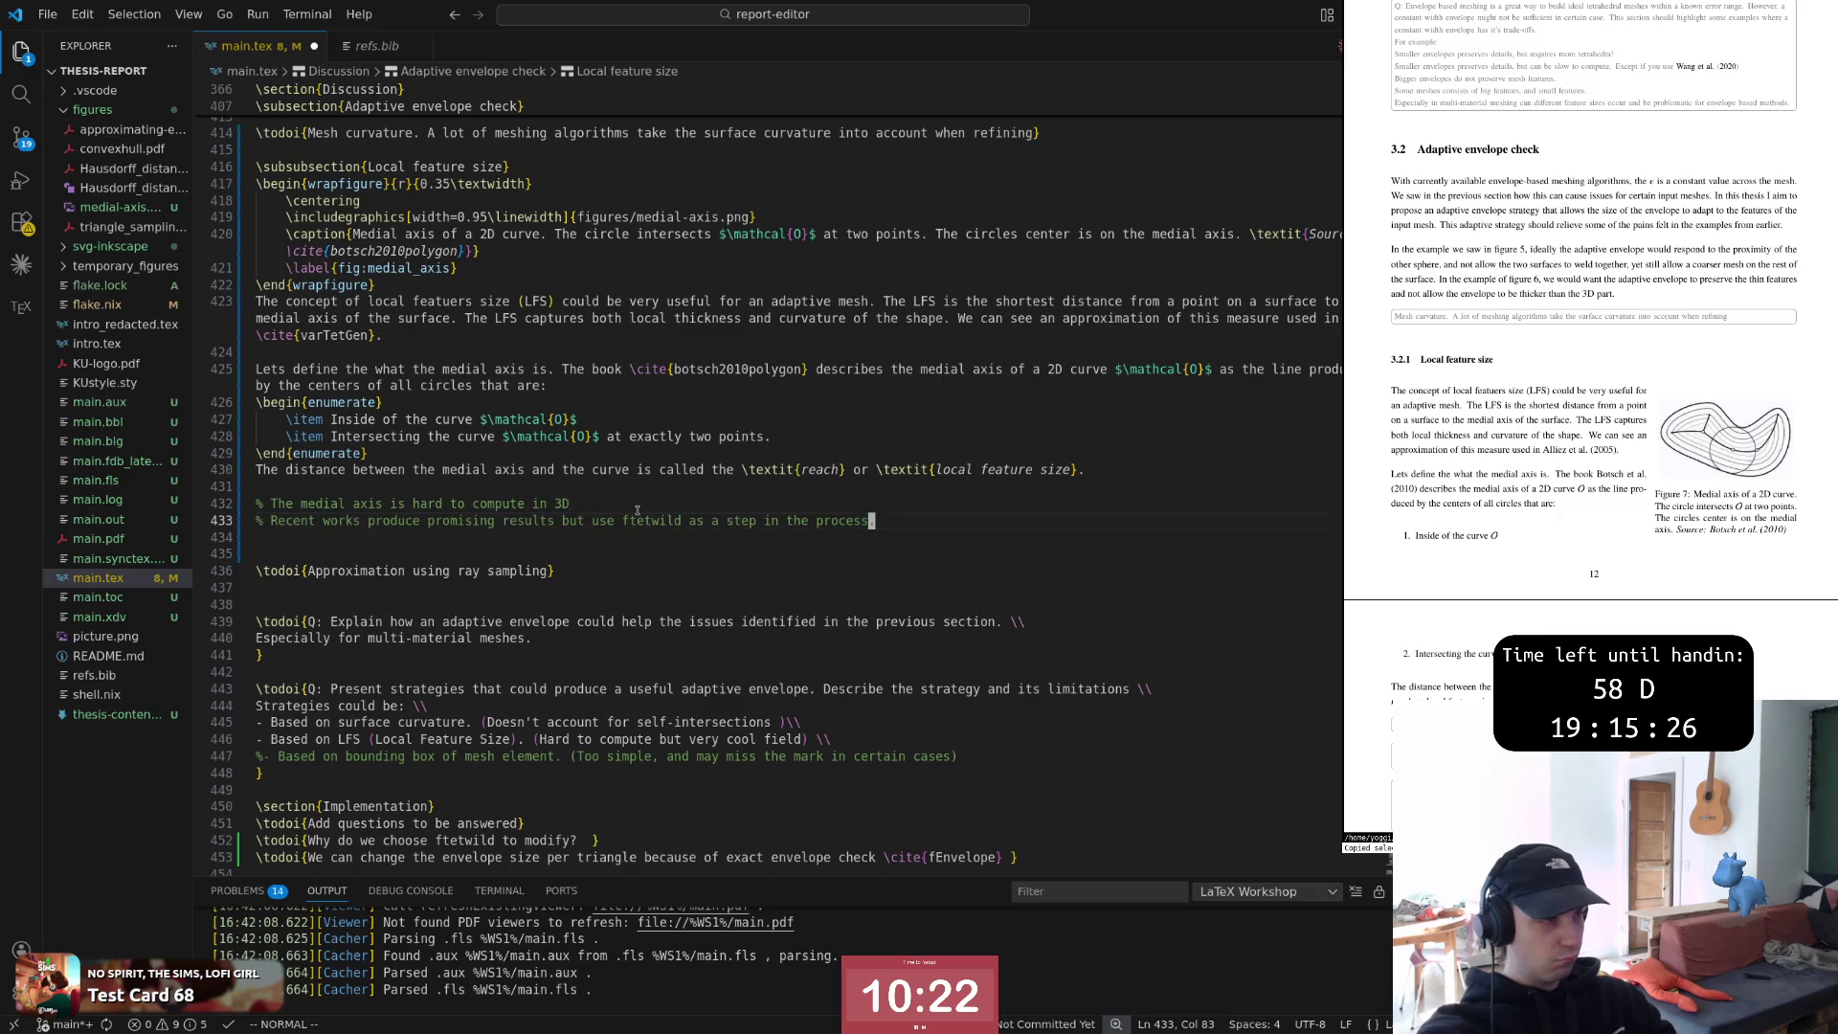
key("k")
key("shift+o")
key("Escape")
key("k")
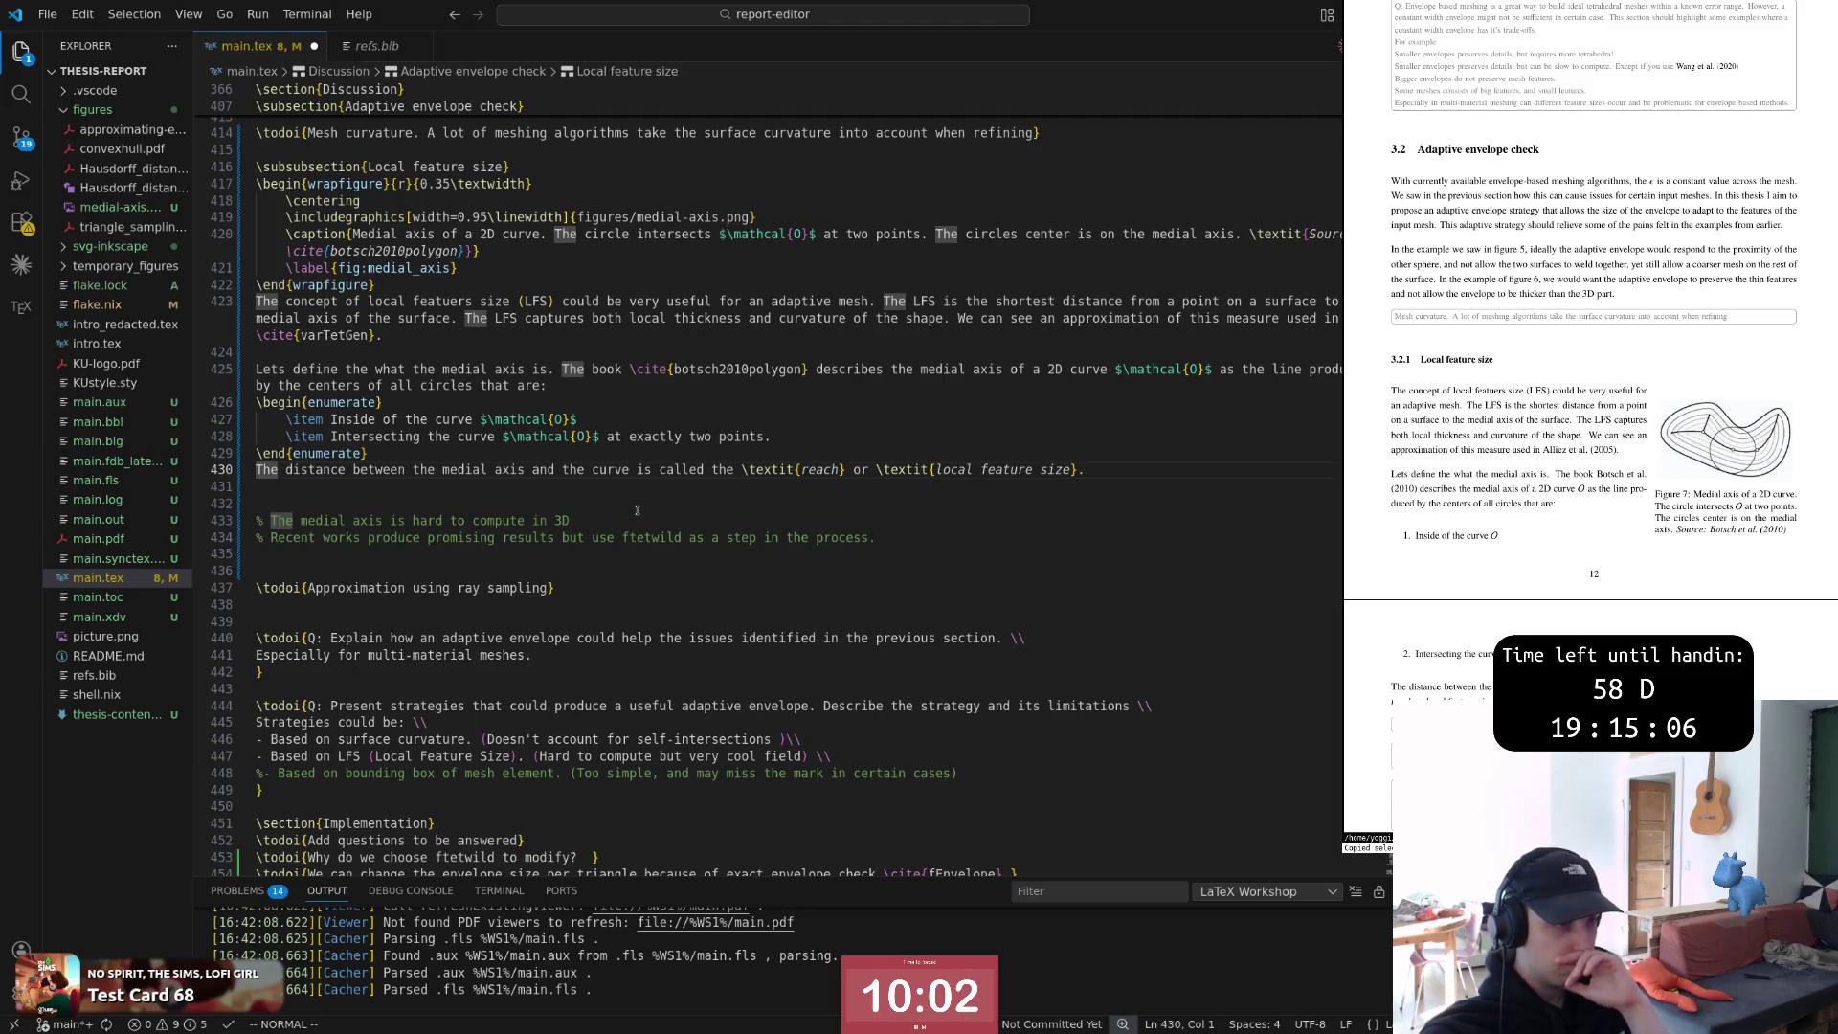
Read through the local feature size sentence word by word on line 423
key("k")
key("k")
key("k")
key("k")
key("k")
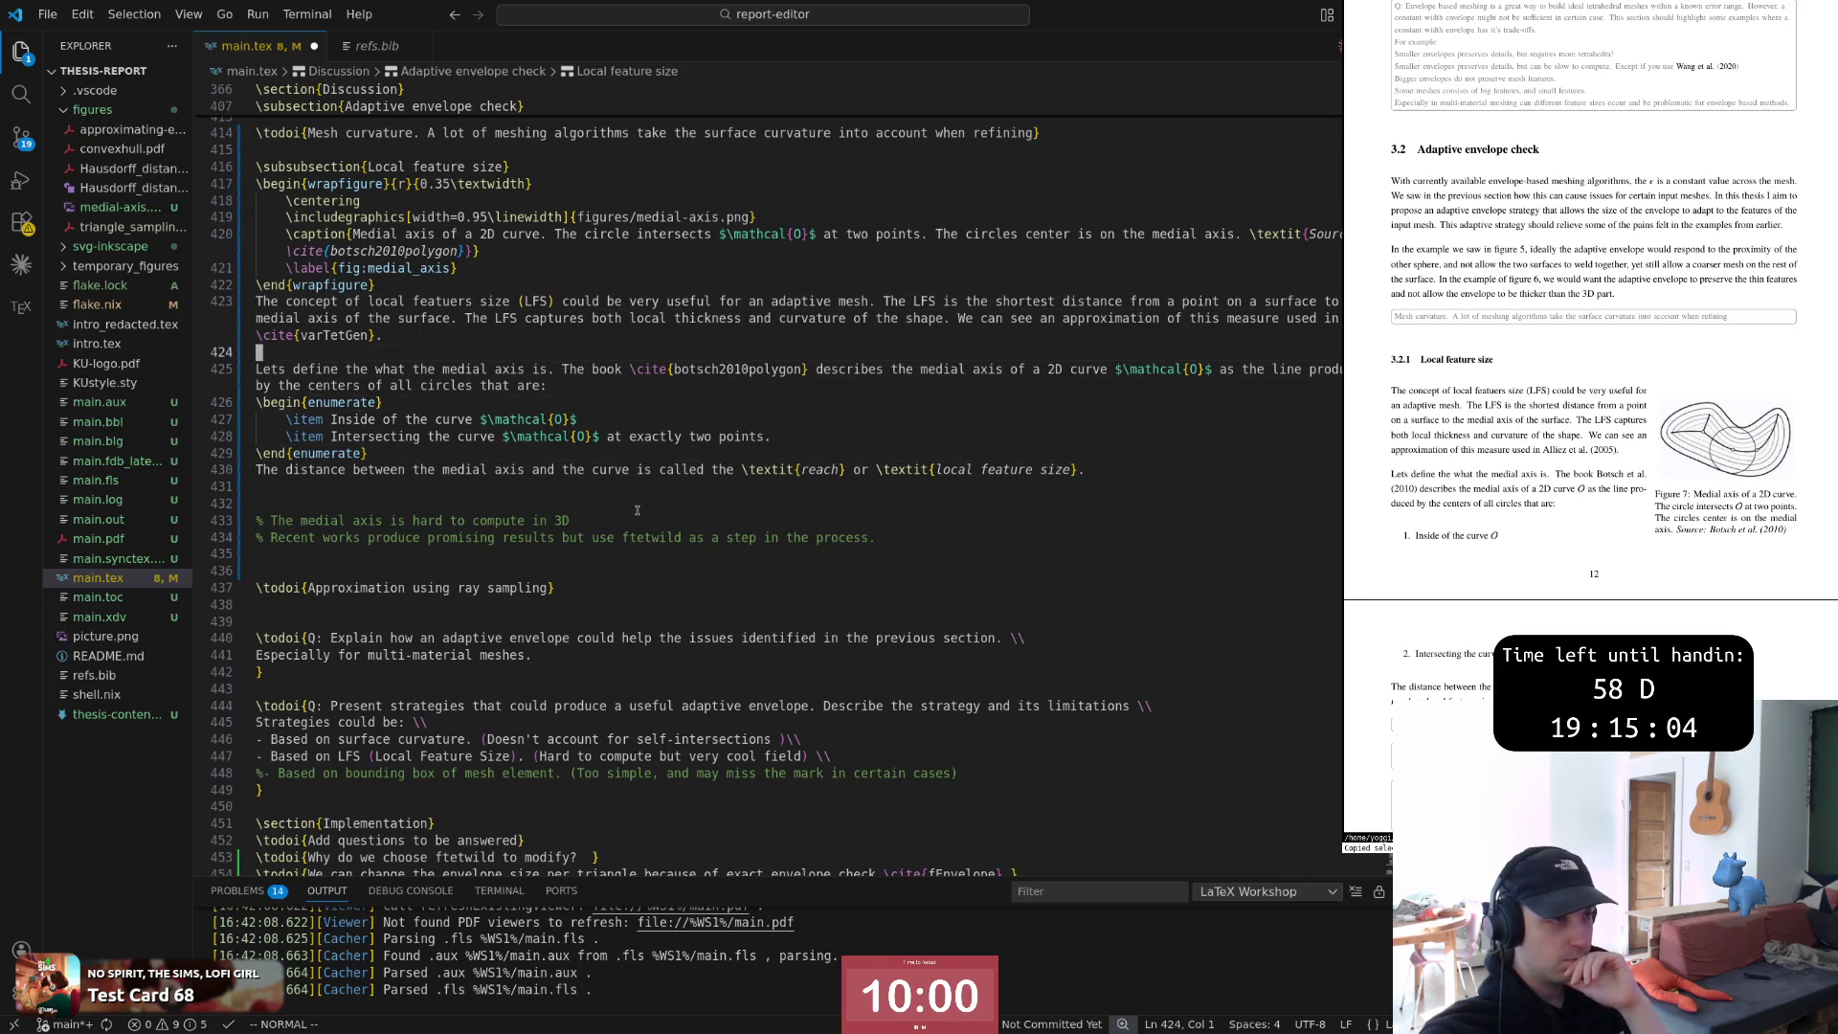
key("k")
key("k")
key("k")
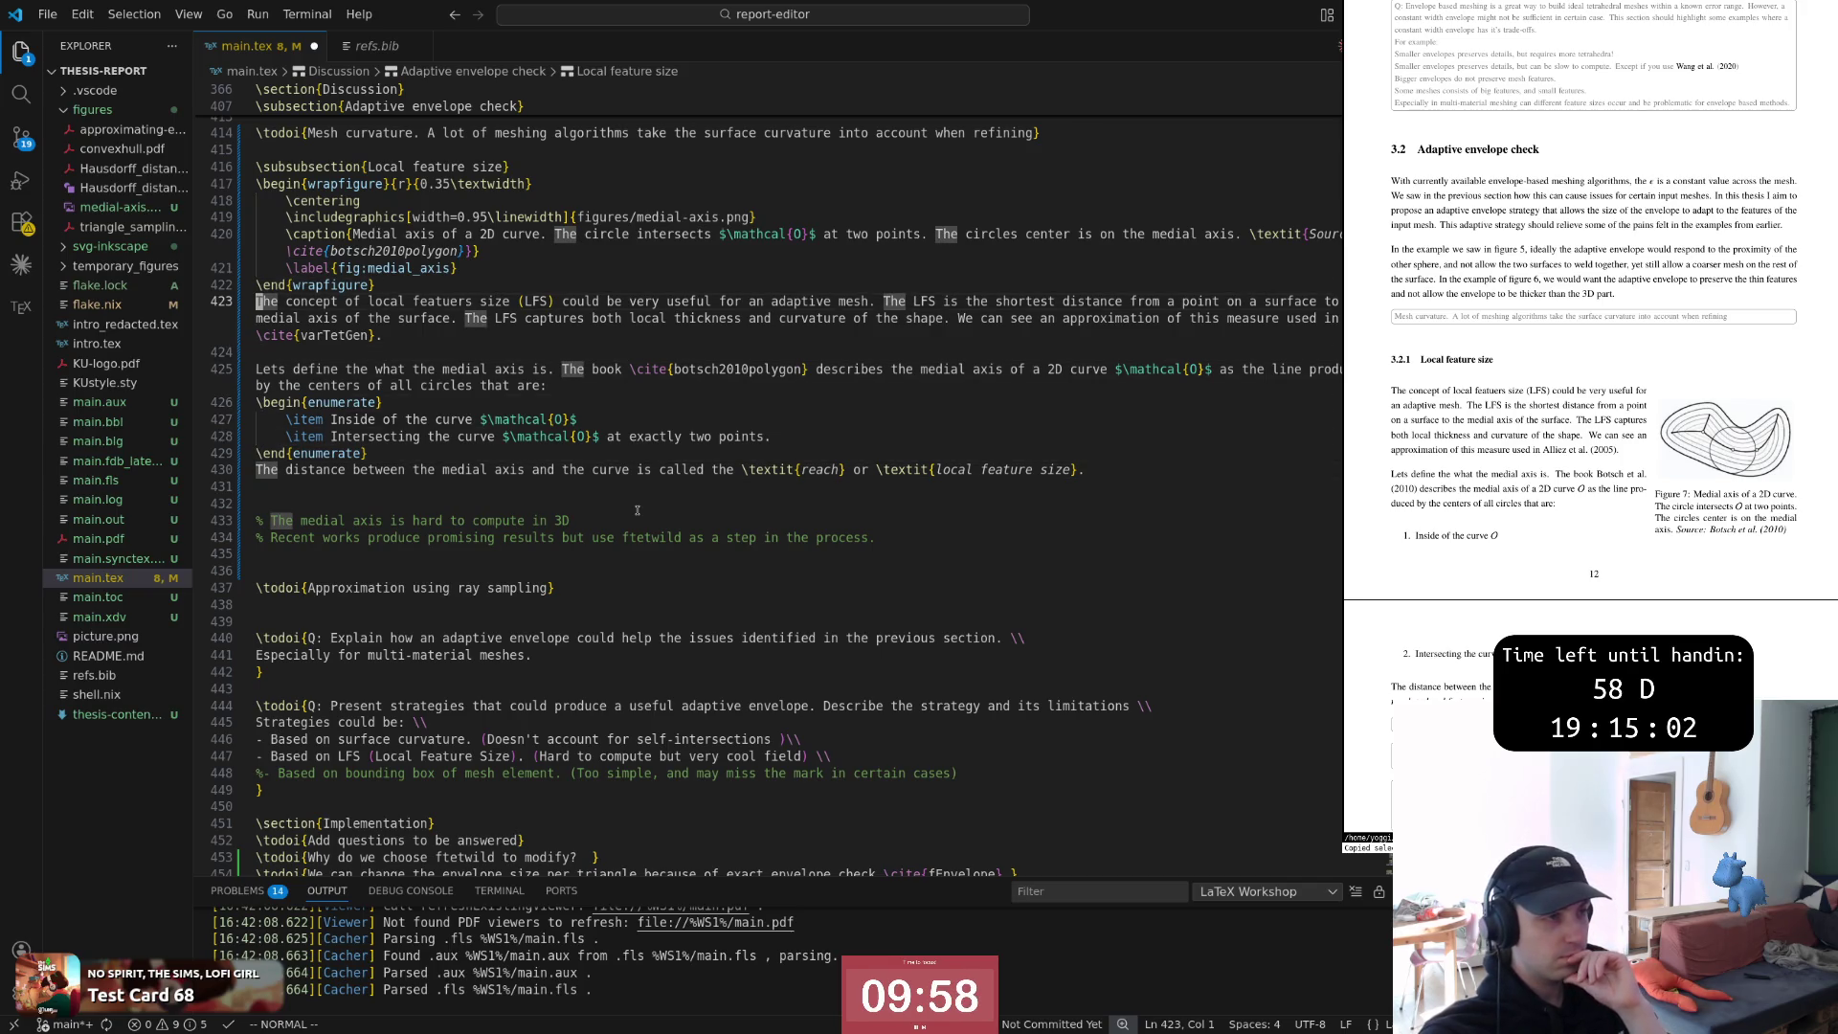
key("w")
key("w")
key("w")
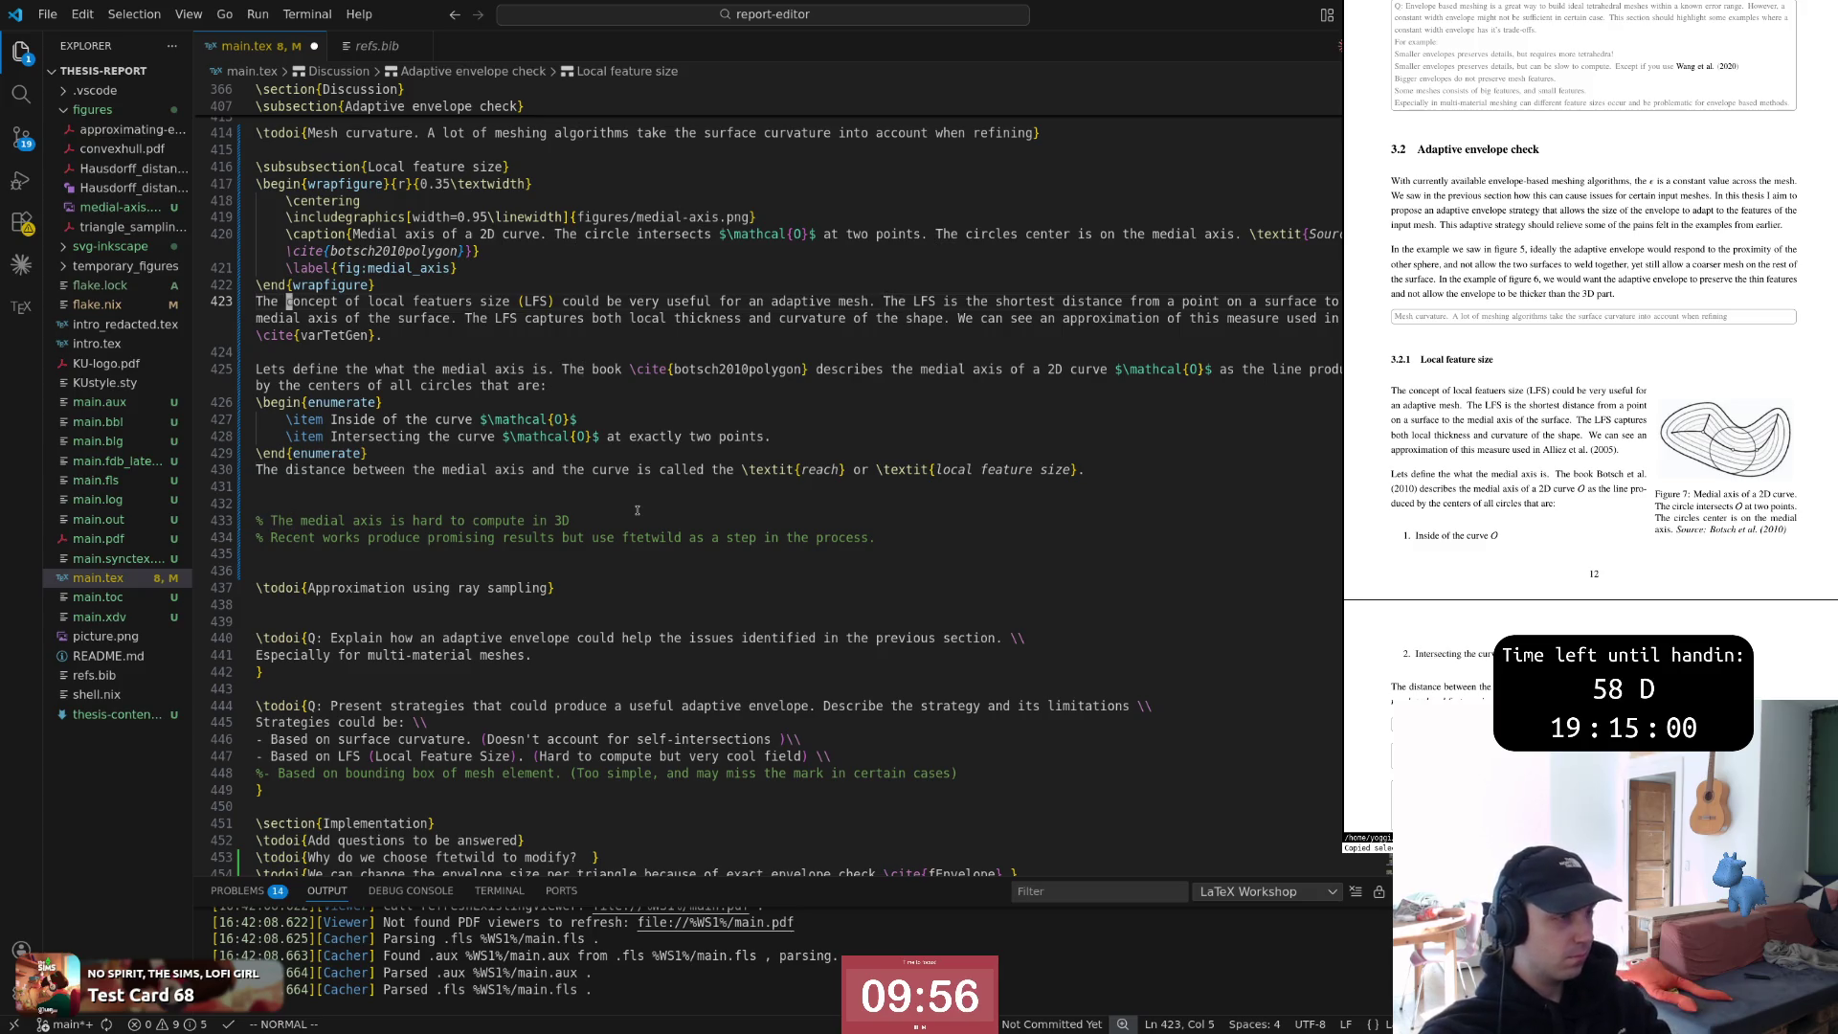
key("h")
key("h")
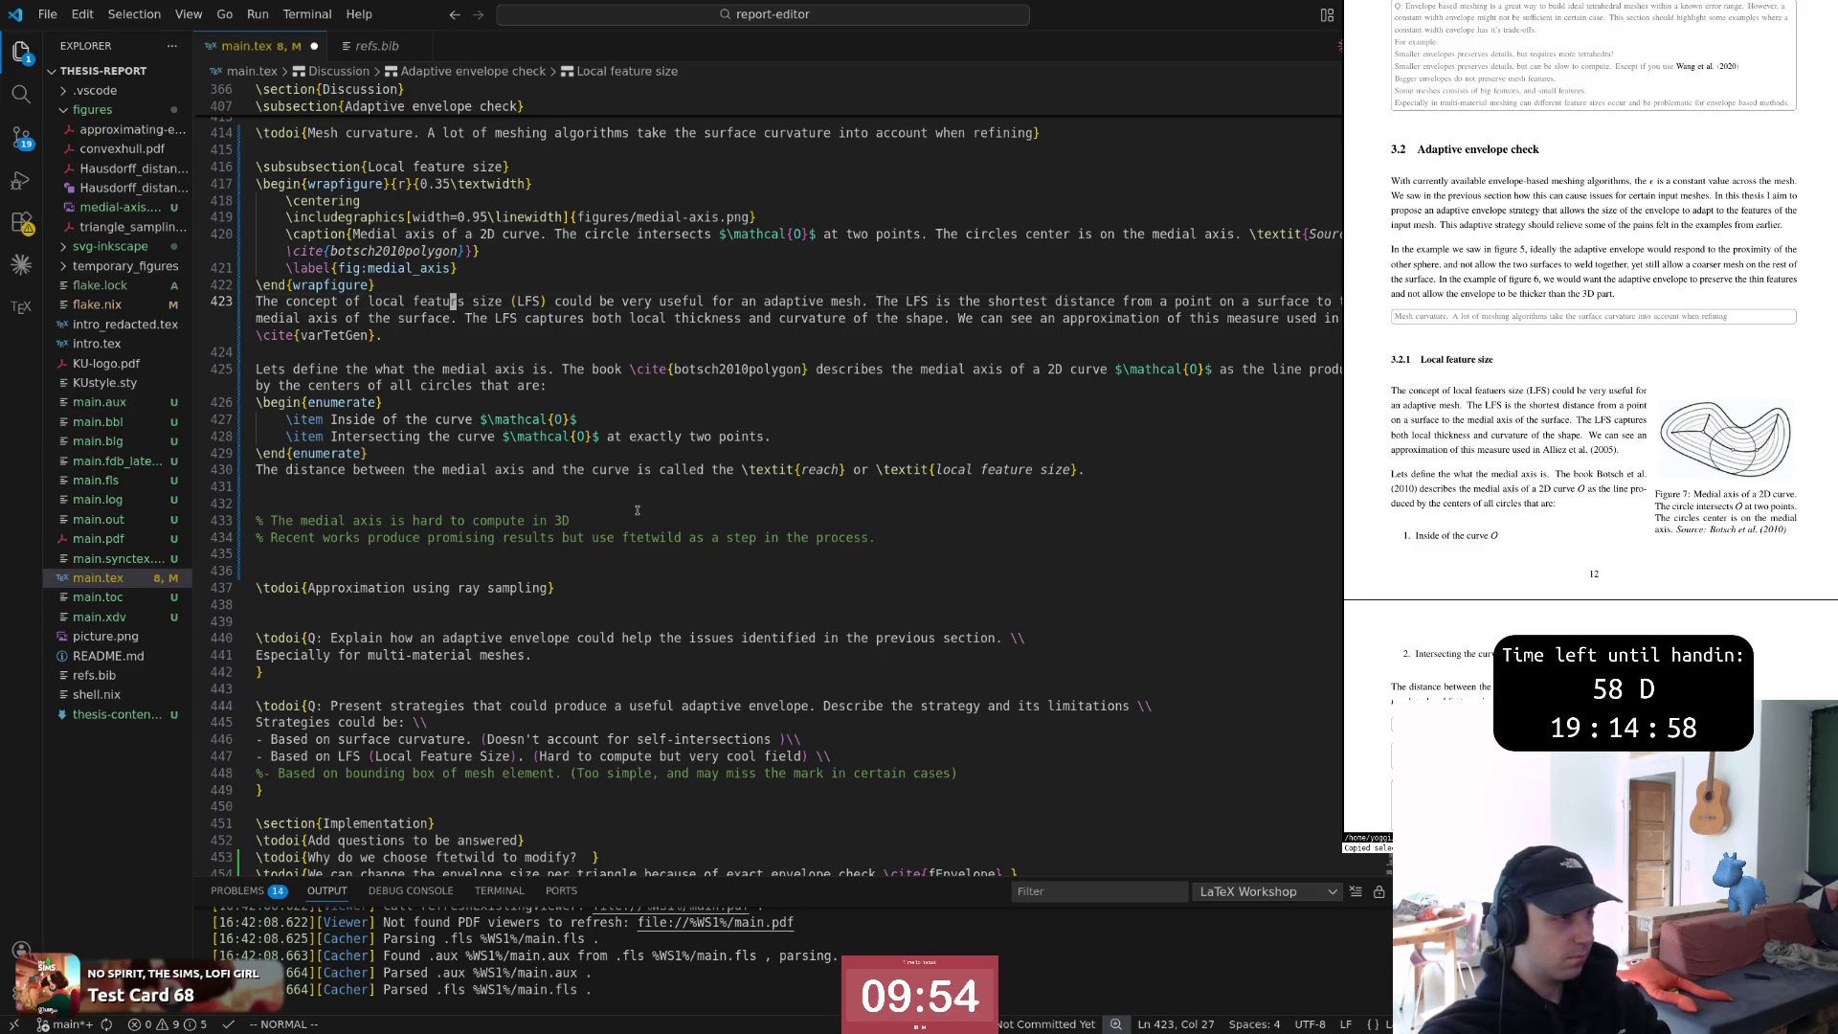
key("l")
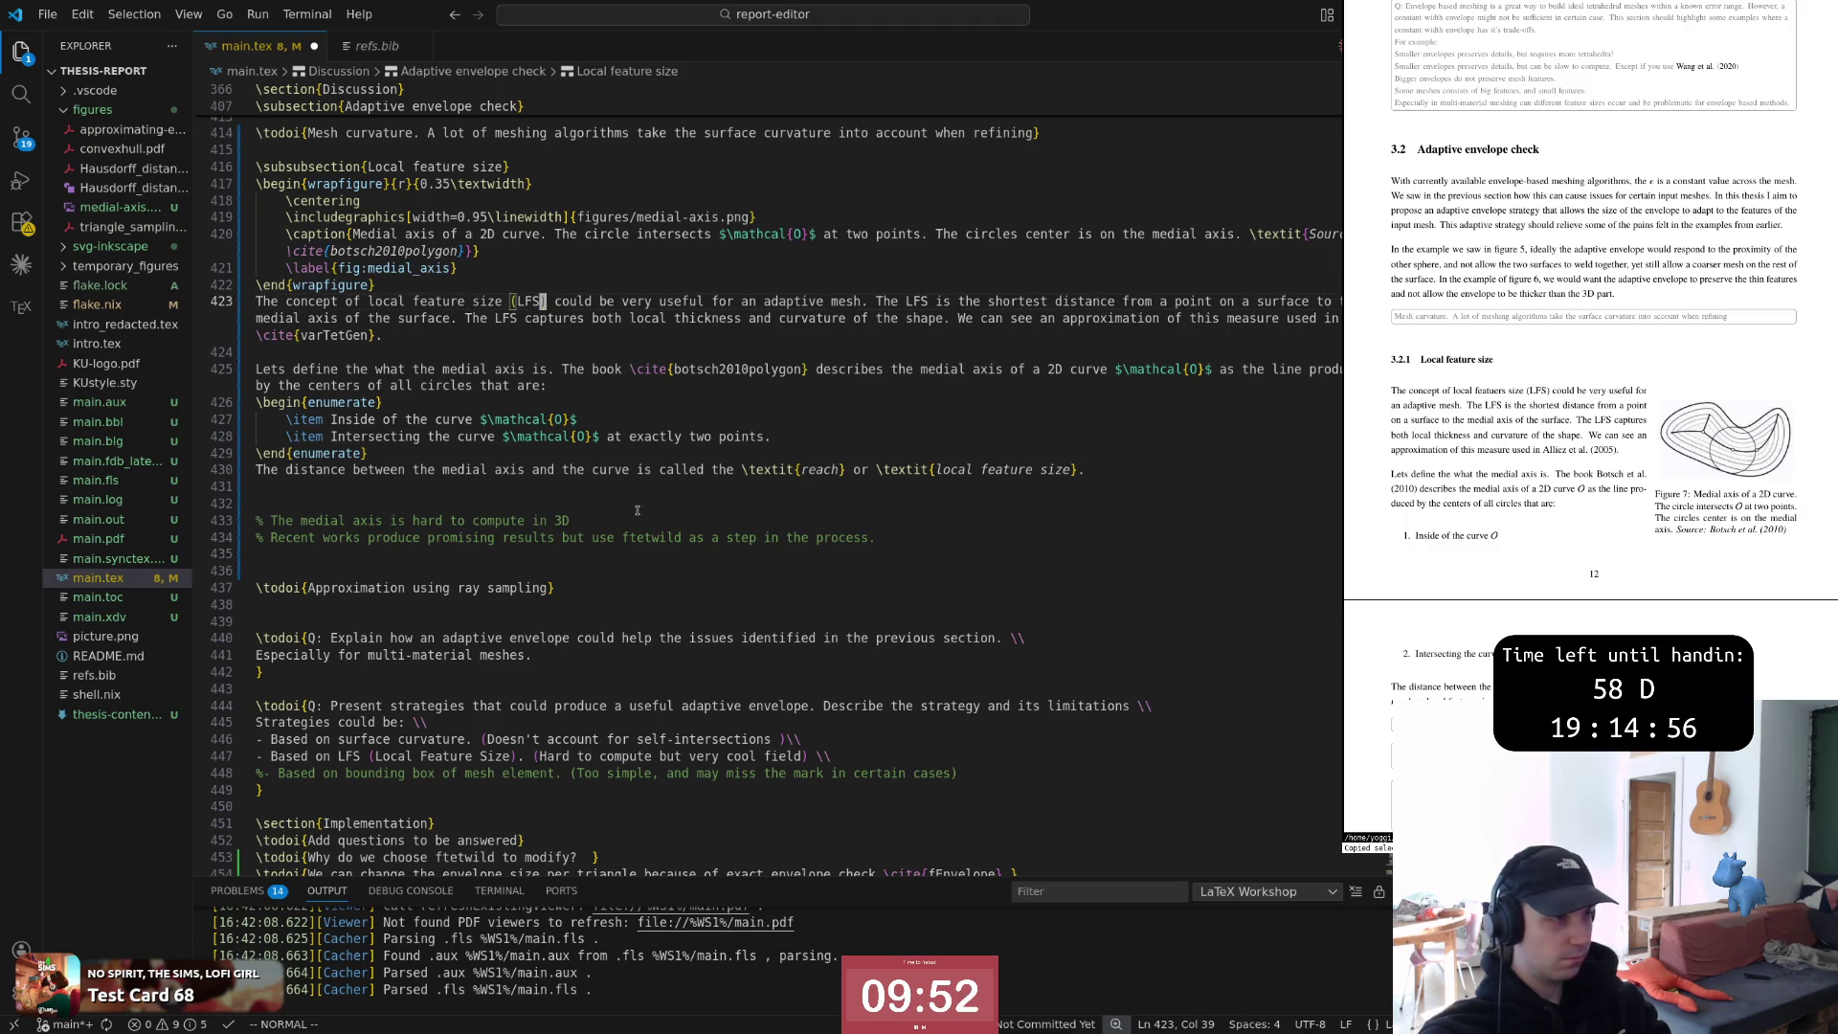
key("w")
key("w")
key("w")
key("w")
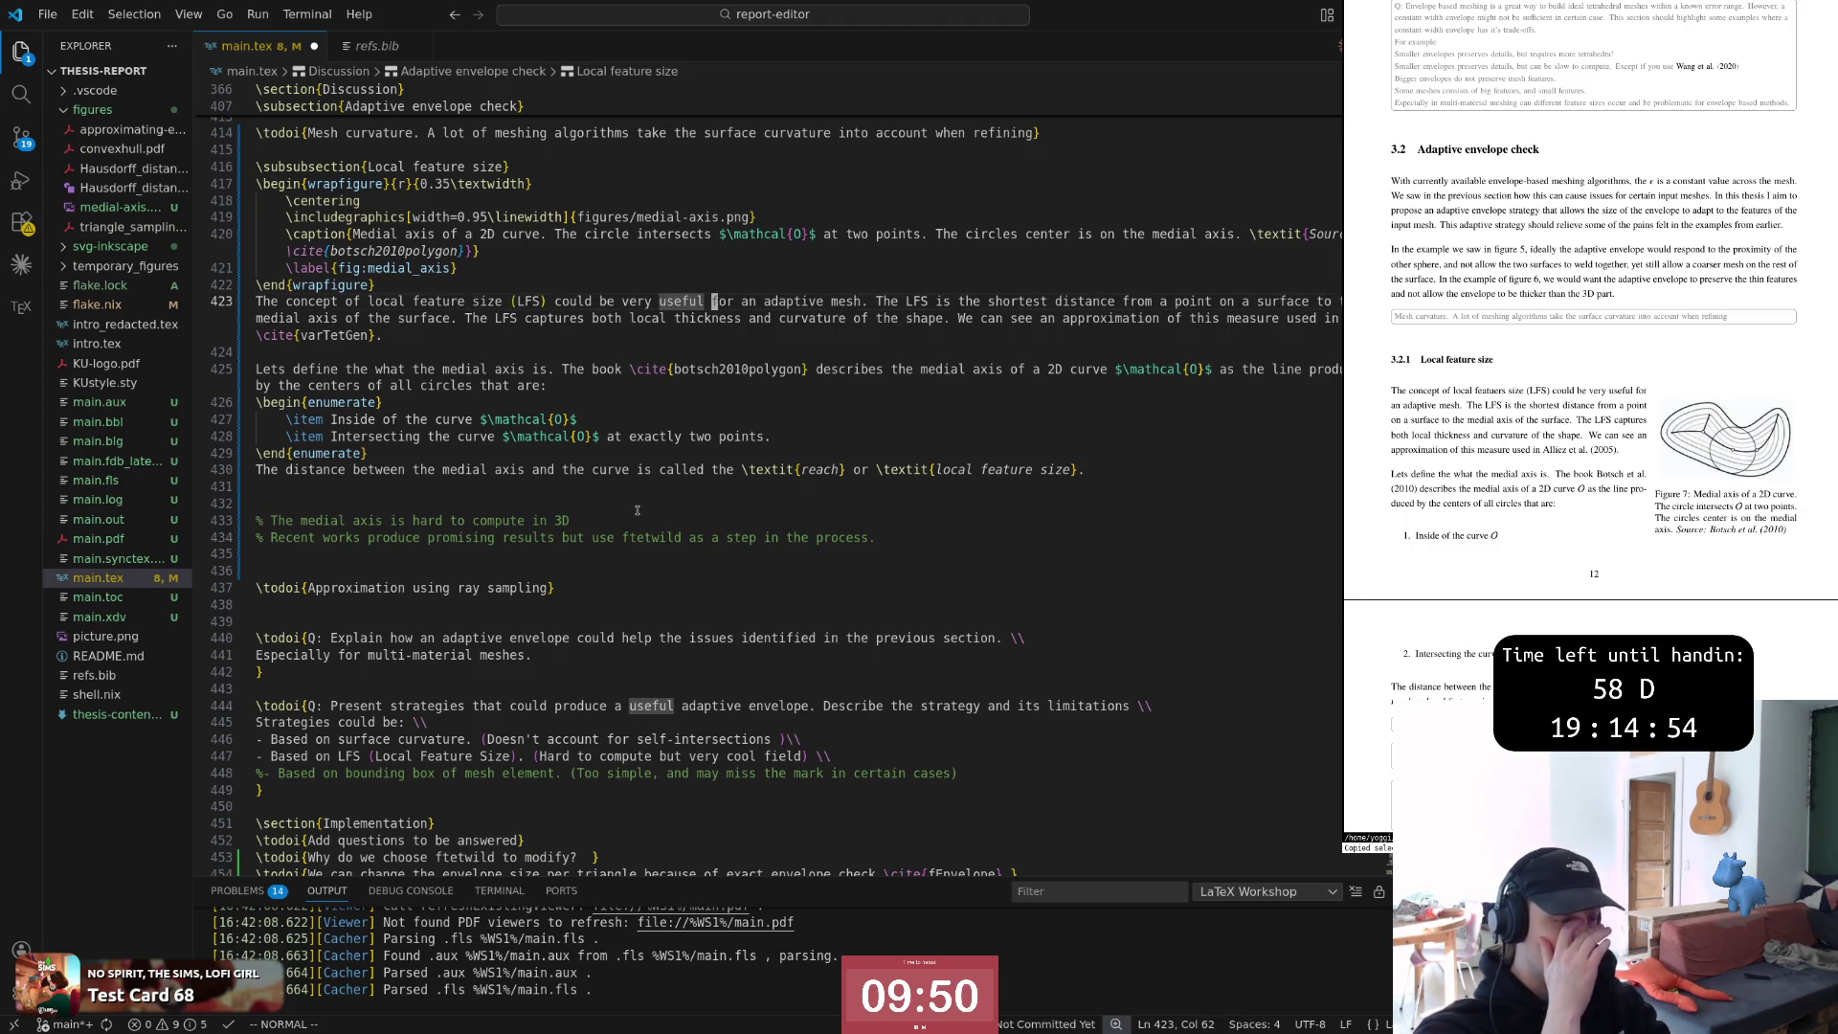
key("w")
key("w")
key("w")
key("w")
key("w")
key("w")
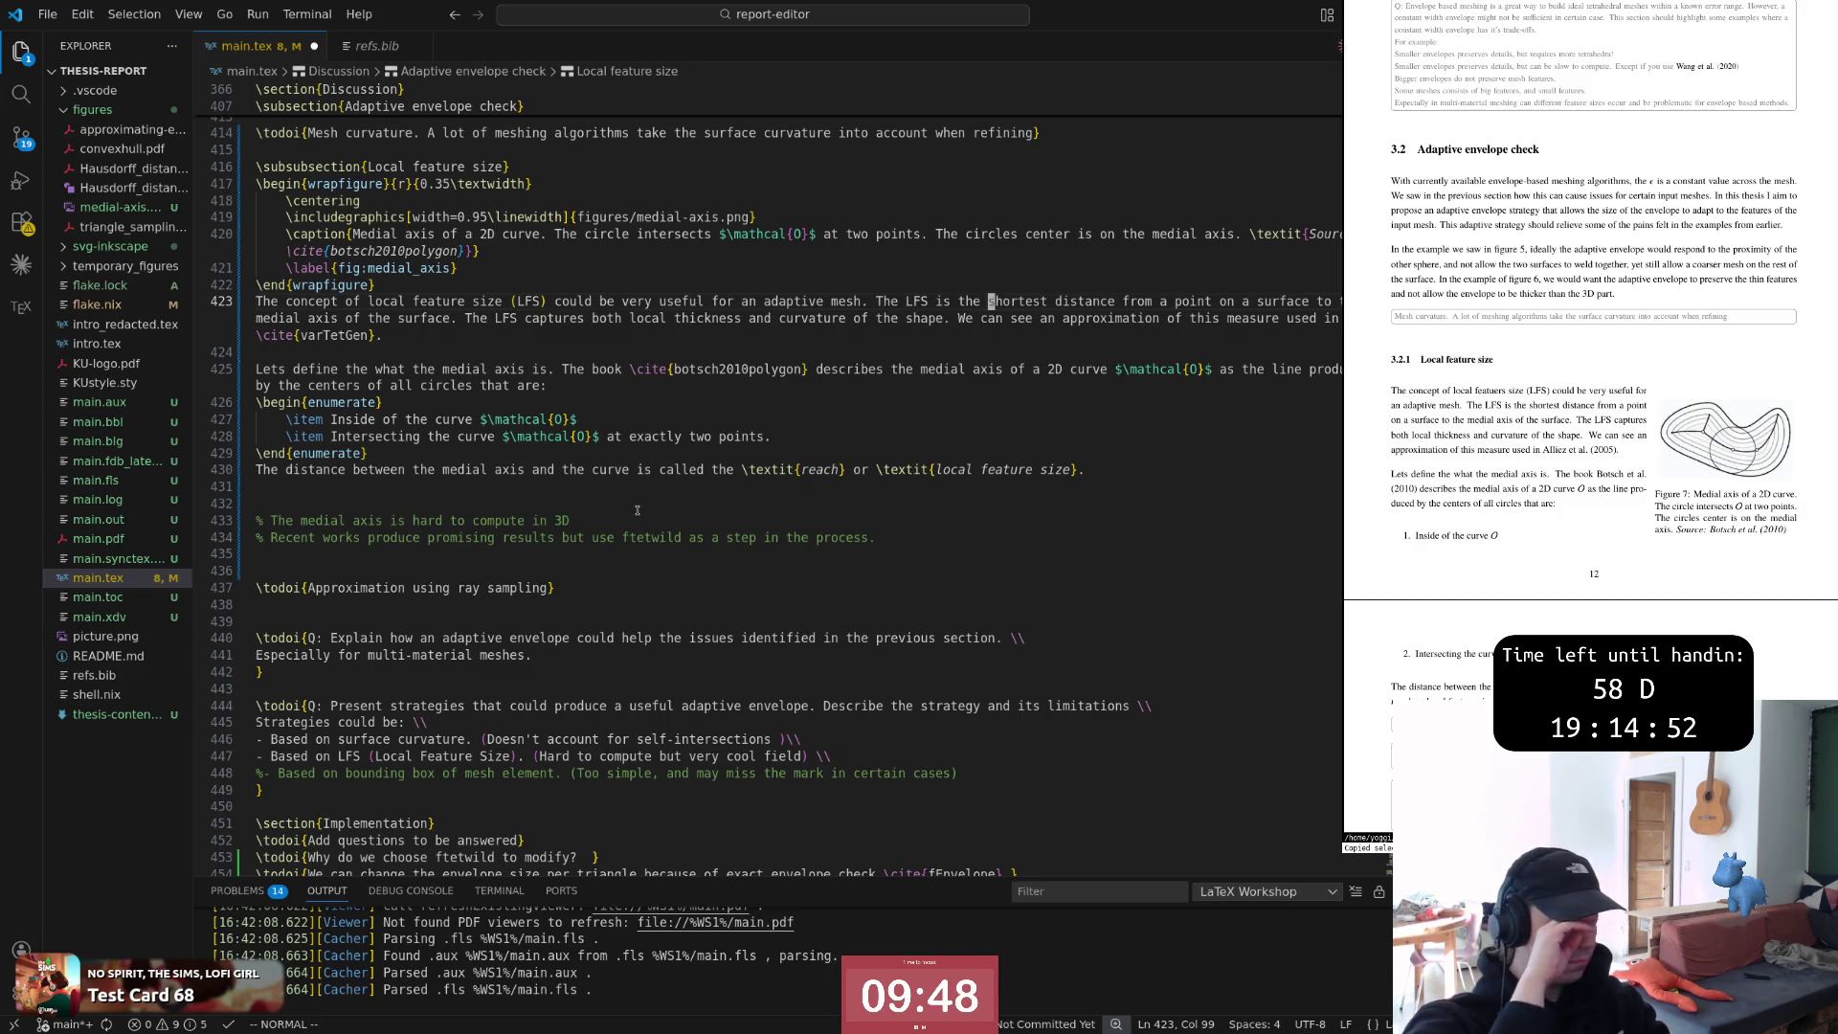
key("w")
key("w")
key("w")
key("w")
key("w")
key("w")
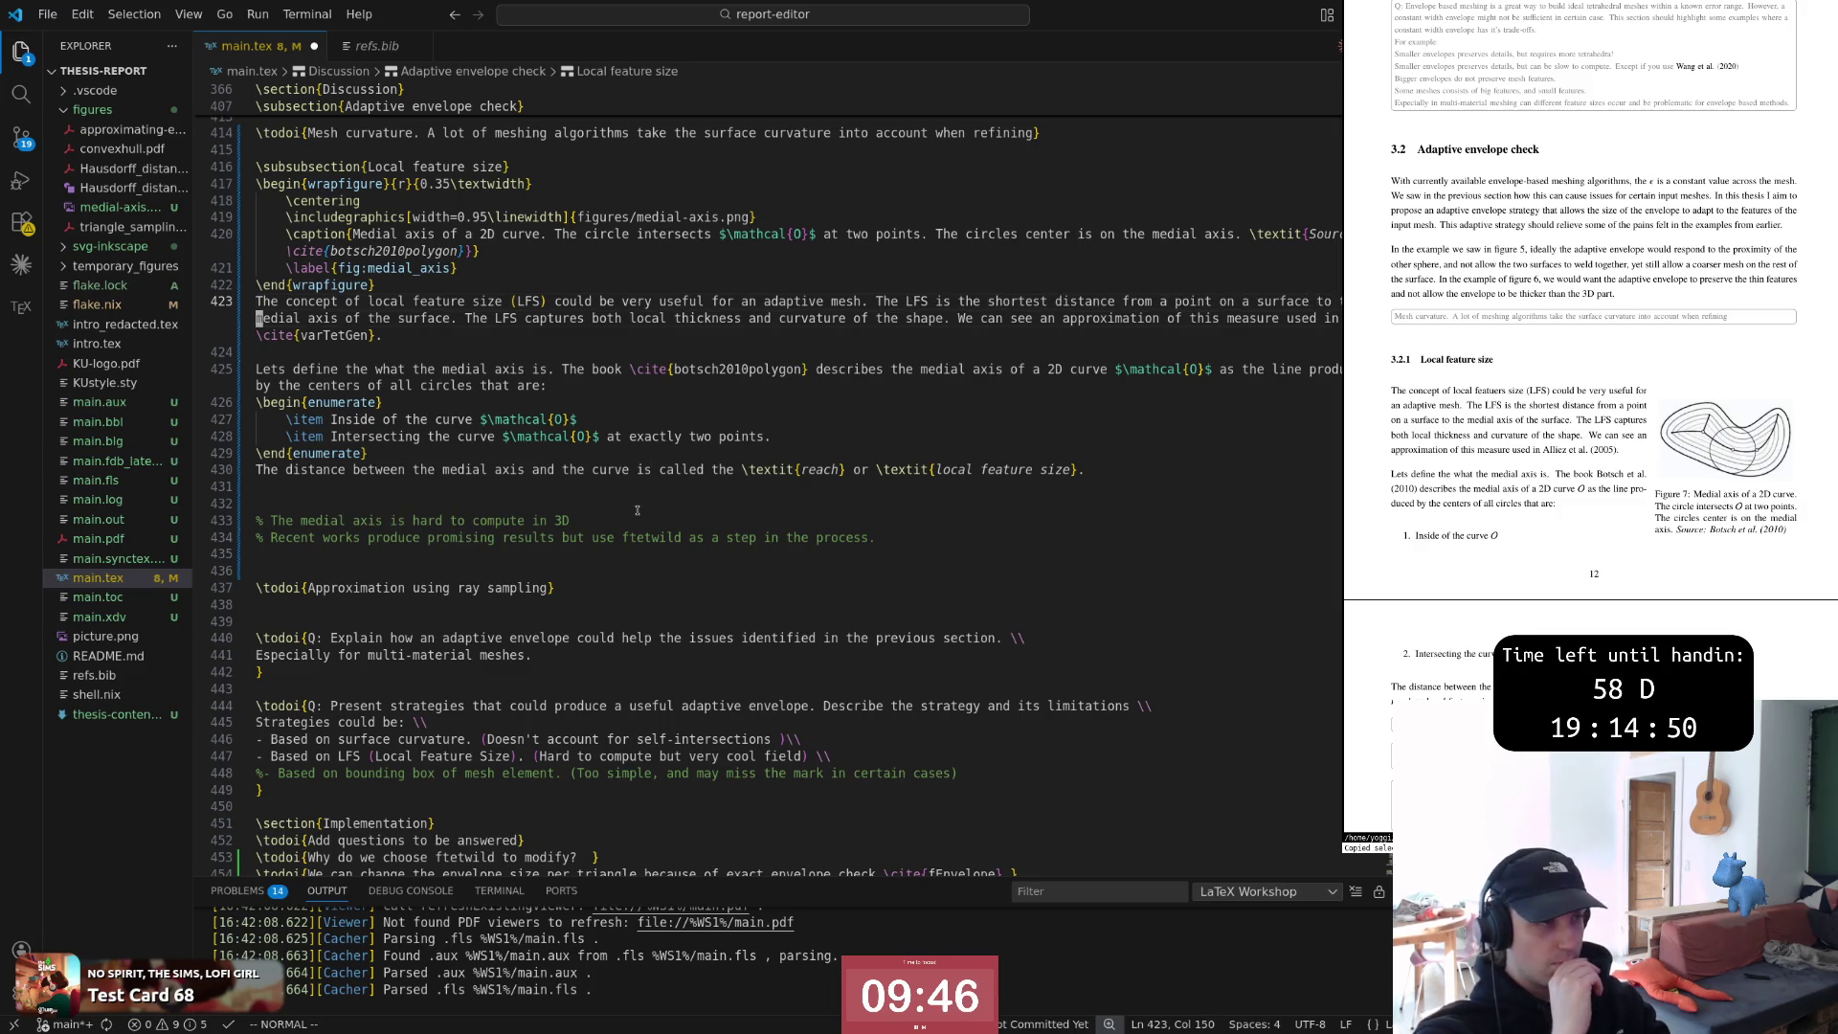
key("w")
key("w")
key("w")
key("w")
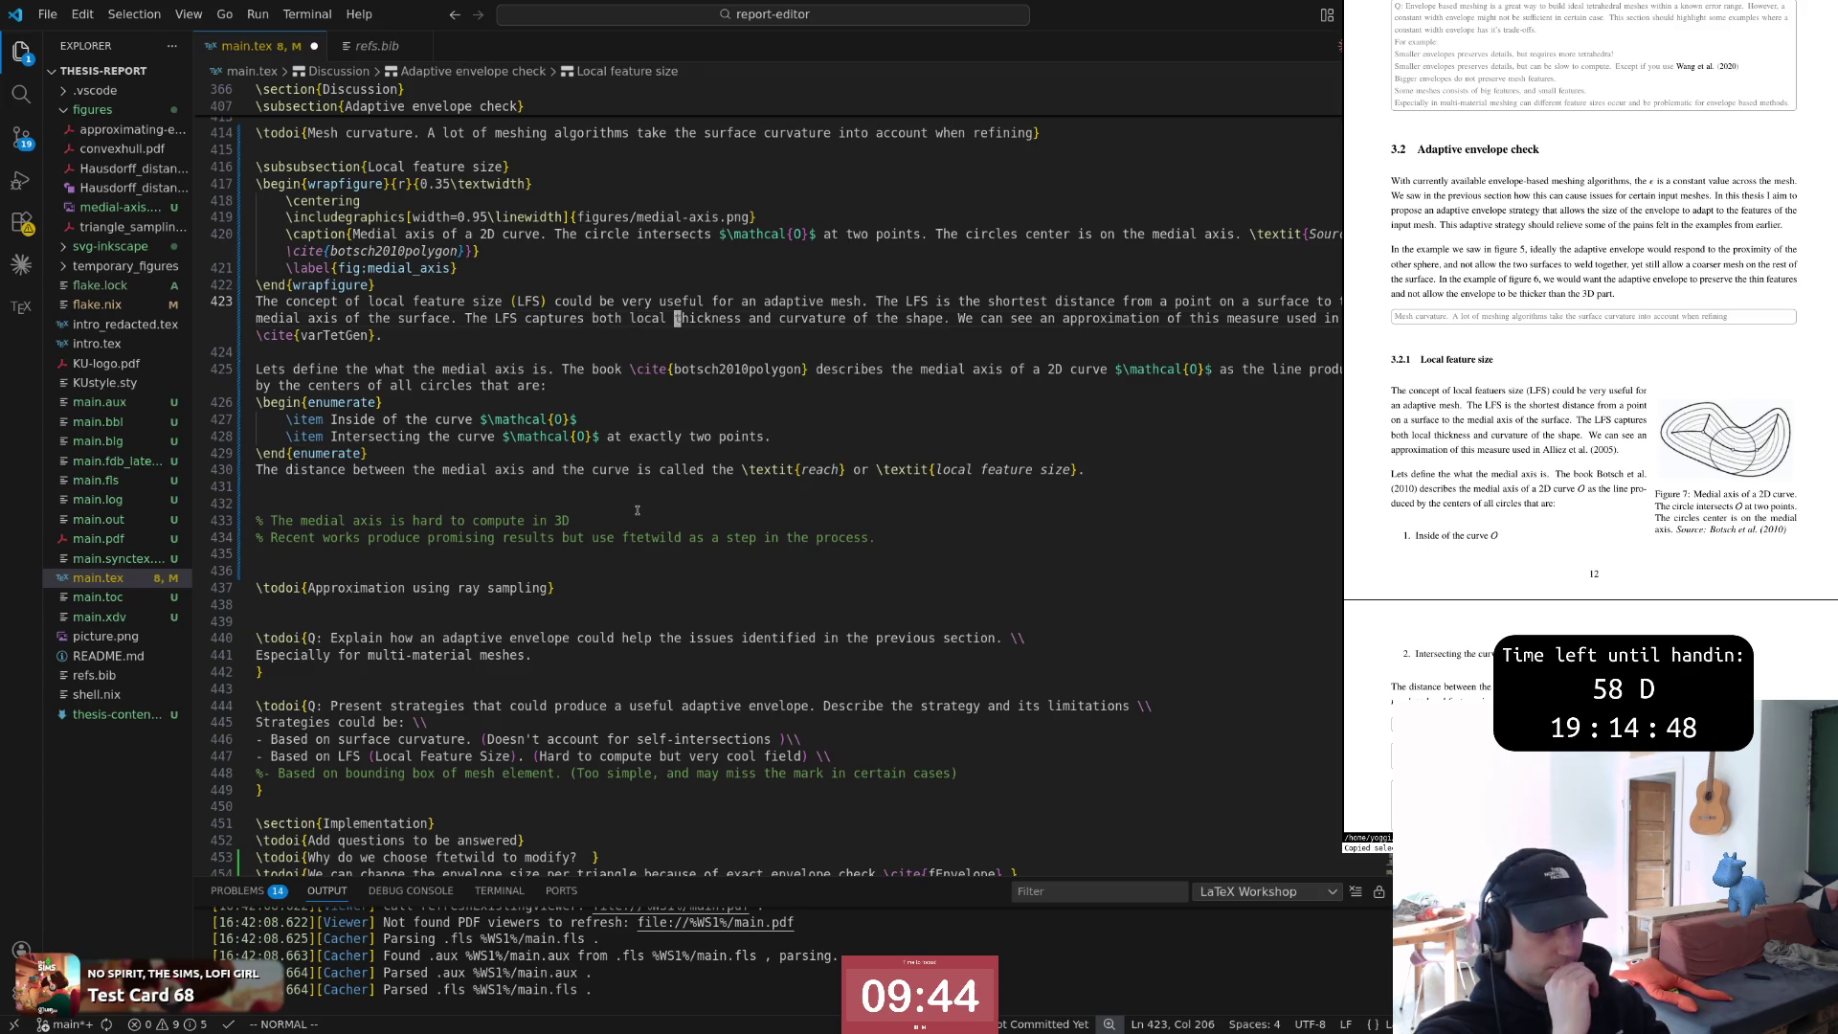
key("w")
key("w")
key("w")
key("w")
key("w")
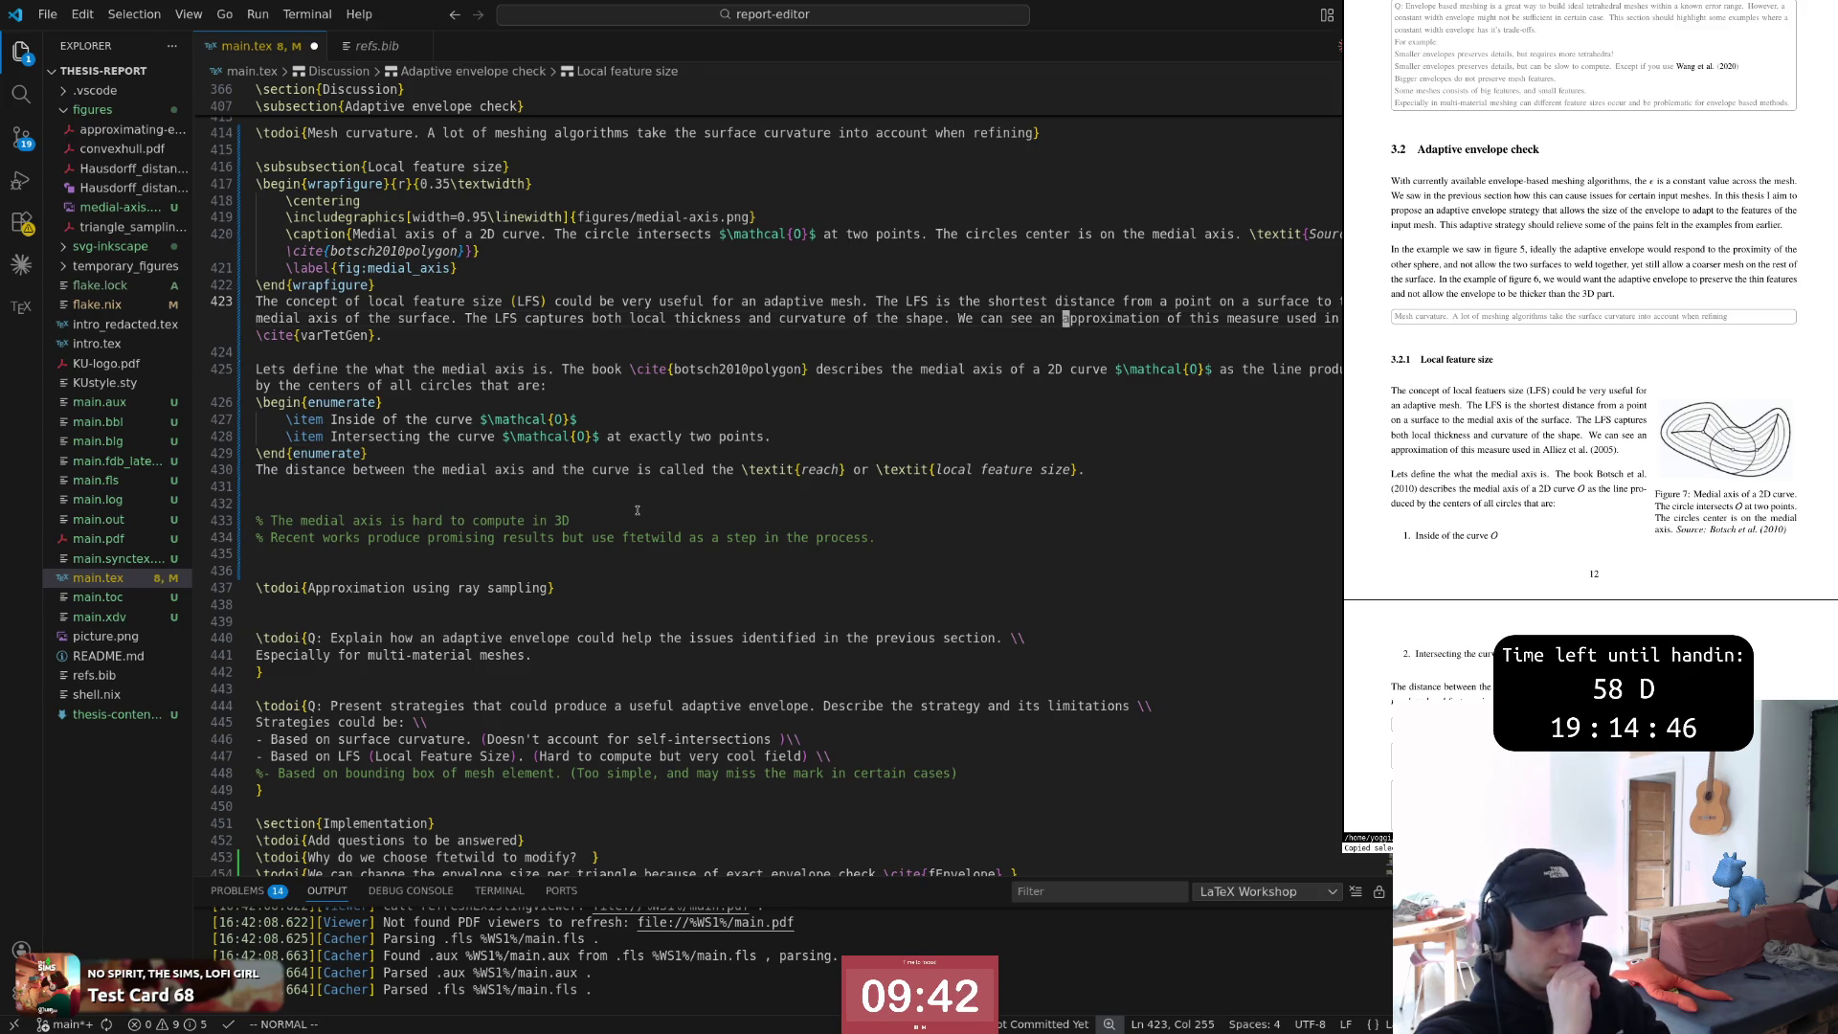
key("w")
key("w")
key("w")
key("w")
key("w")
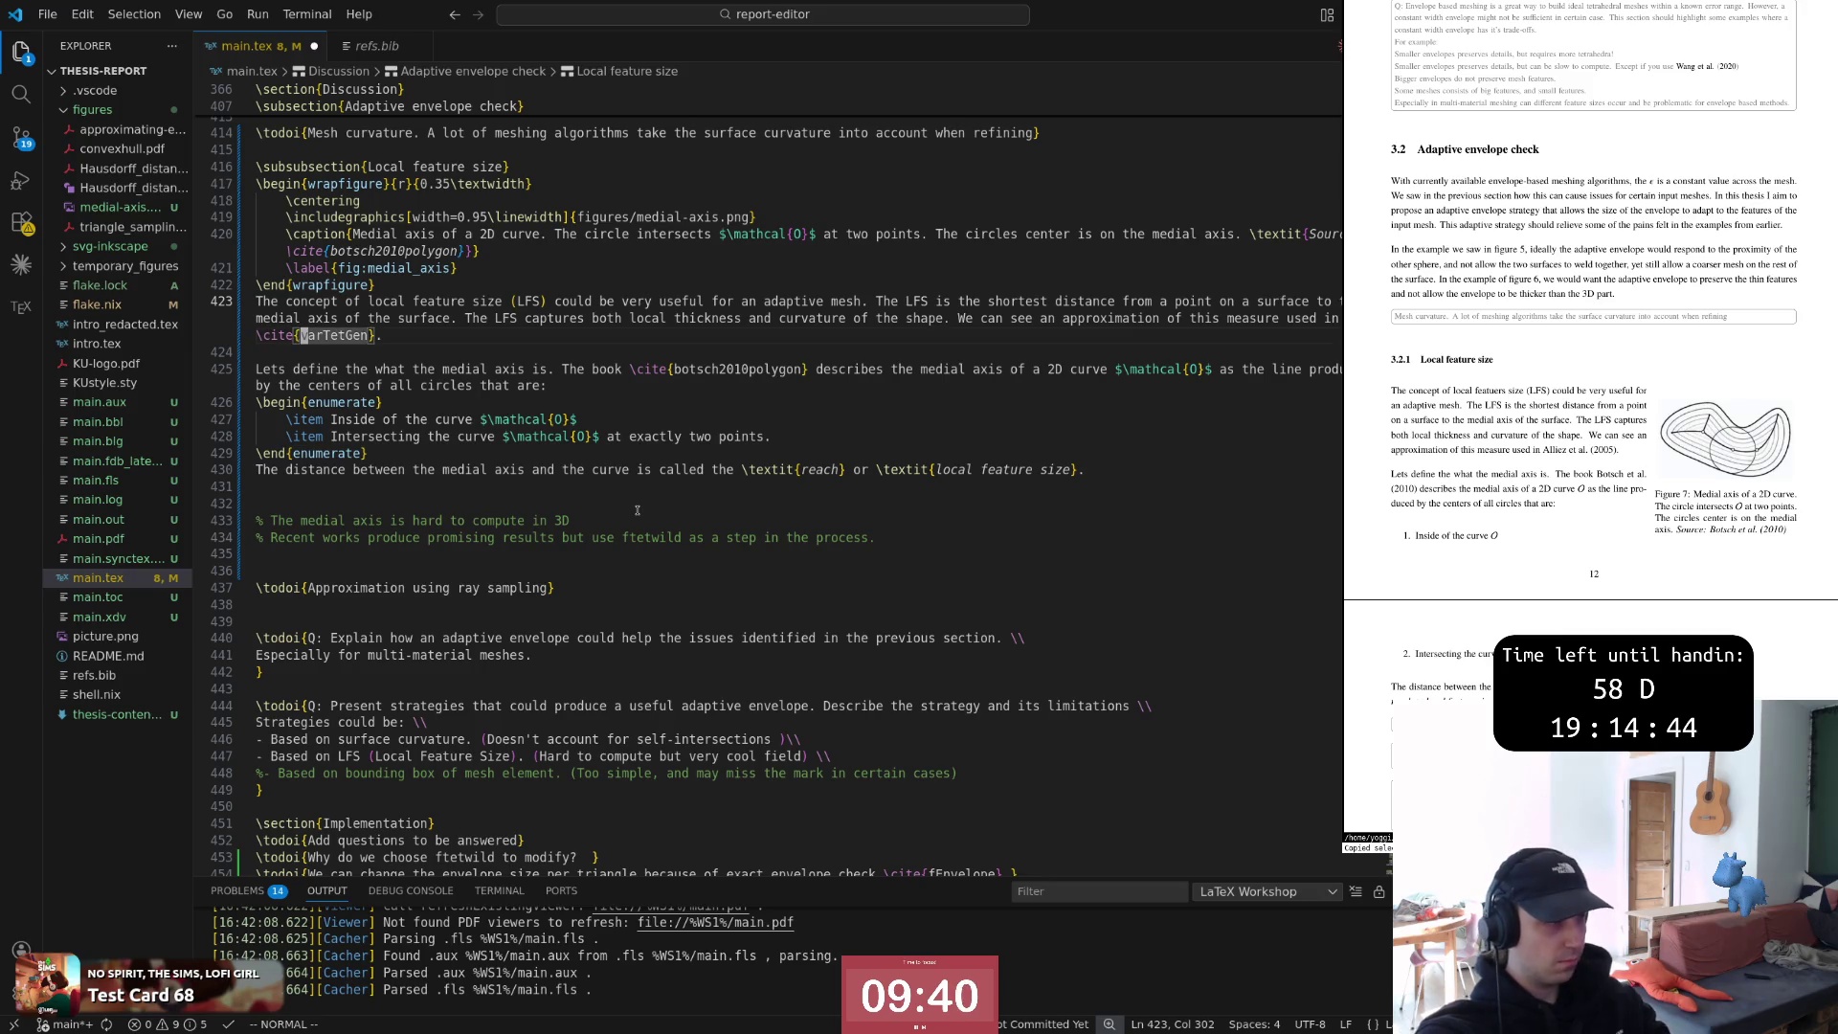
Delete the duplicated 'the' so line 425 reads 'Lets define what the medial axis is.'
key("j")
key("j")
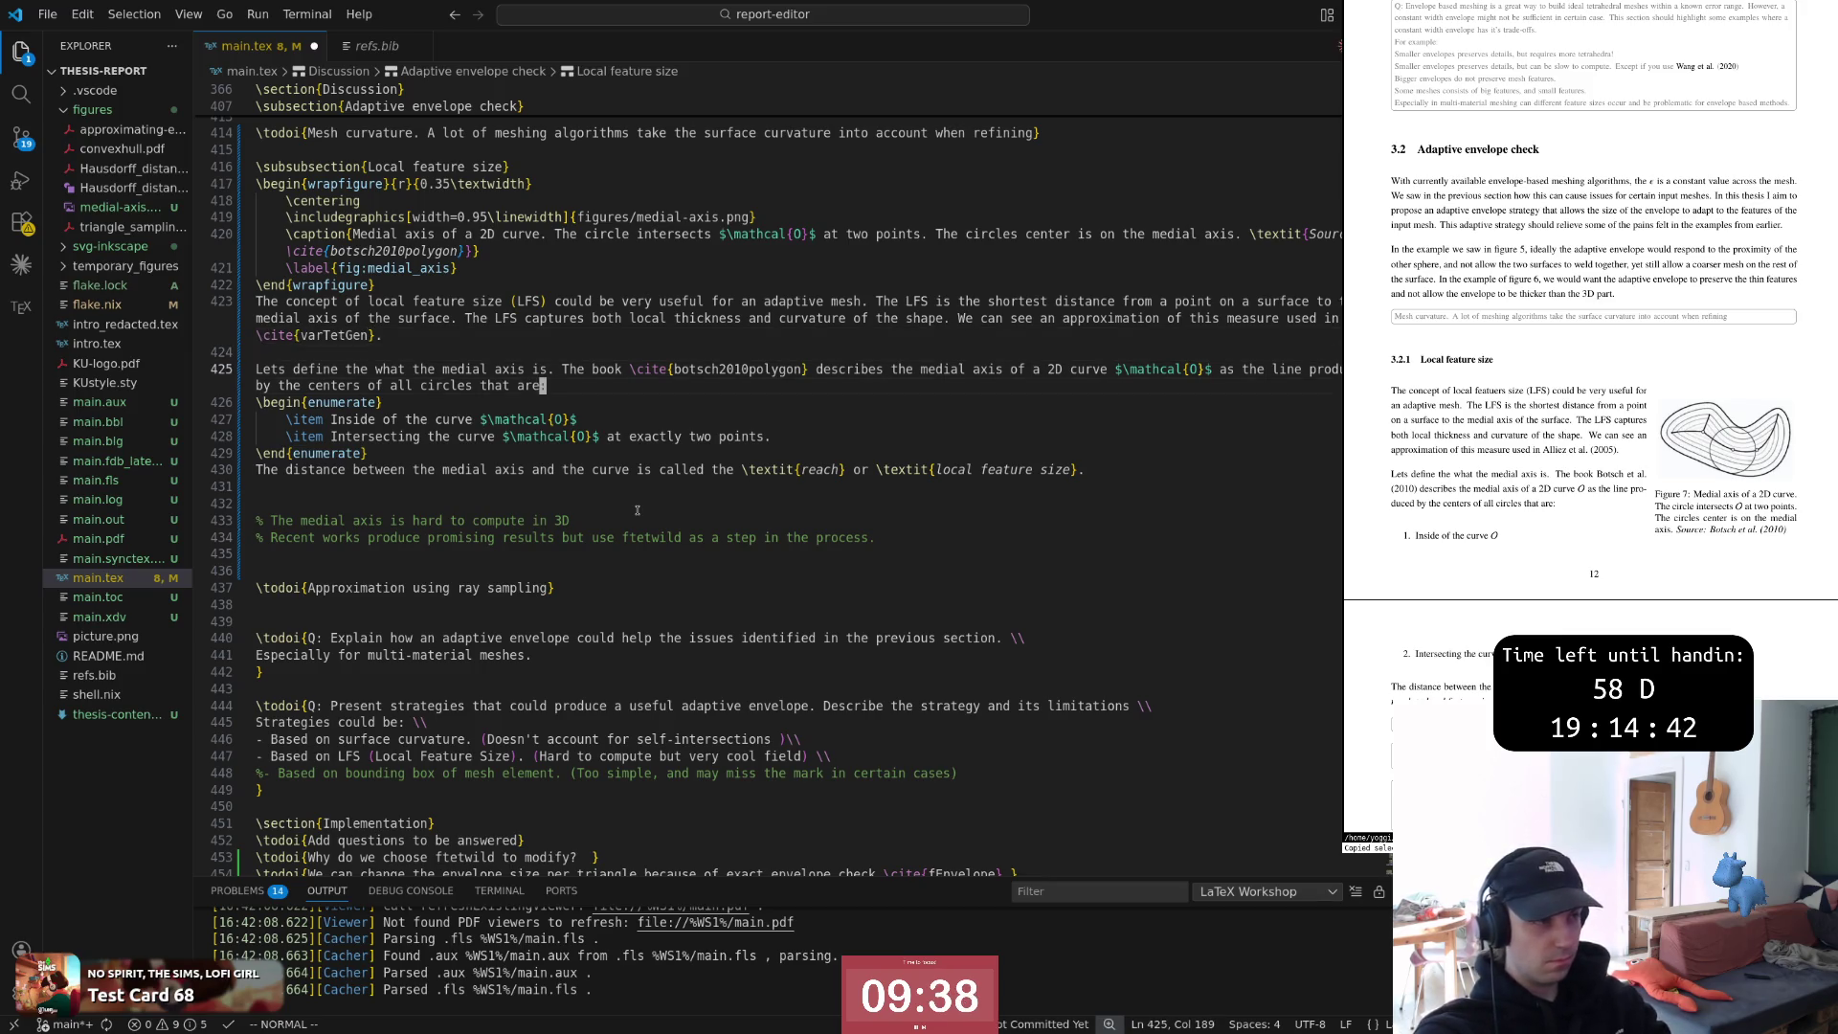
key("0")
key("w")
key("w")
key("w")
key("w")
key("w")
key("w")
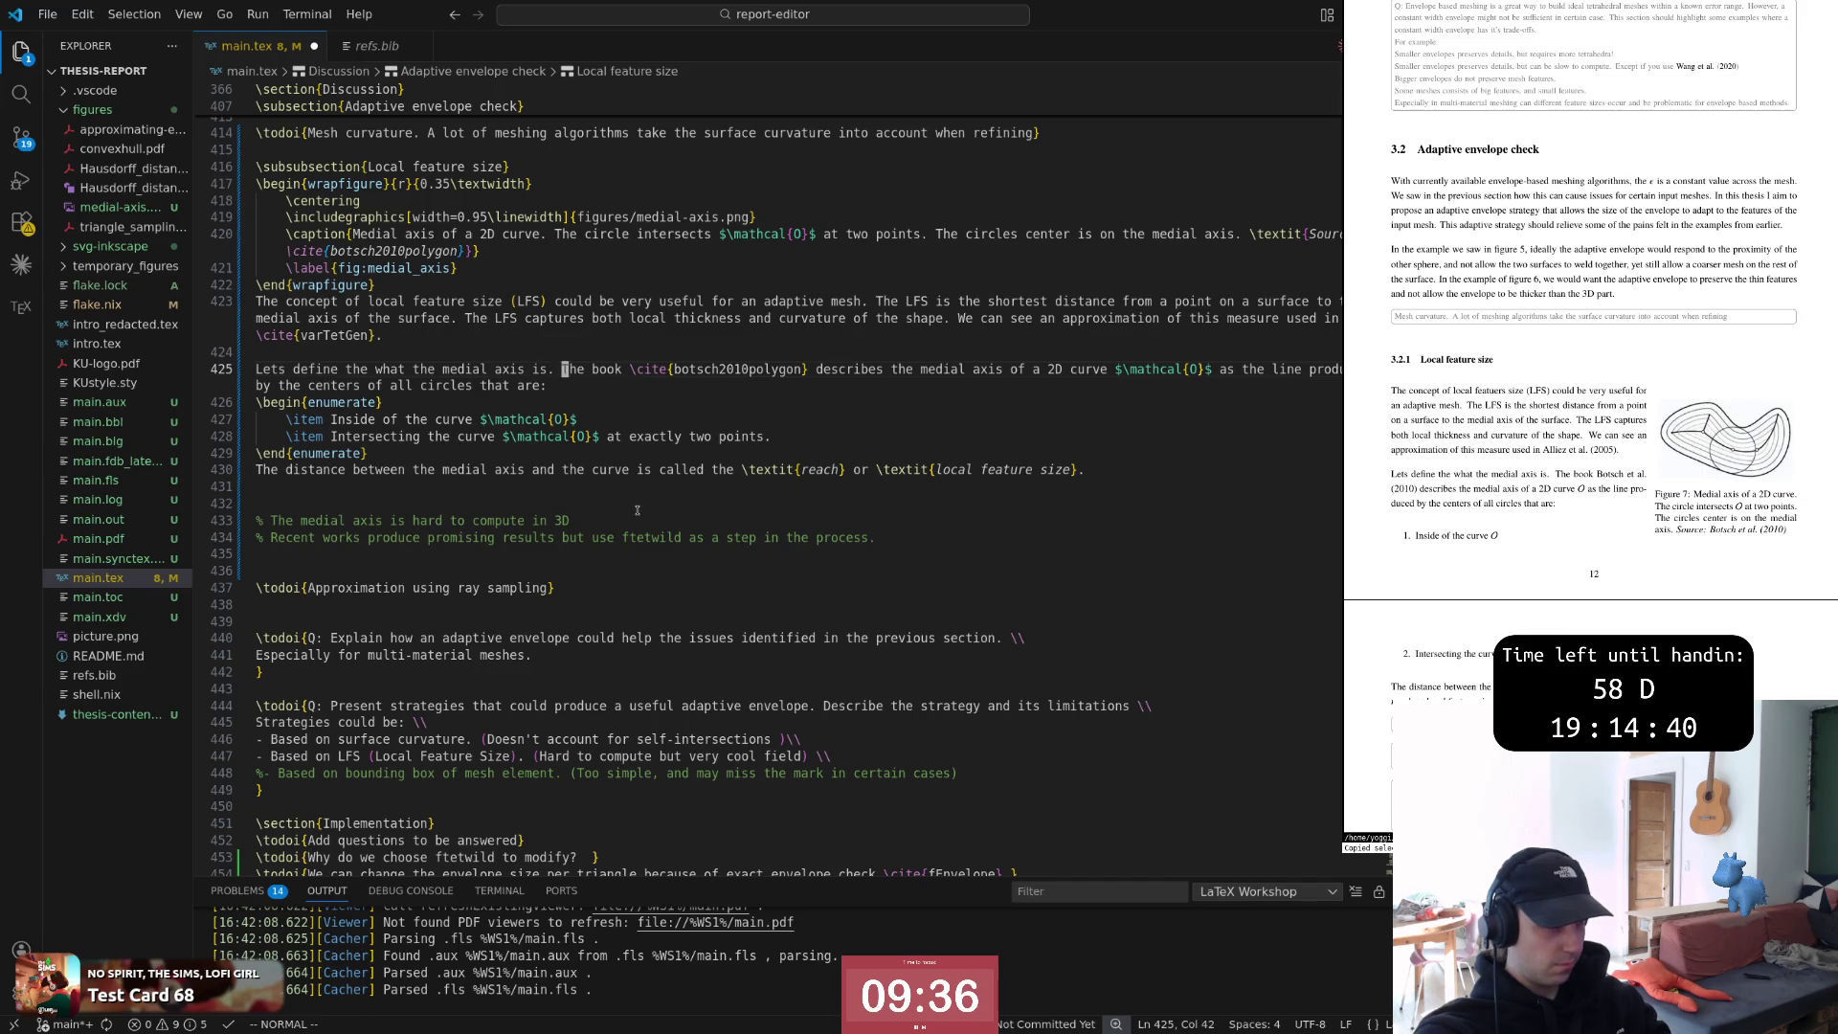
key("w")
key("w")
key("b")
key("b")
key("b")
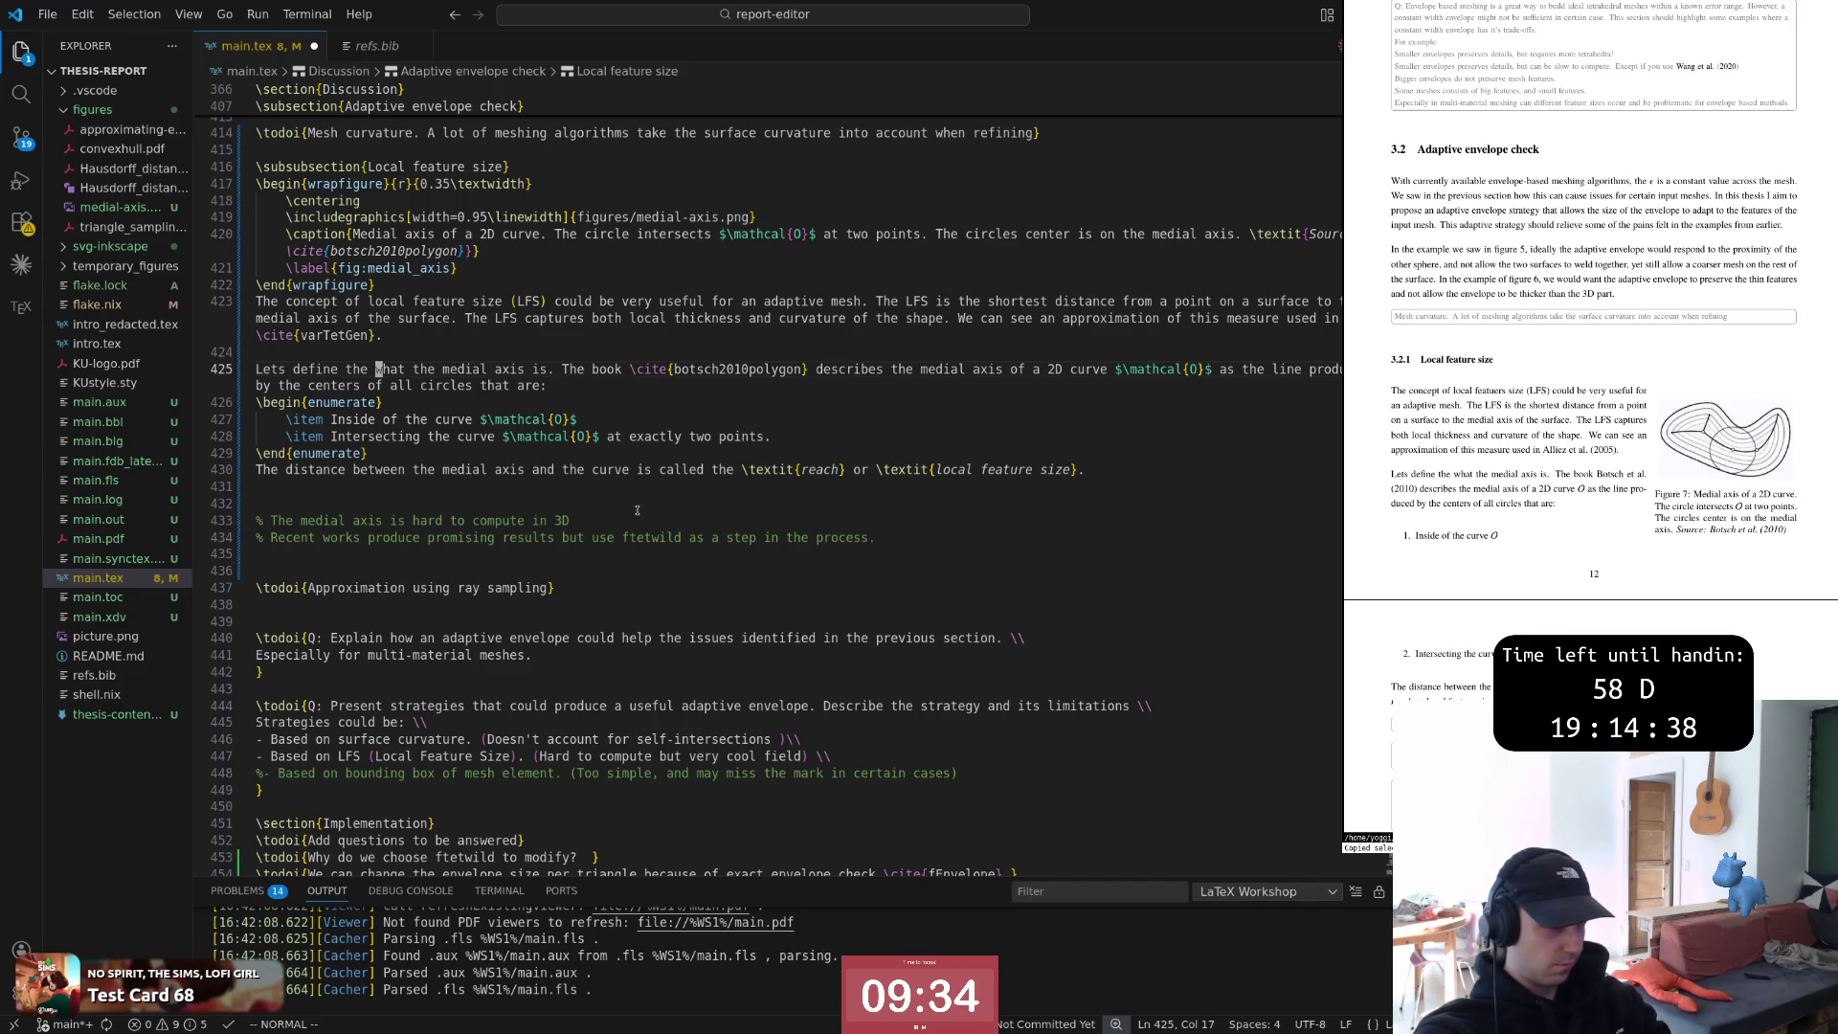
key("d")
key("b")
key("w")
key("w")
key("w")
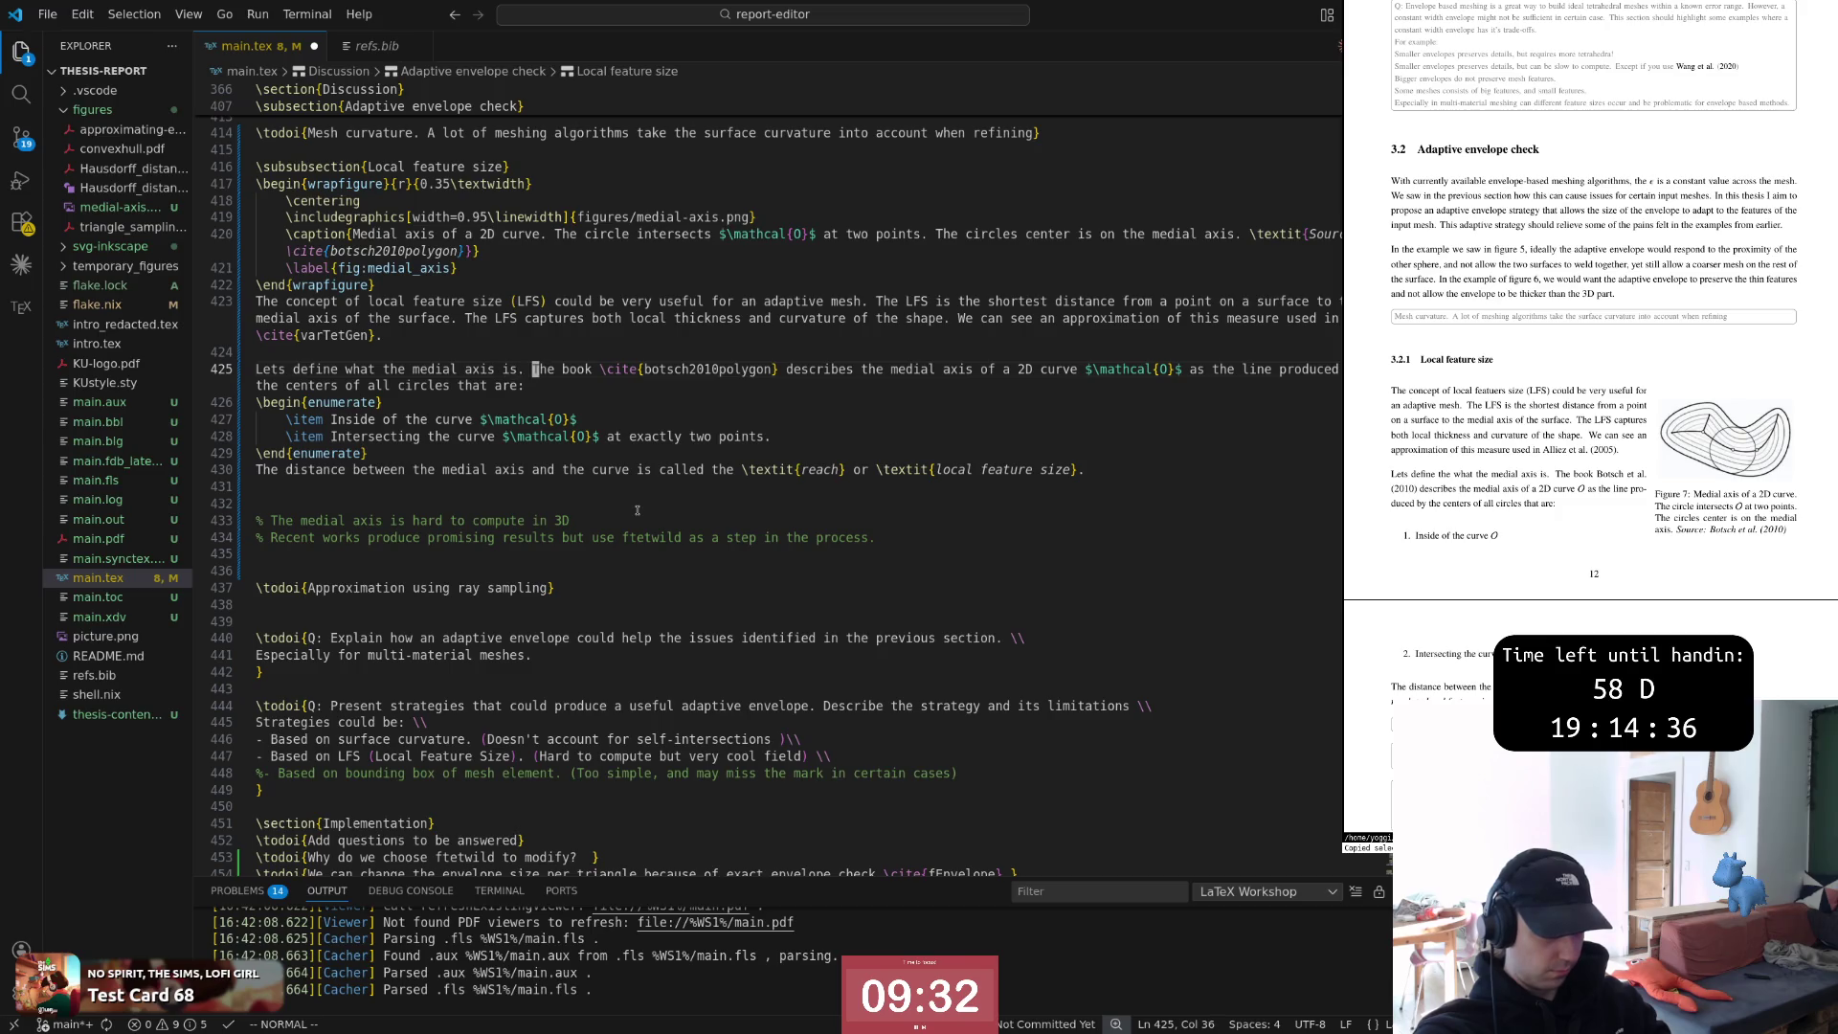
key("w")
key("w")
key("w")
key("w")
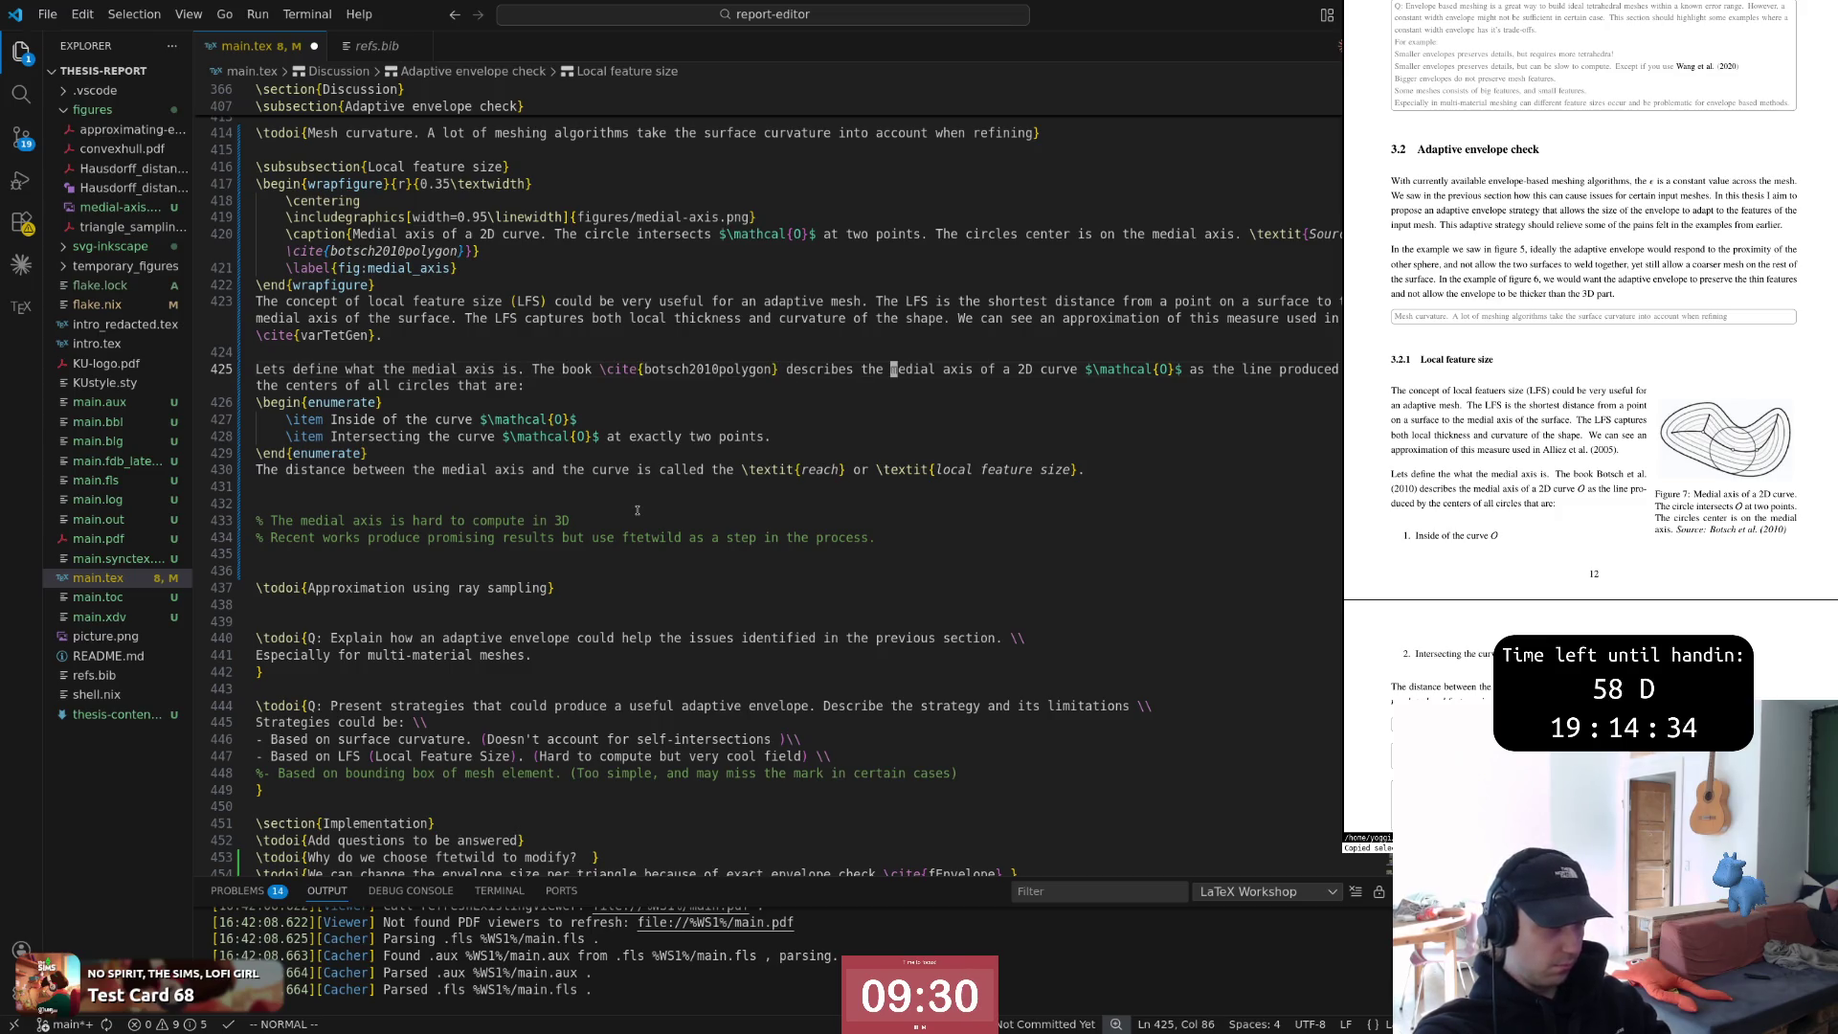
Open a blank line after the reach sentence, then undo the stray edit
key("j")
key("j")
key("j")
key("j")
key("j")
key("j")
key("o")
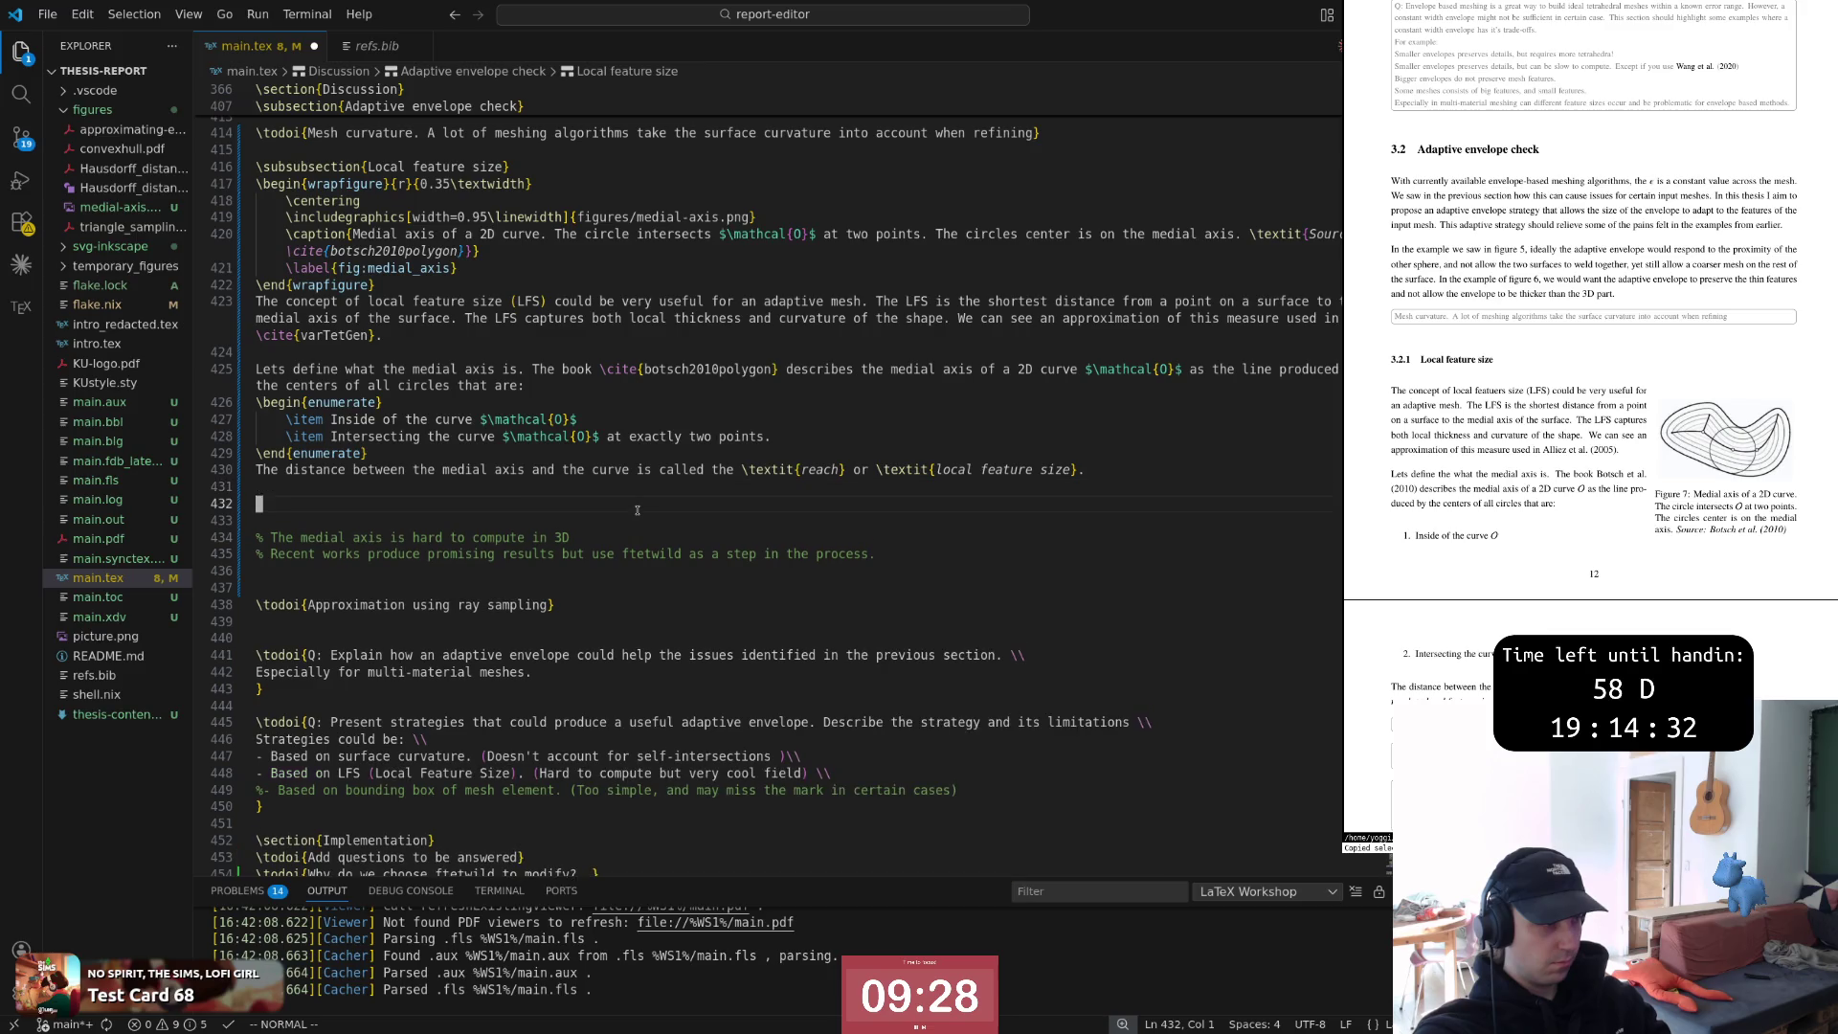
key("k")
key("i")
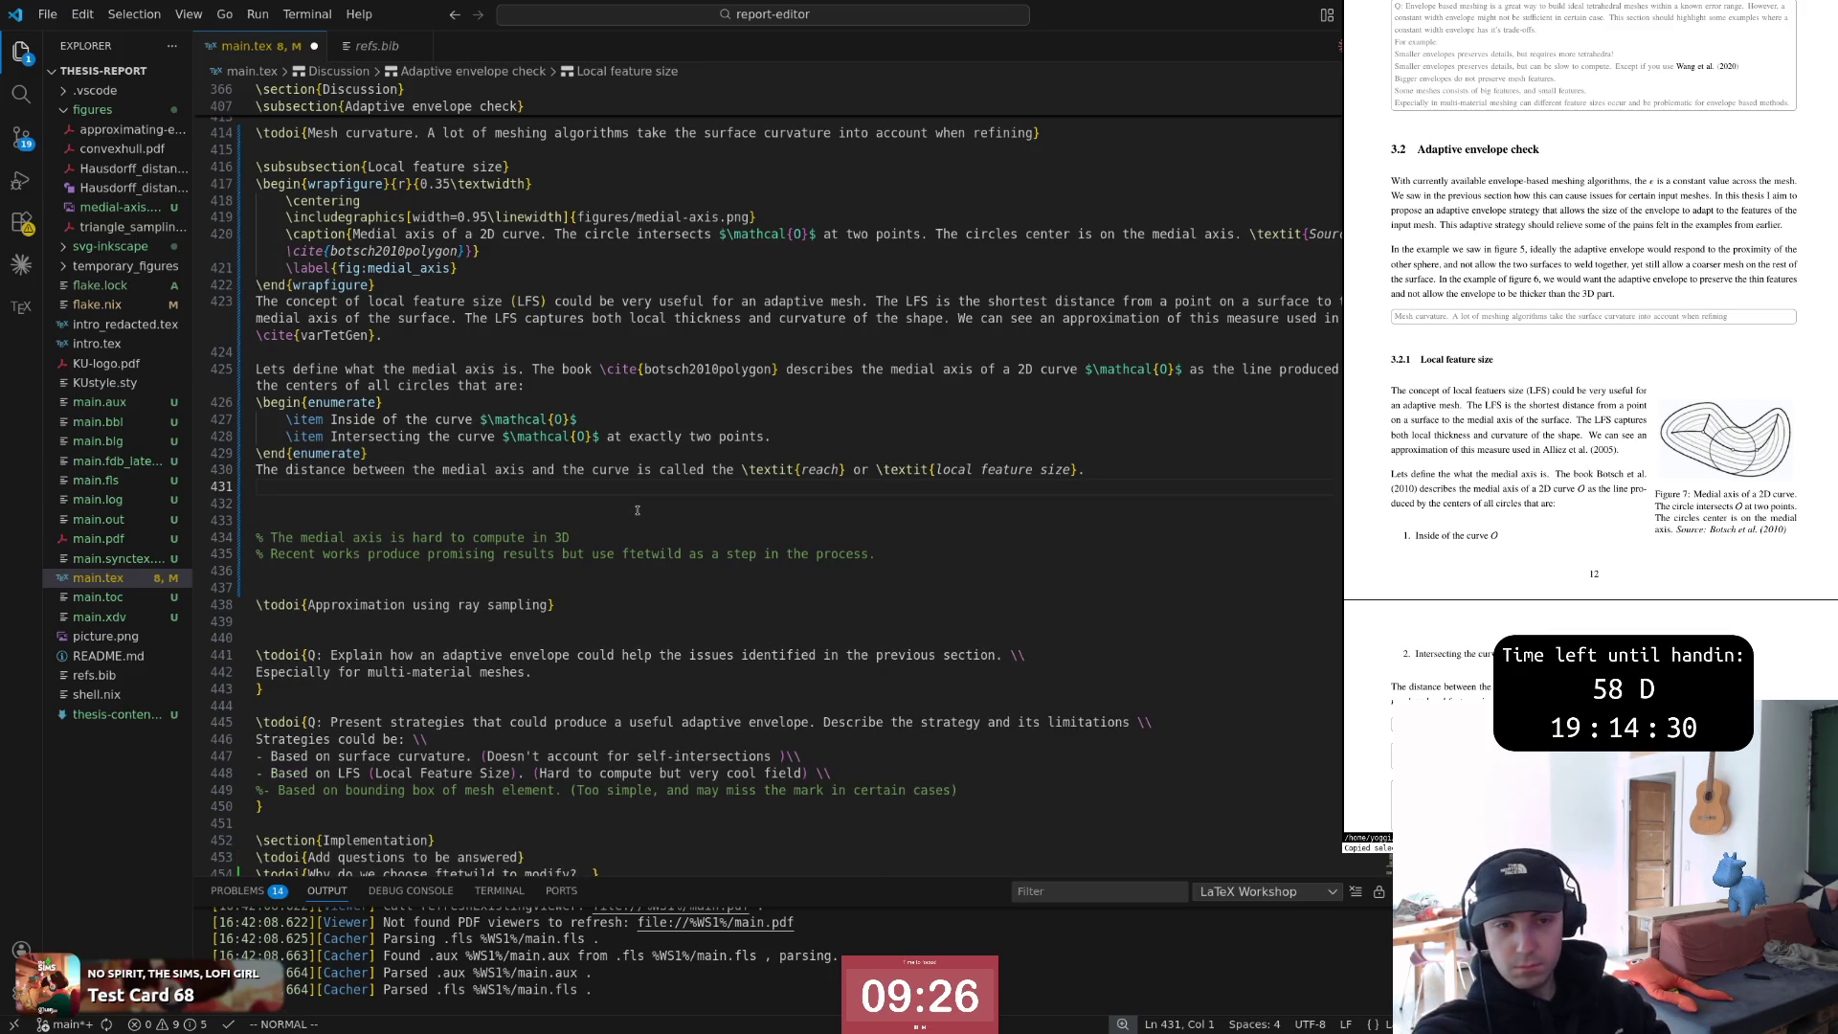
key("d")
key("d")
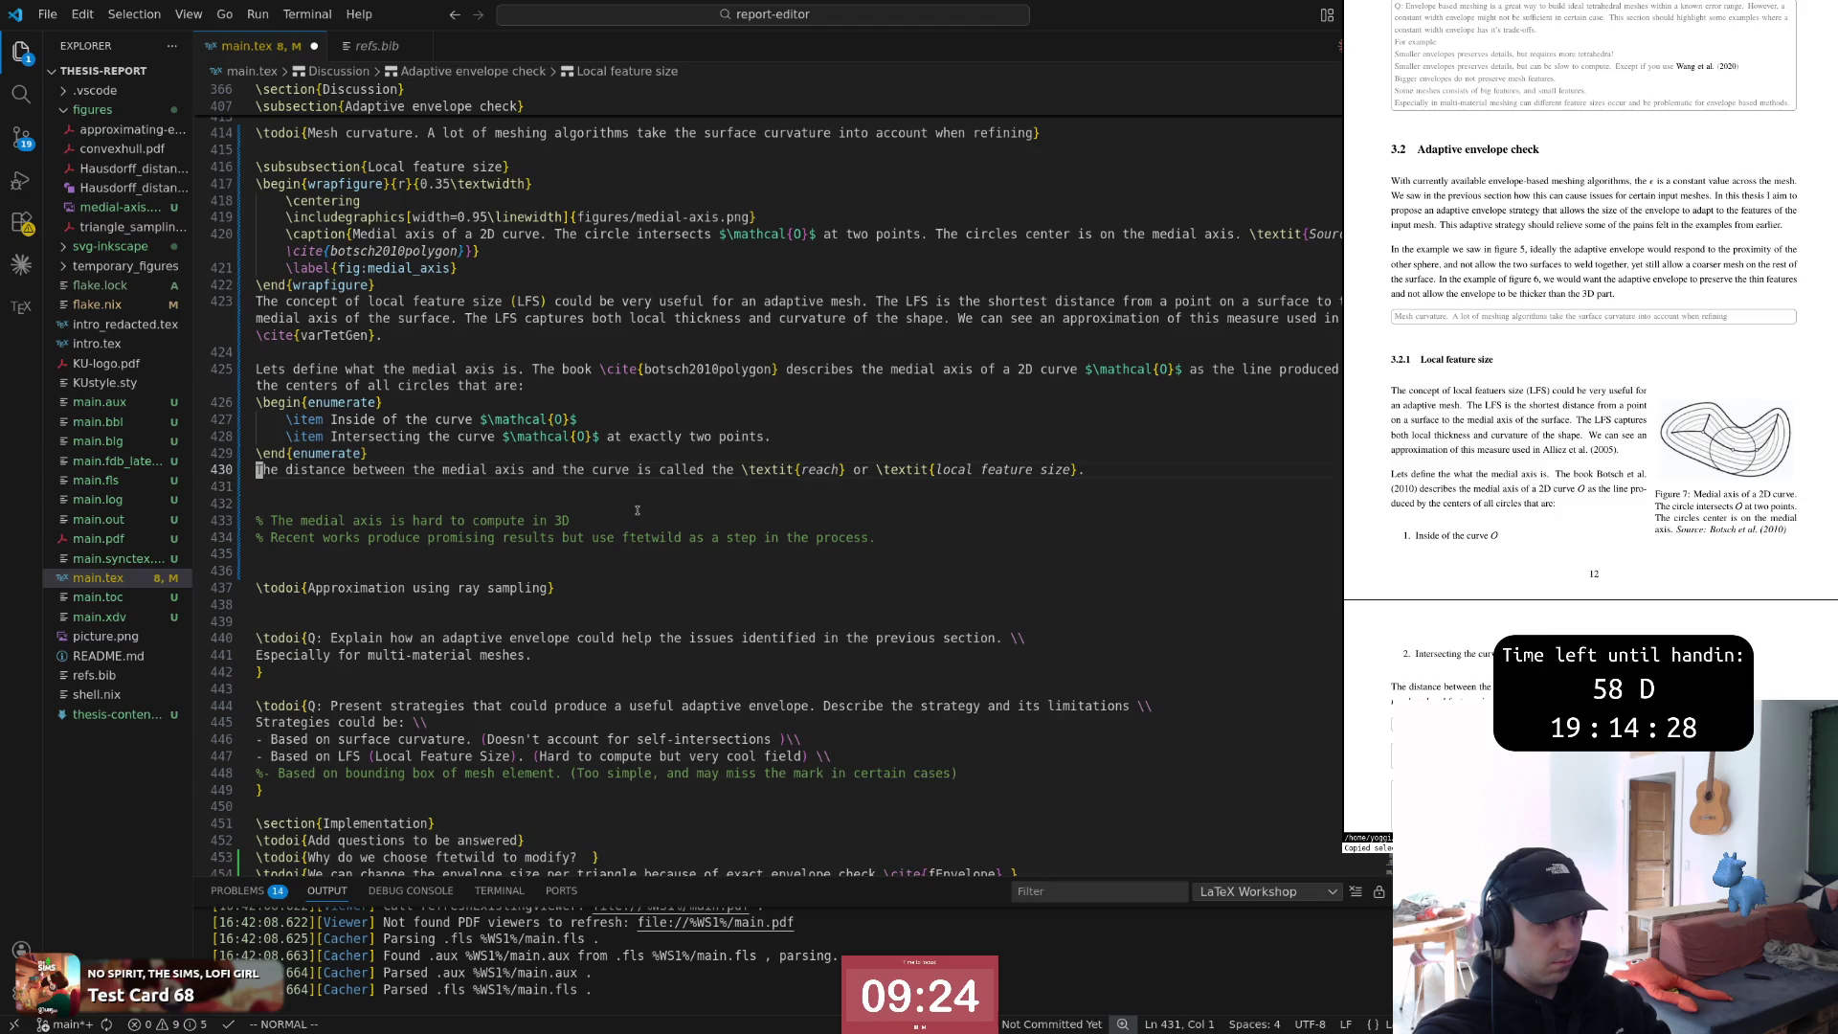
key("u")
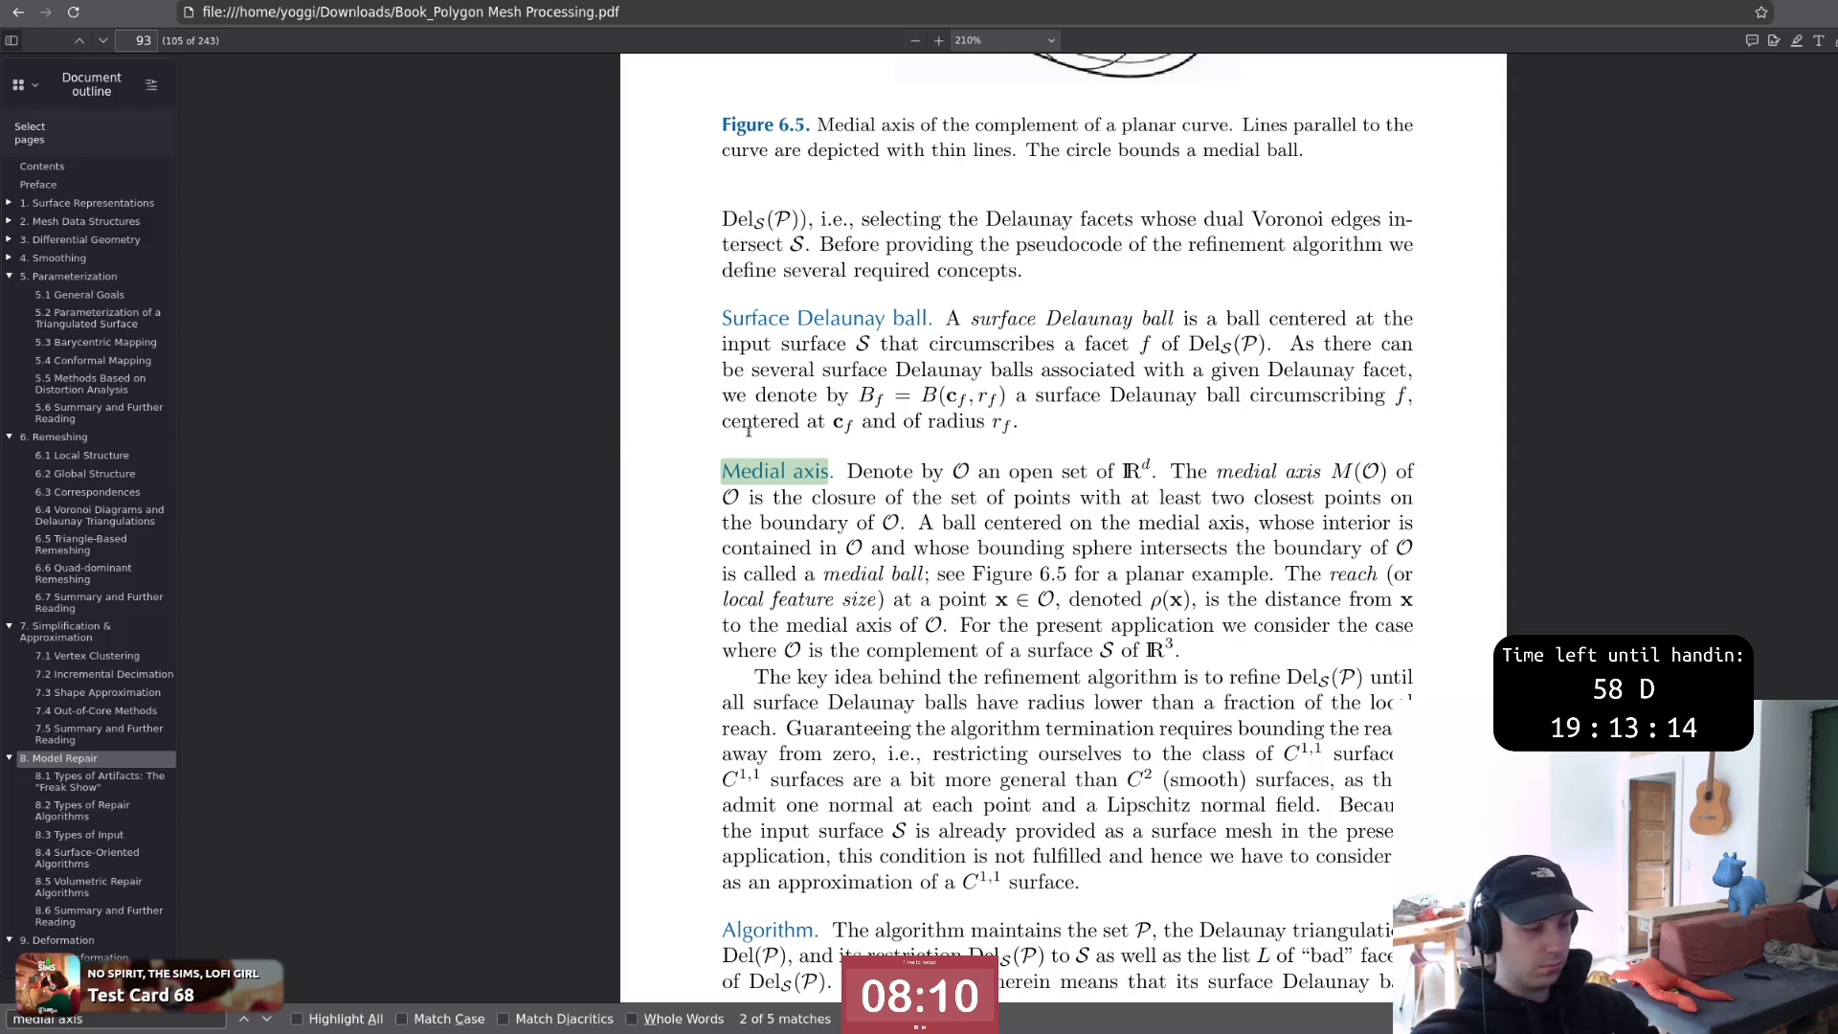
Return from the PDF book to main.tex and remove the extra empty line
key("alt+Tab")
key("d")
key("d")
key("k")
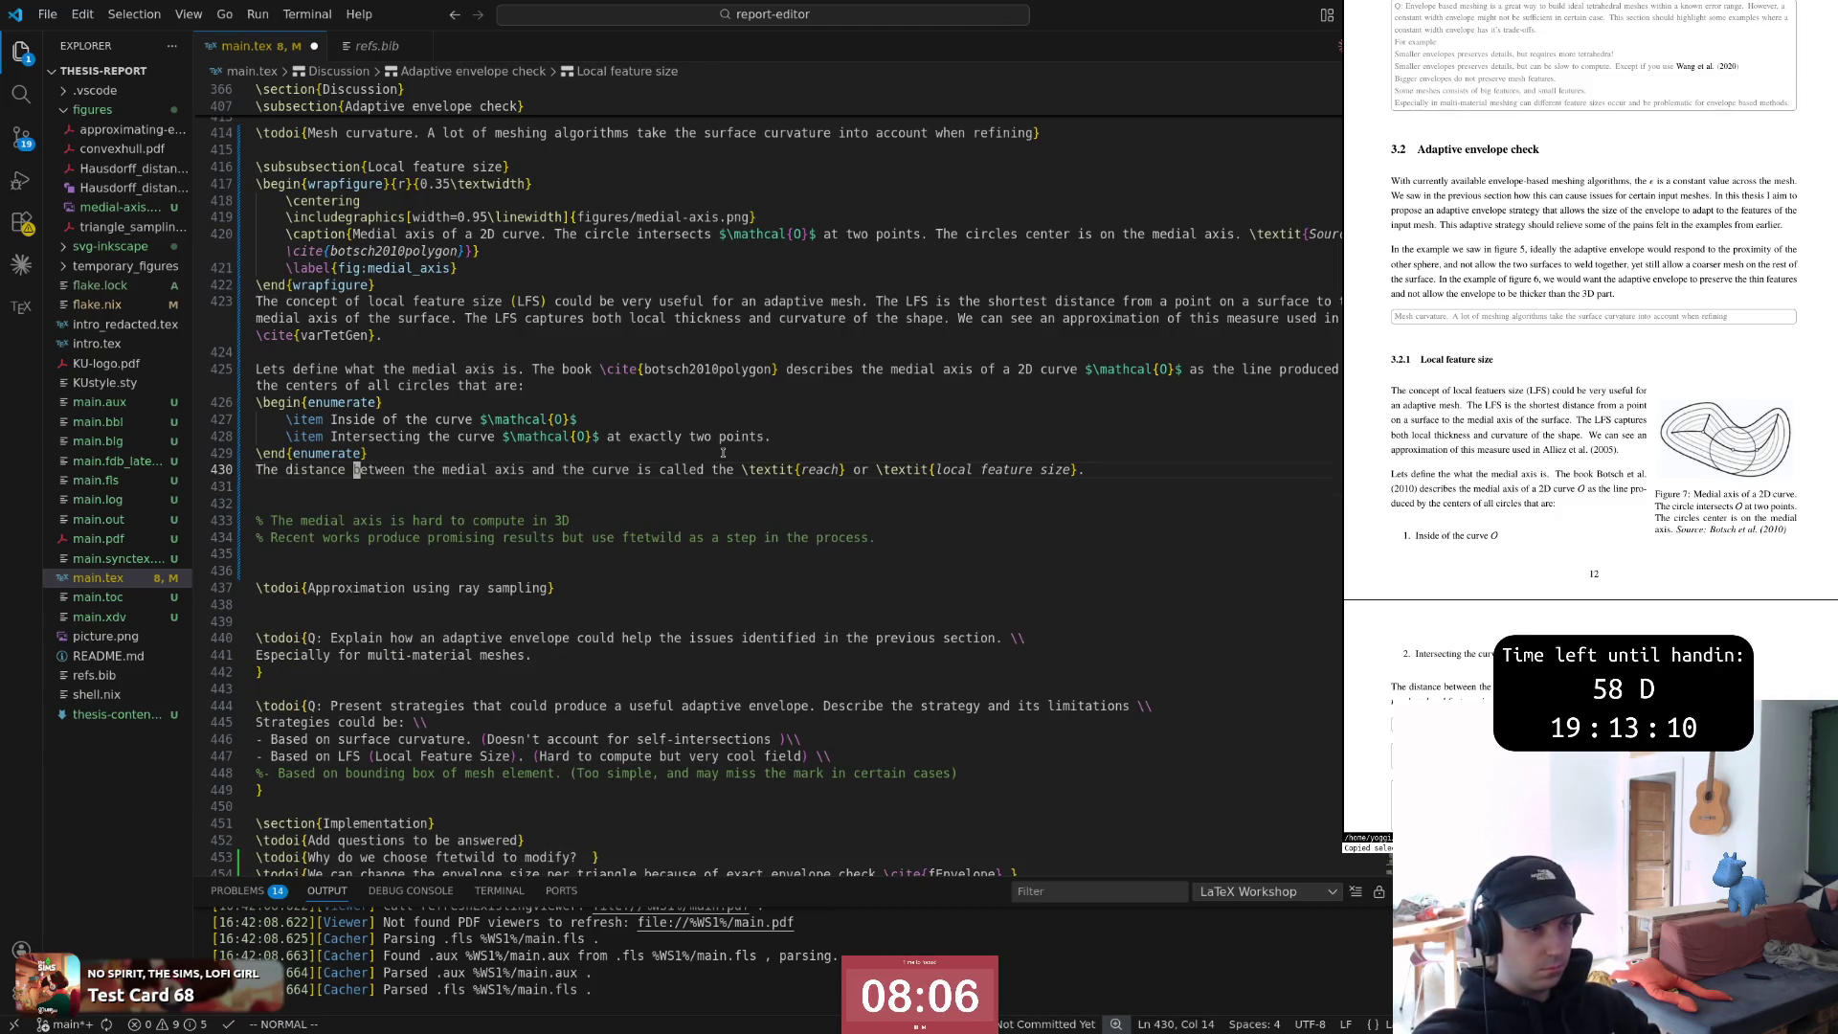
Append a closing period to the reach sentence, drop the blank lines, and save main.tex
key("dollar")
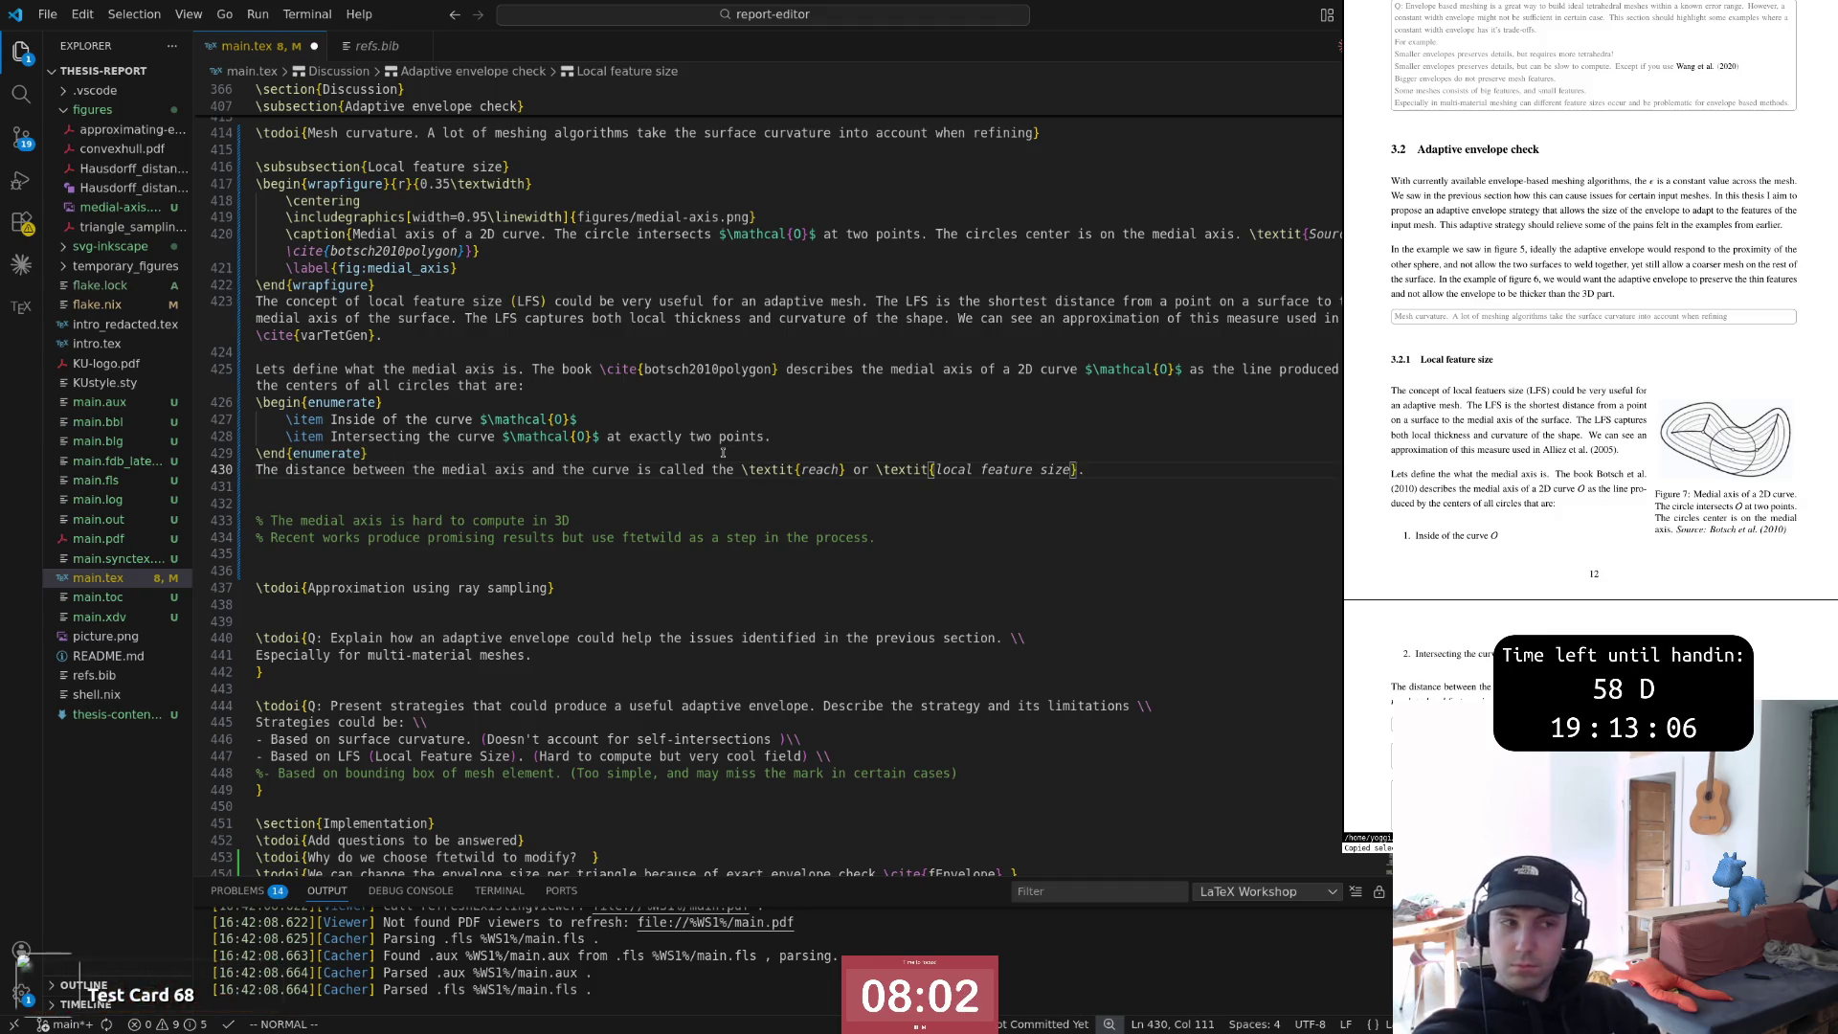
type("a.")
key("Return")
key("Return")
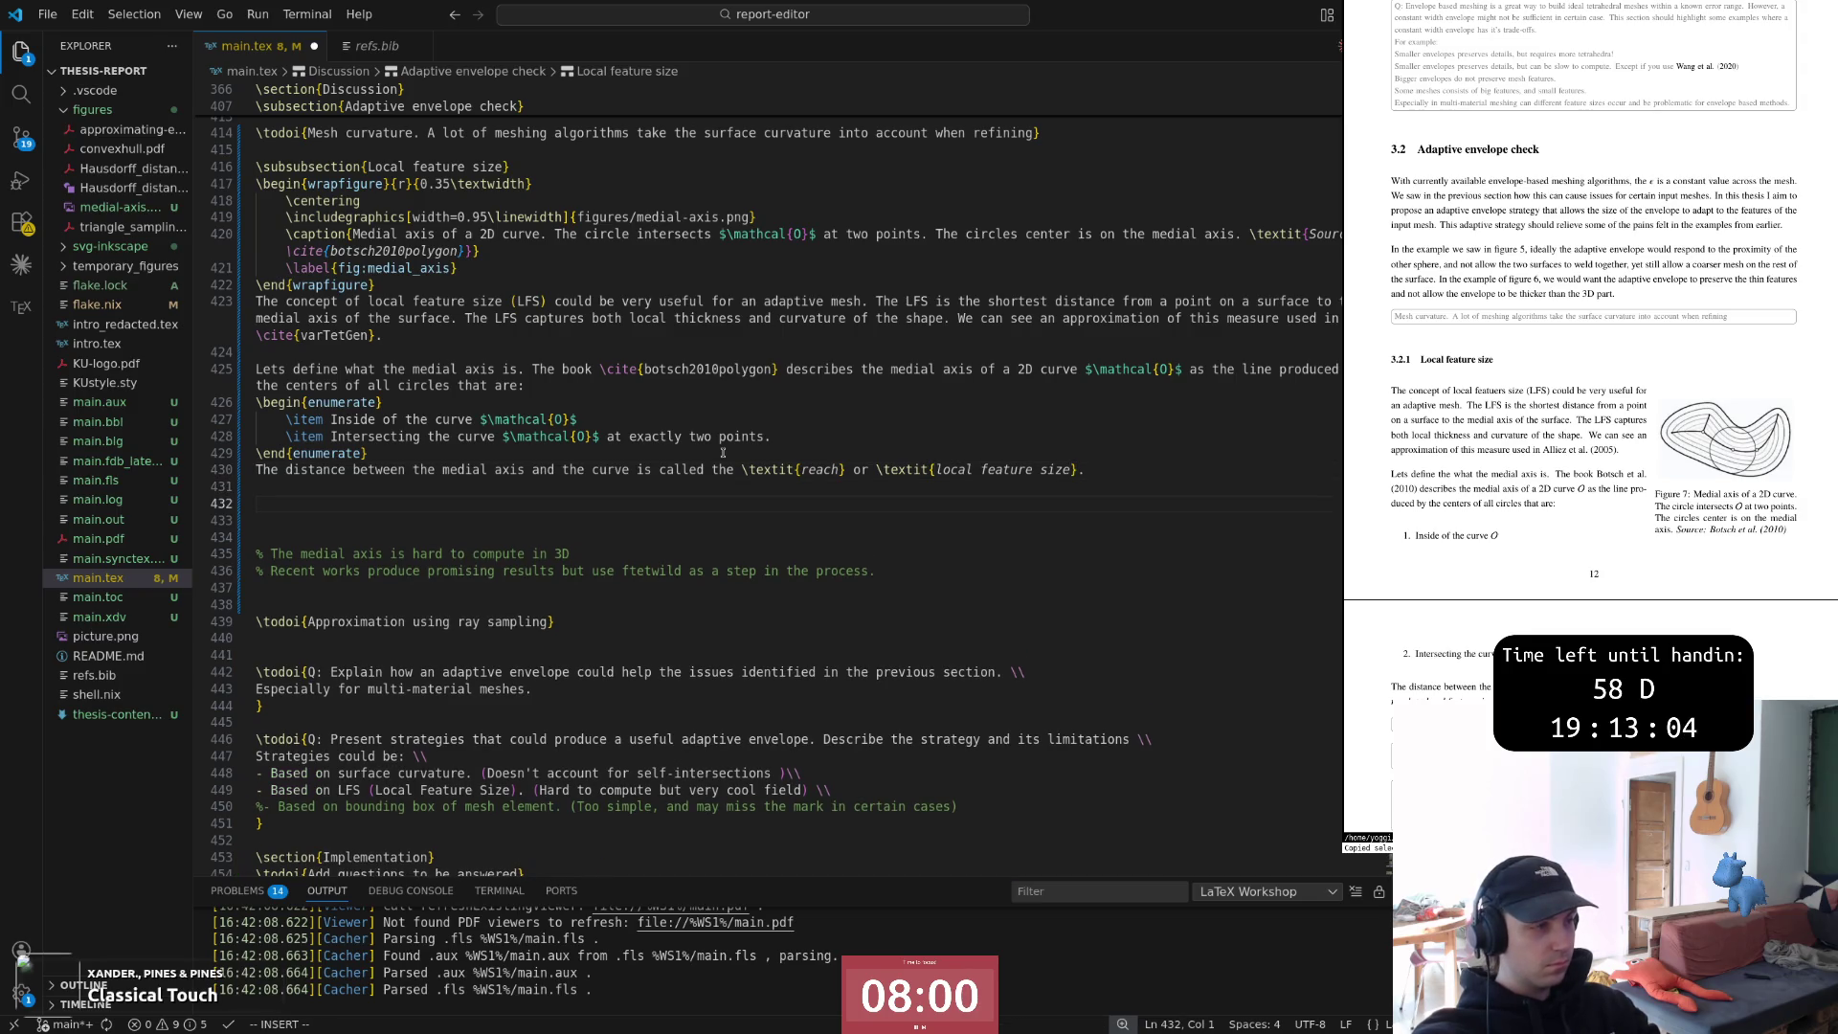
type("\\")
key("BackSpace")
key("BackSpace")
key("Escape")
type("0")
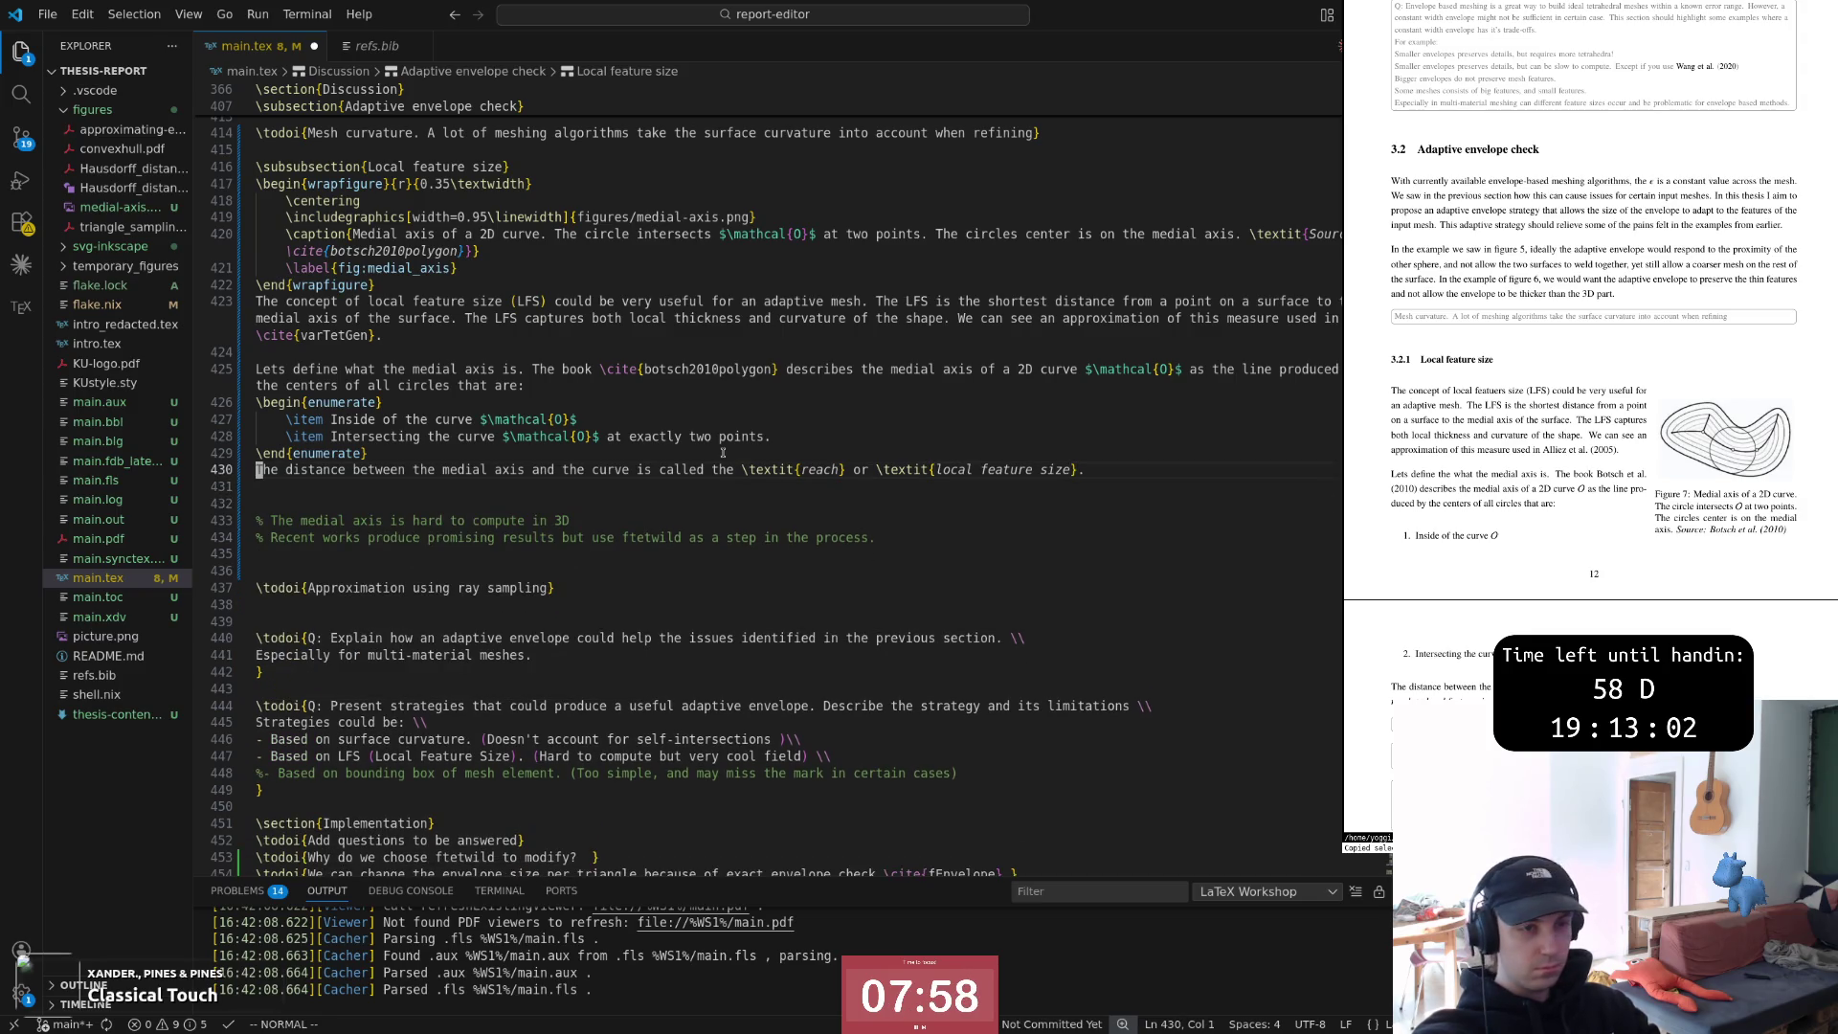
type("j:w")
key("Return")
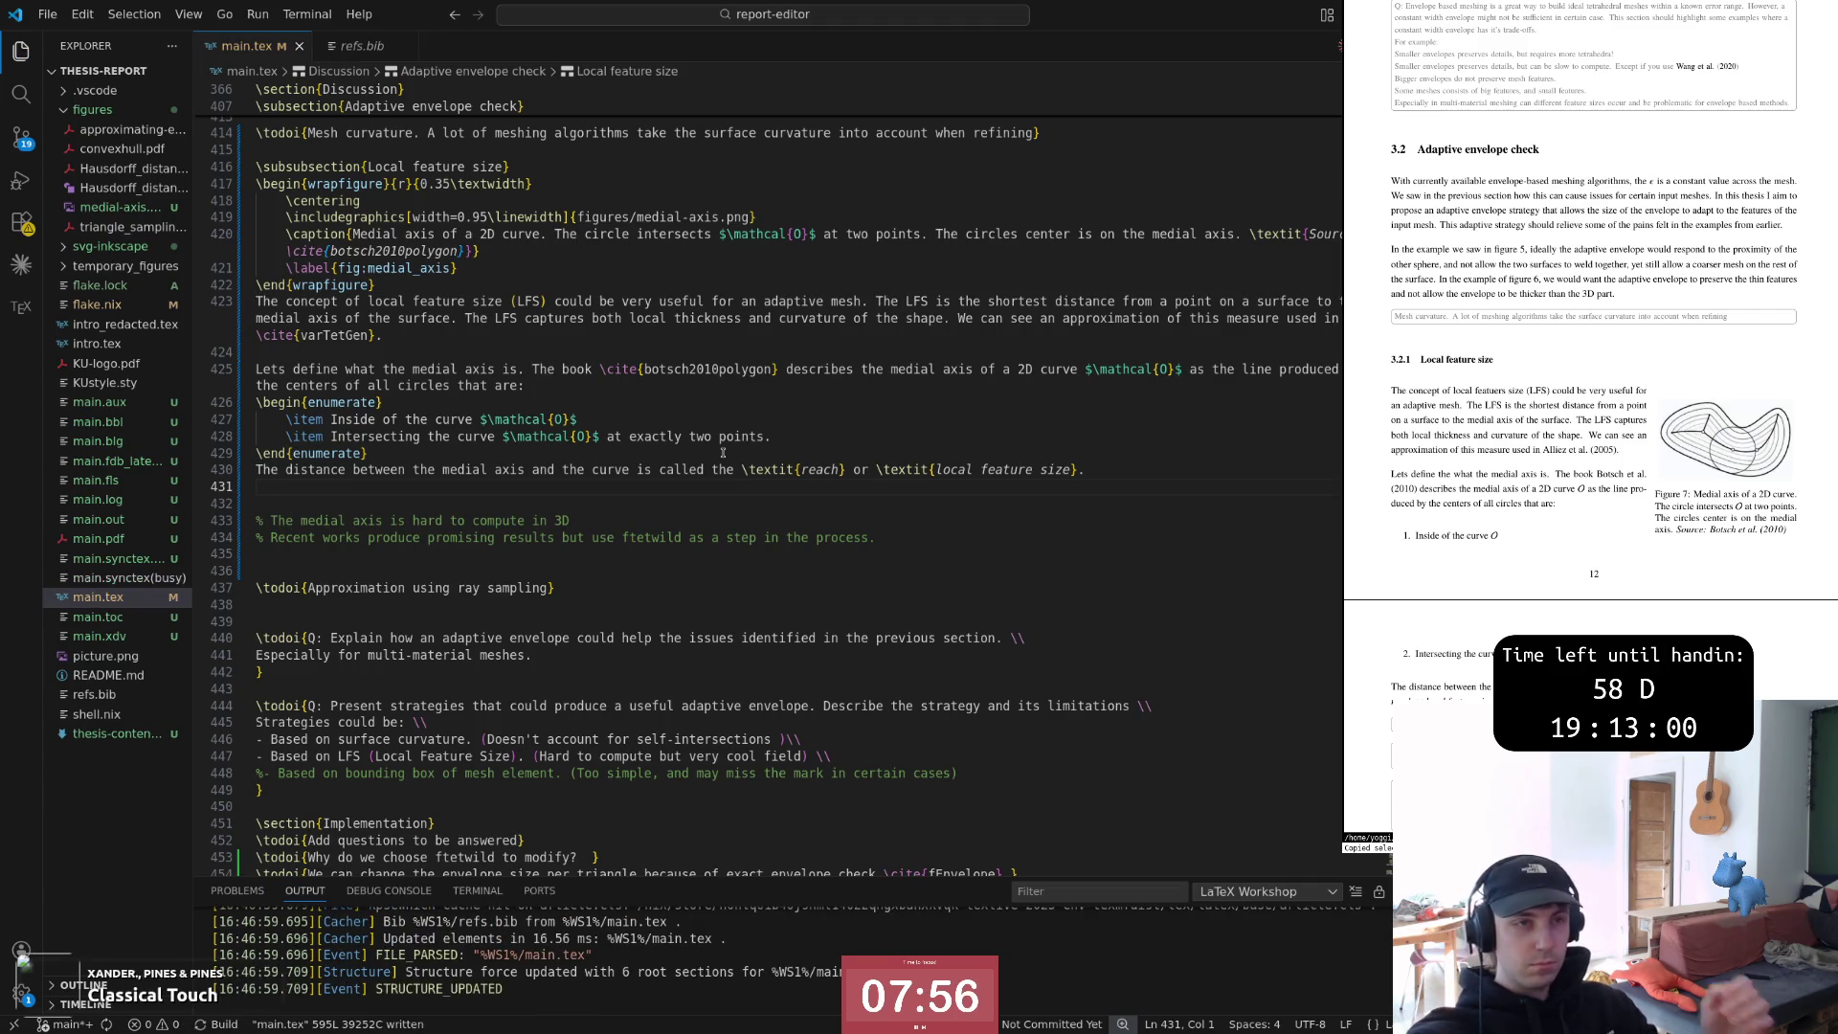
scroll(1592, 520, "down", 3)
scroll(1592, 520, "down", 3)
scroll(1592, 520, "down", 3)
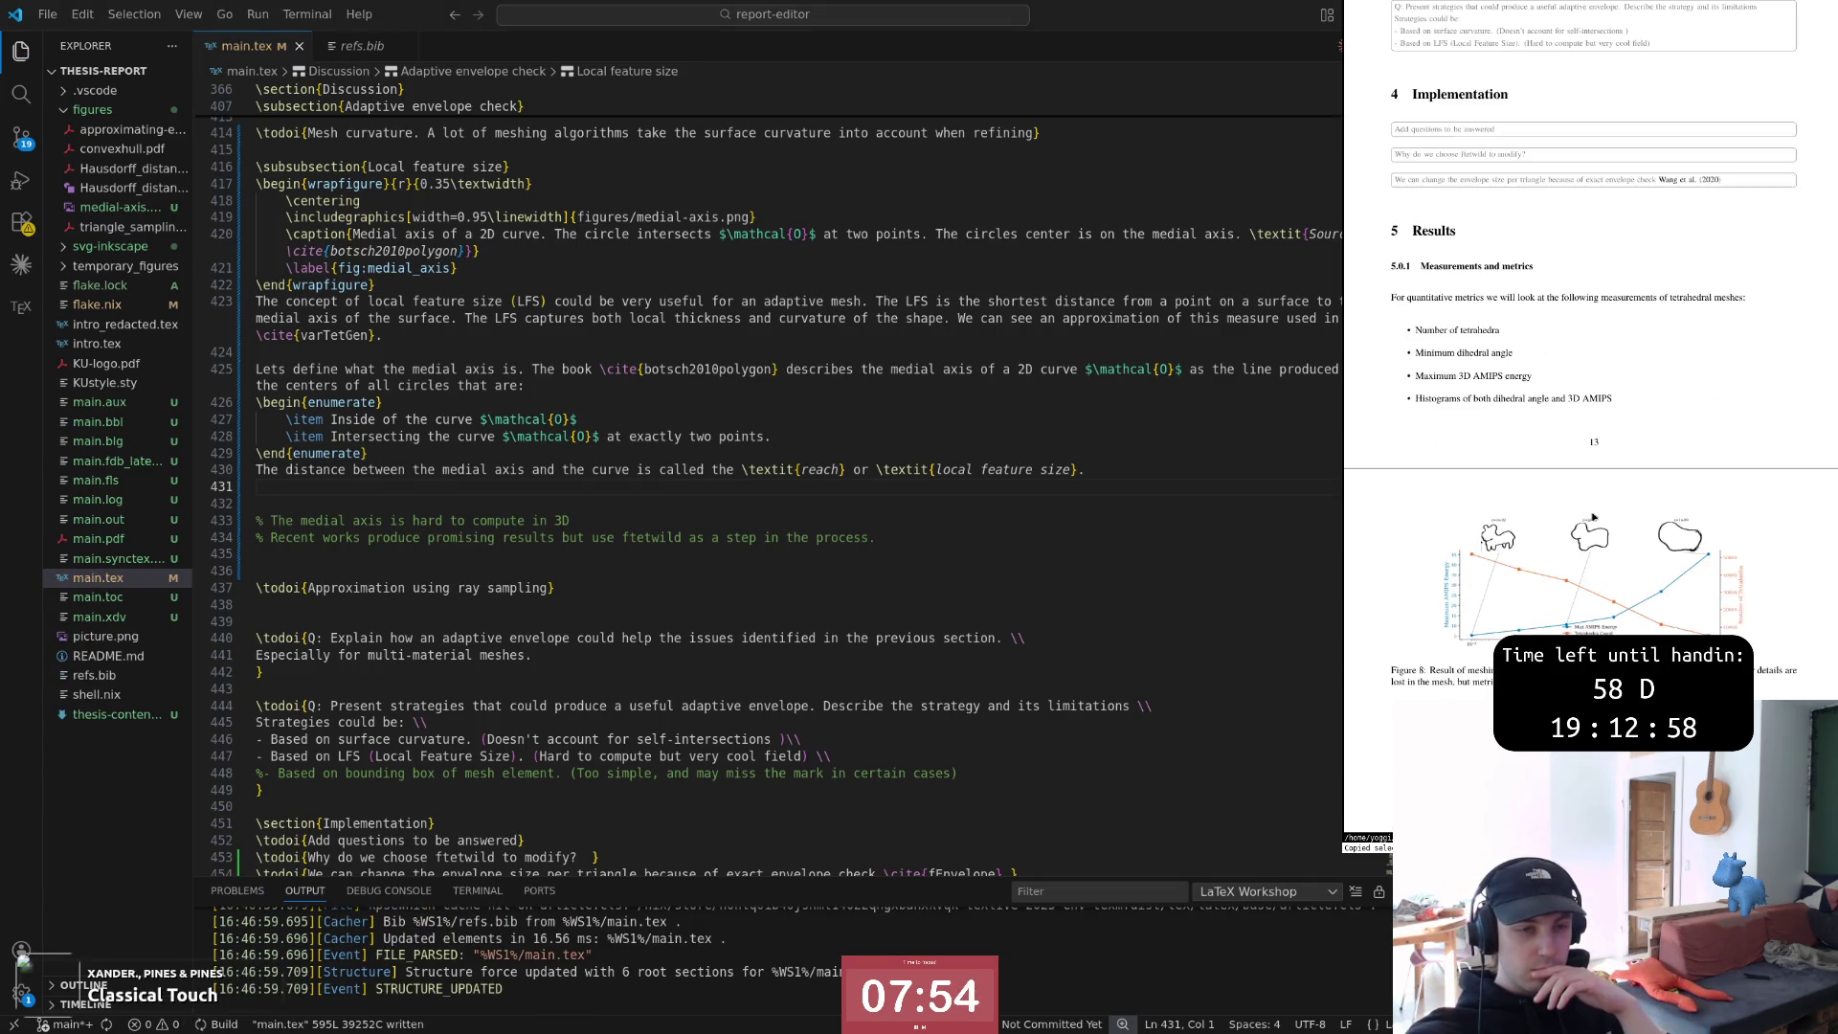
scroll(1591, 519, "down", 3)
scroll(1591, 524, "down", 3)
scroll(1592, 538, "down", 3)
scroll(1593, 551, "down", 3)
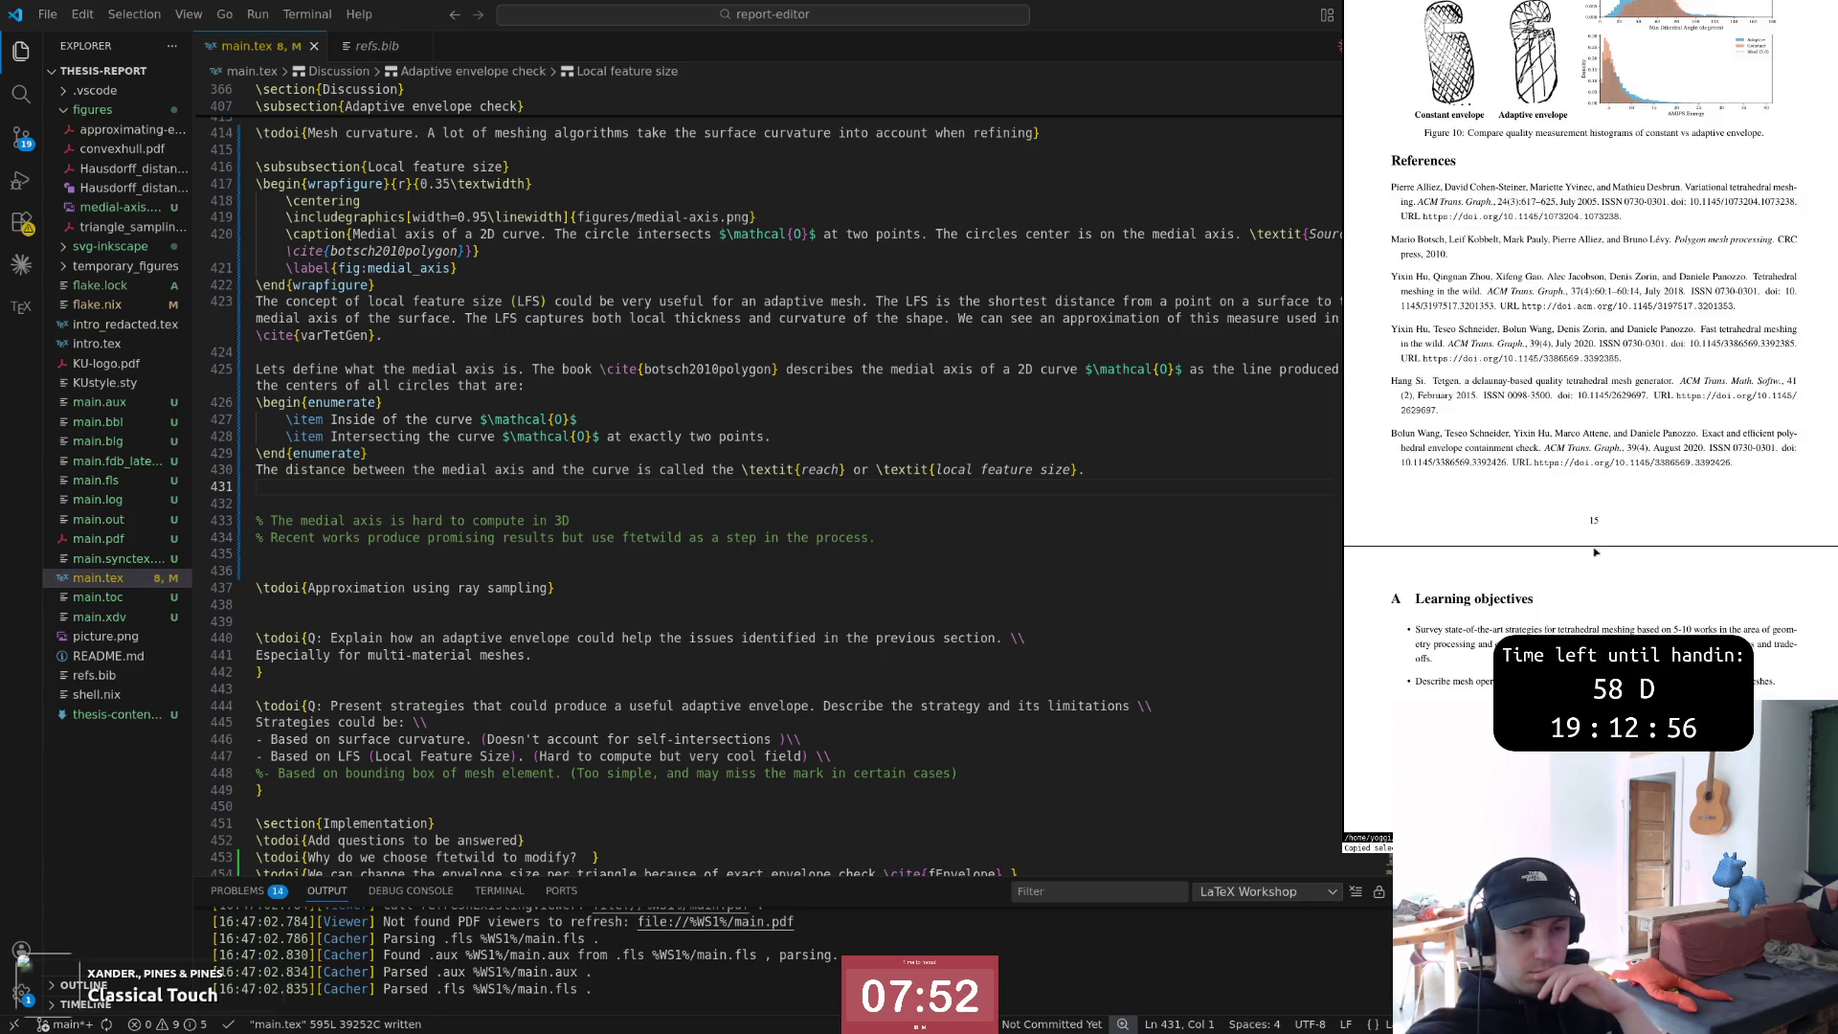
scroll(1594, 551, "down", 3)
scroll(1598, 558, "up", 1)
scroll(1599, 560, "up", 3)
scroll(1602, 565, "up", 2)
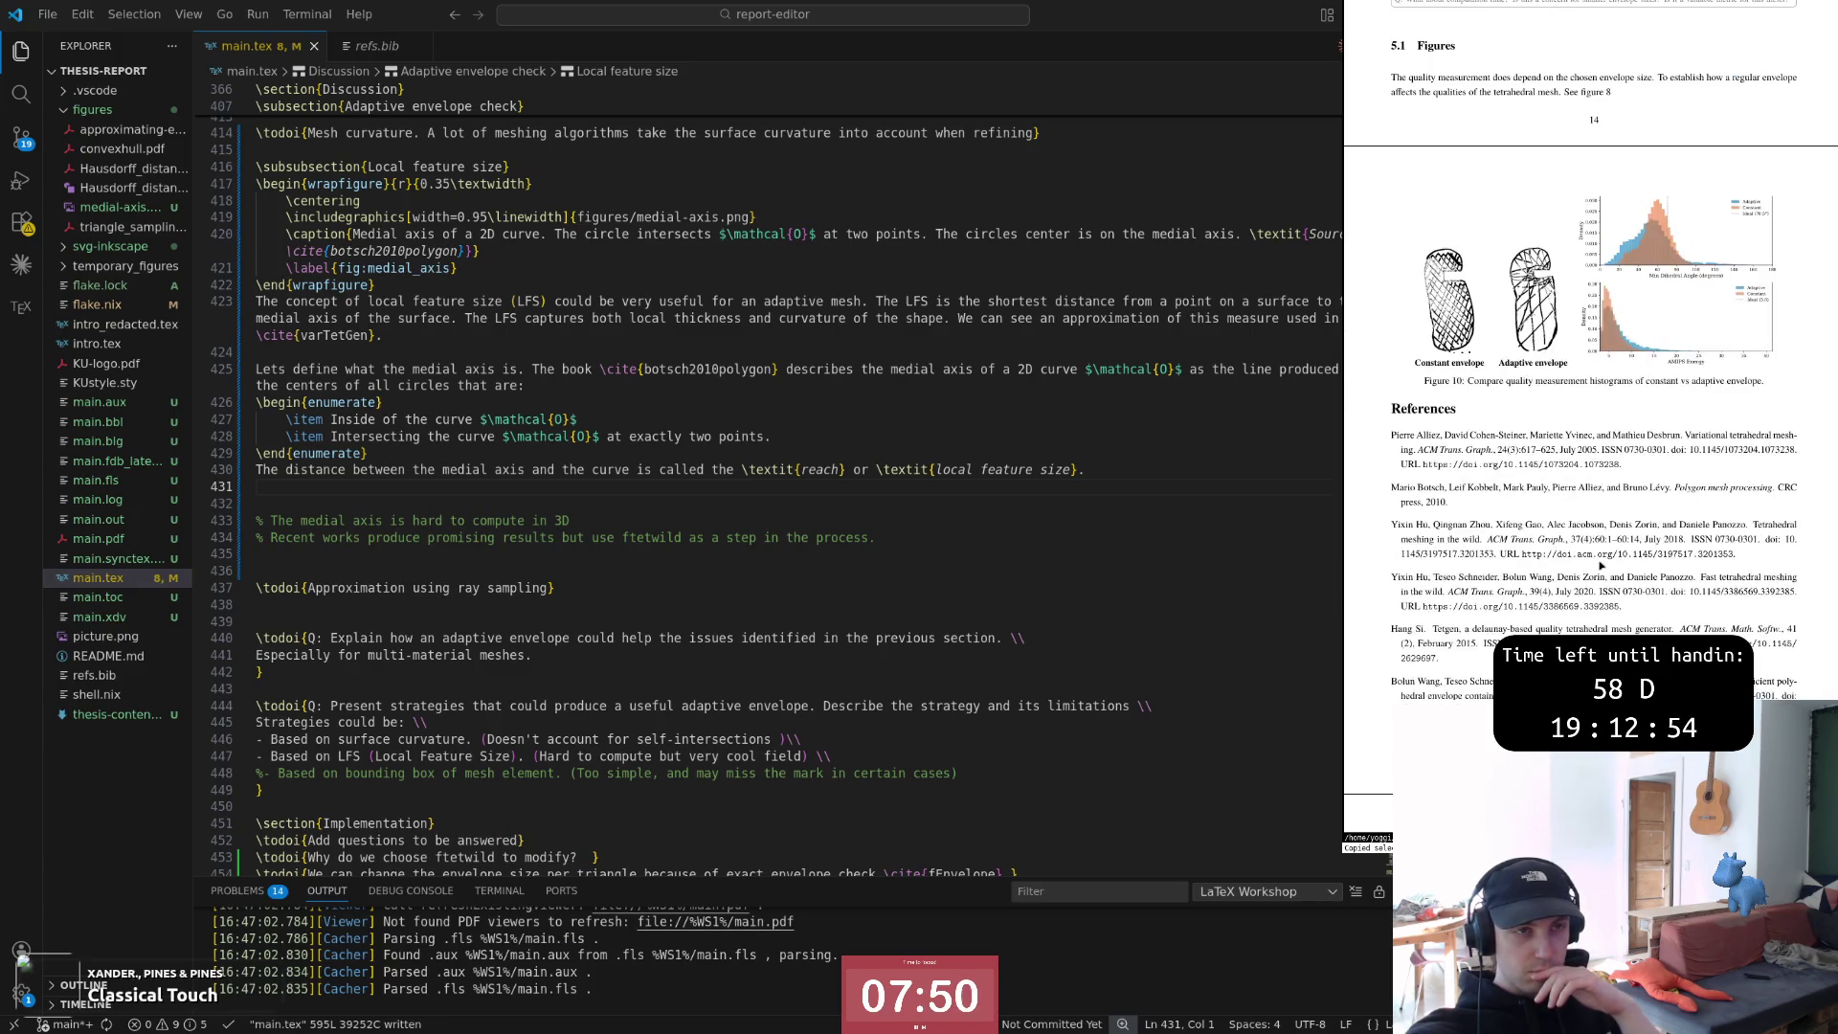
scroll(1602, 566, "up", 2)
scroll(1603, 564, "up", 2)
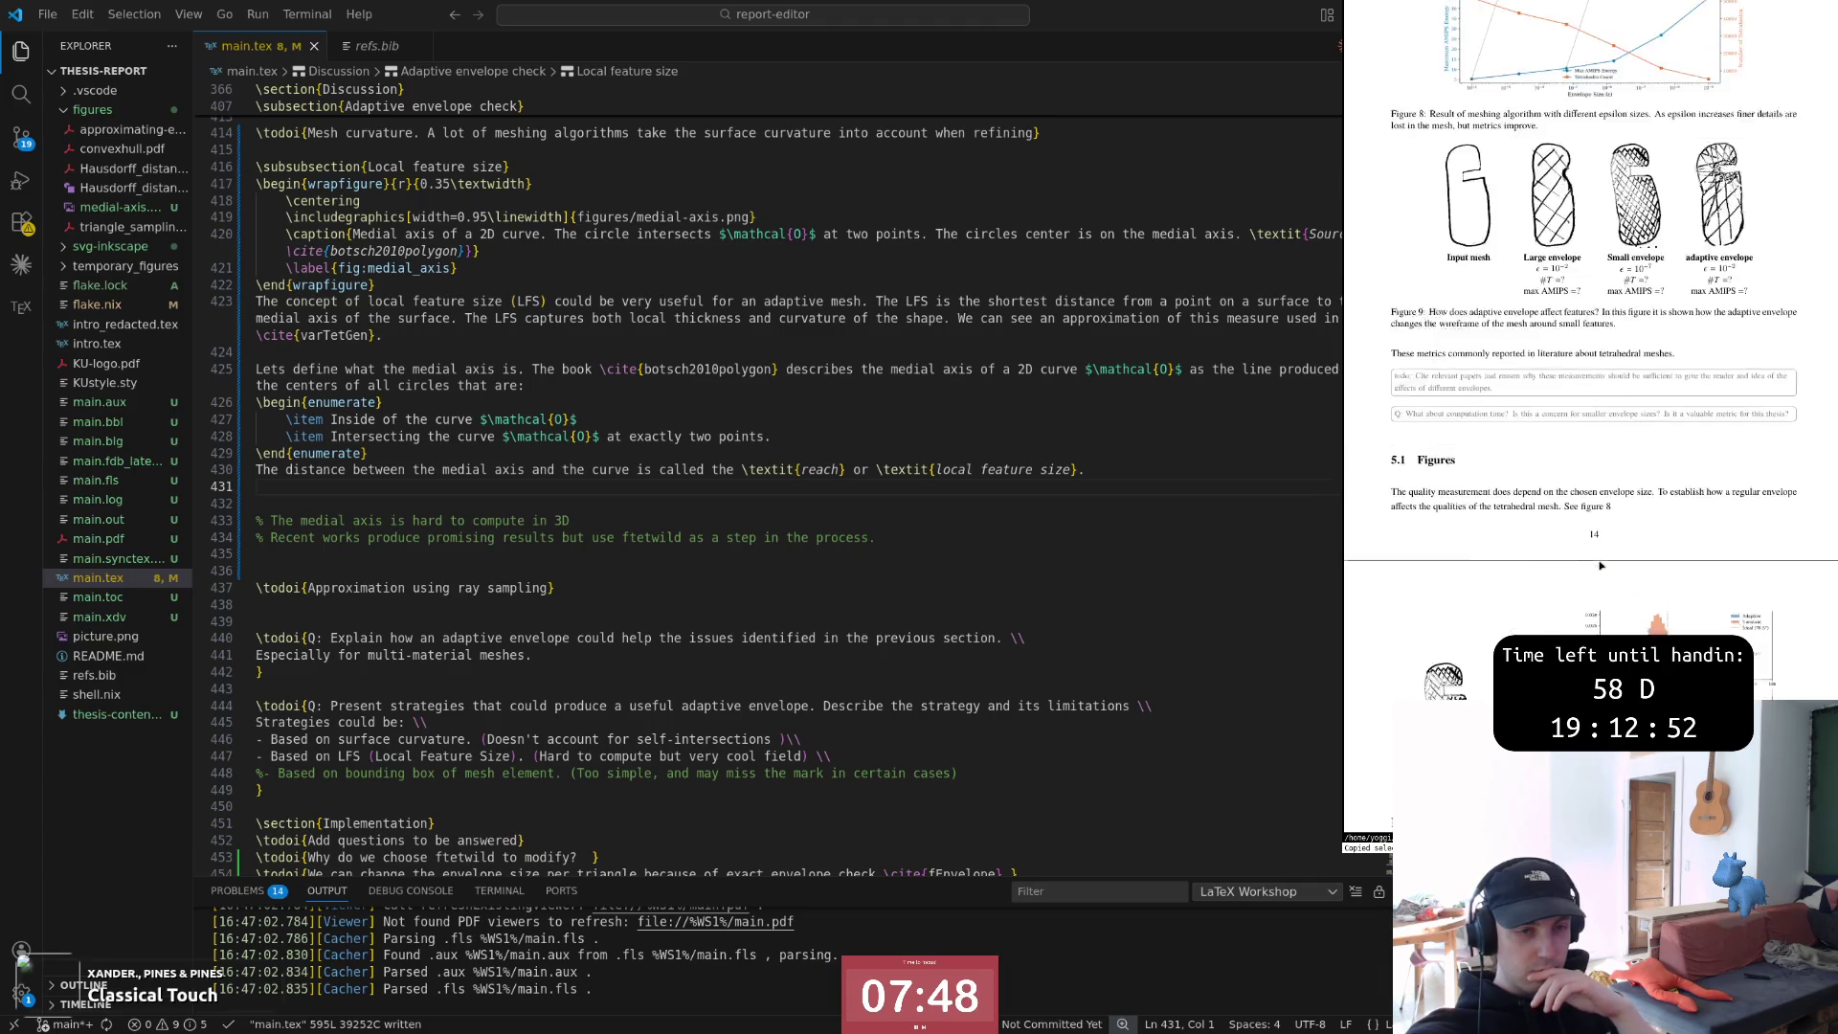
scroll(1598, 565, "up", 3)
scroll(1599, 565, "up", 3)
scroll(1600, 565, "up", 3)
scroll(1602, 565, "up", 2)
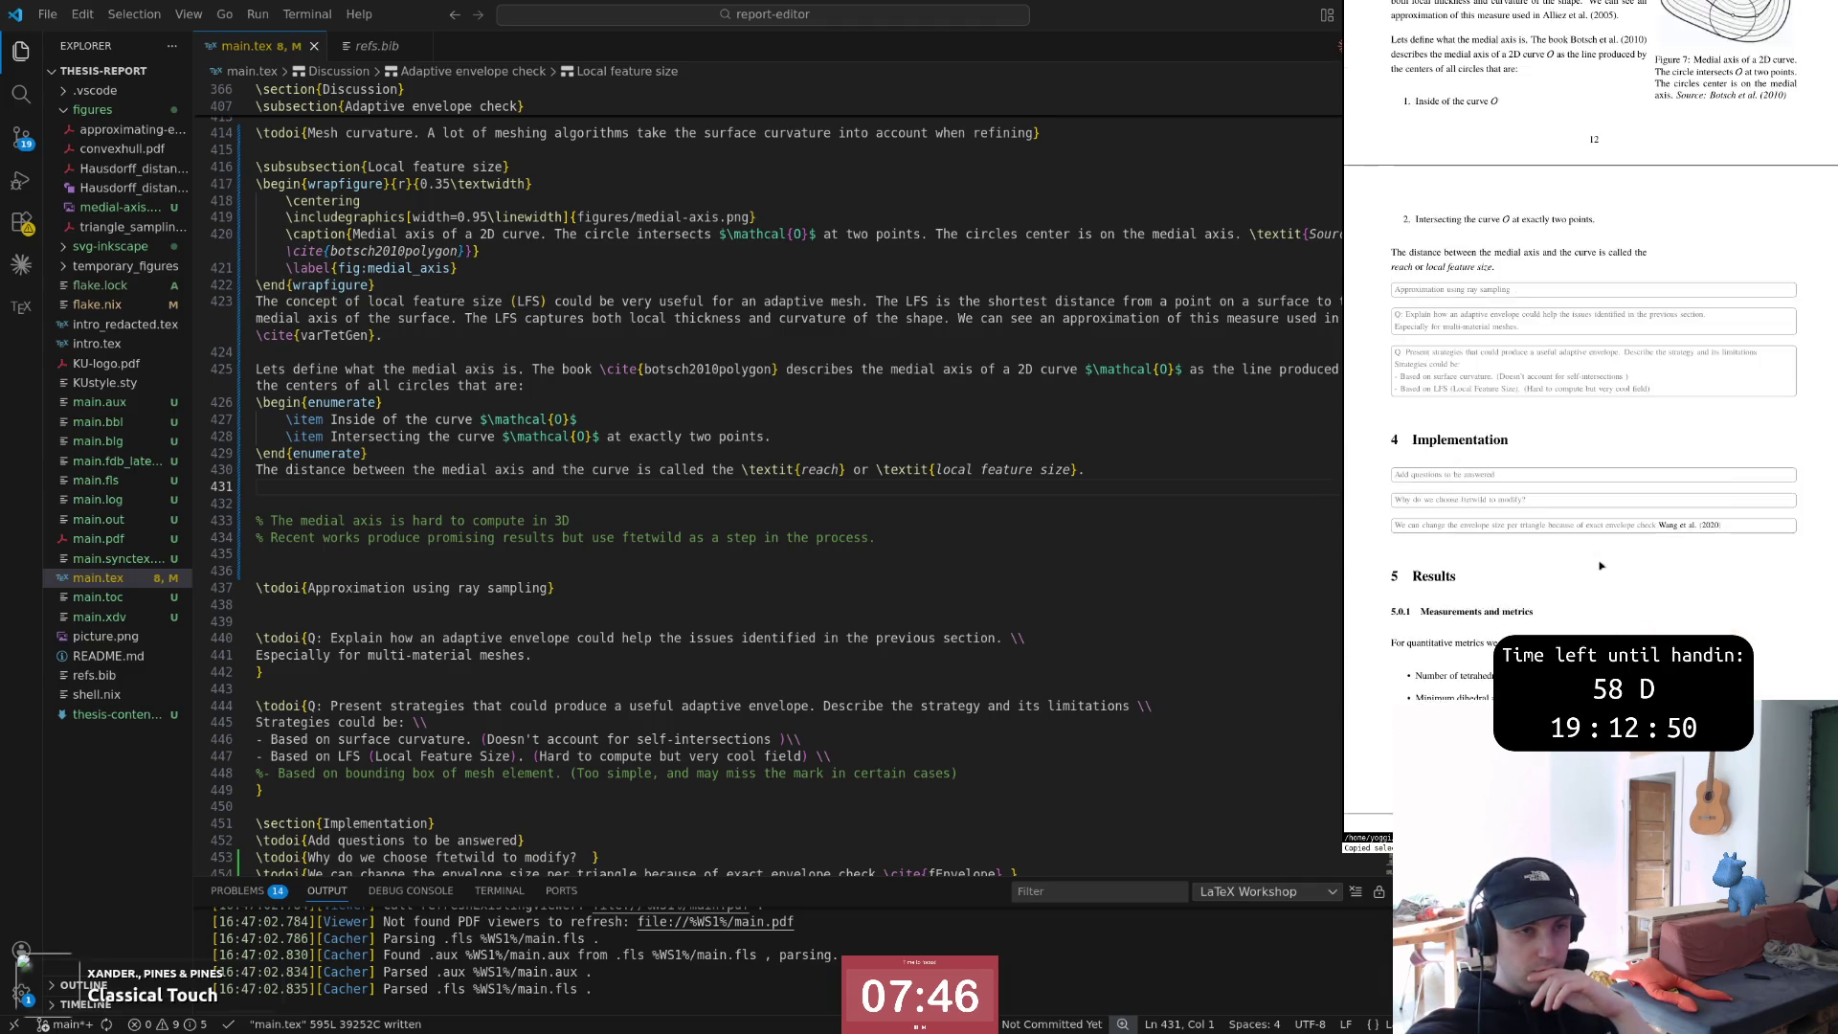
scroll(1601, 564, "up", 3)
scroll(1601, 565, "up", 3)
scroll(1601, 565, "up", 3)
scroll(1602, 565, "up", 3)
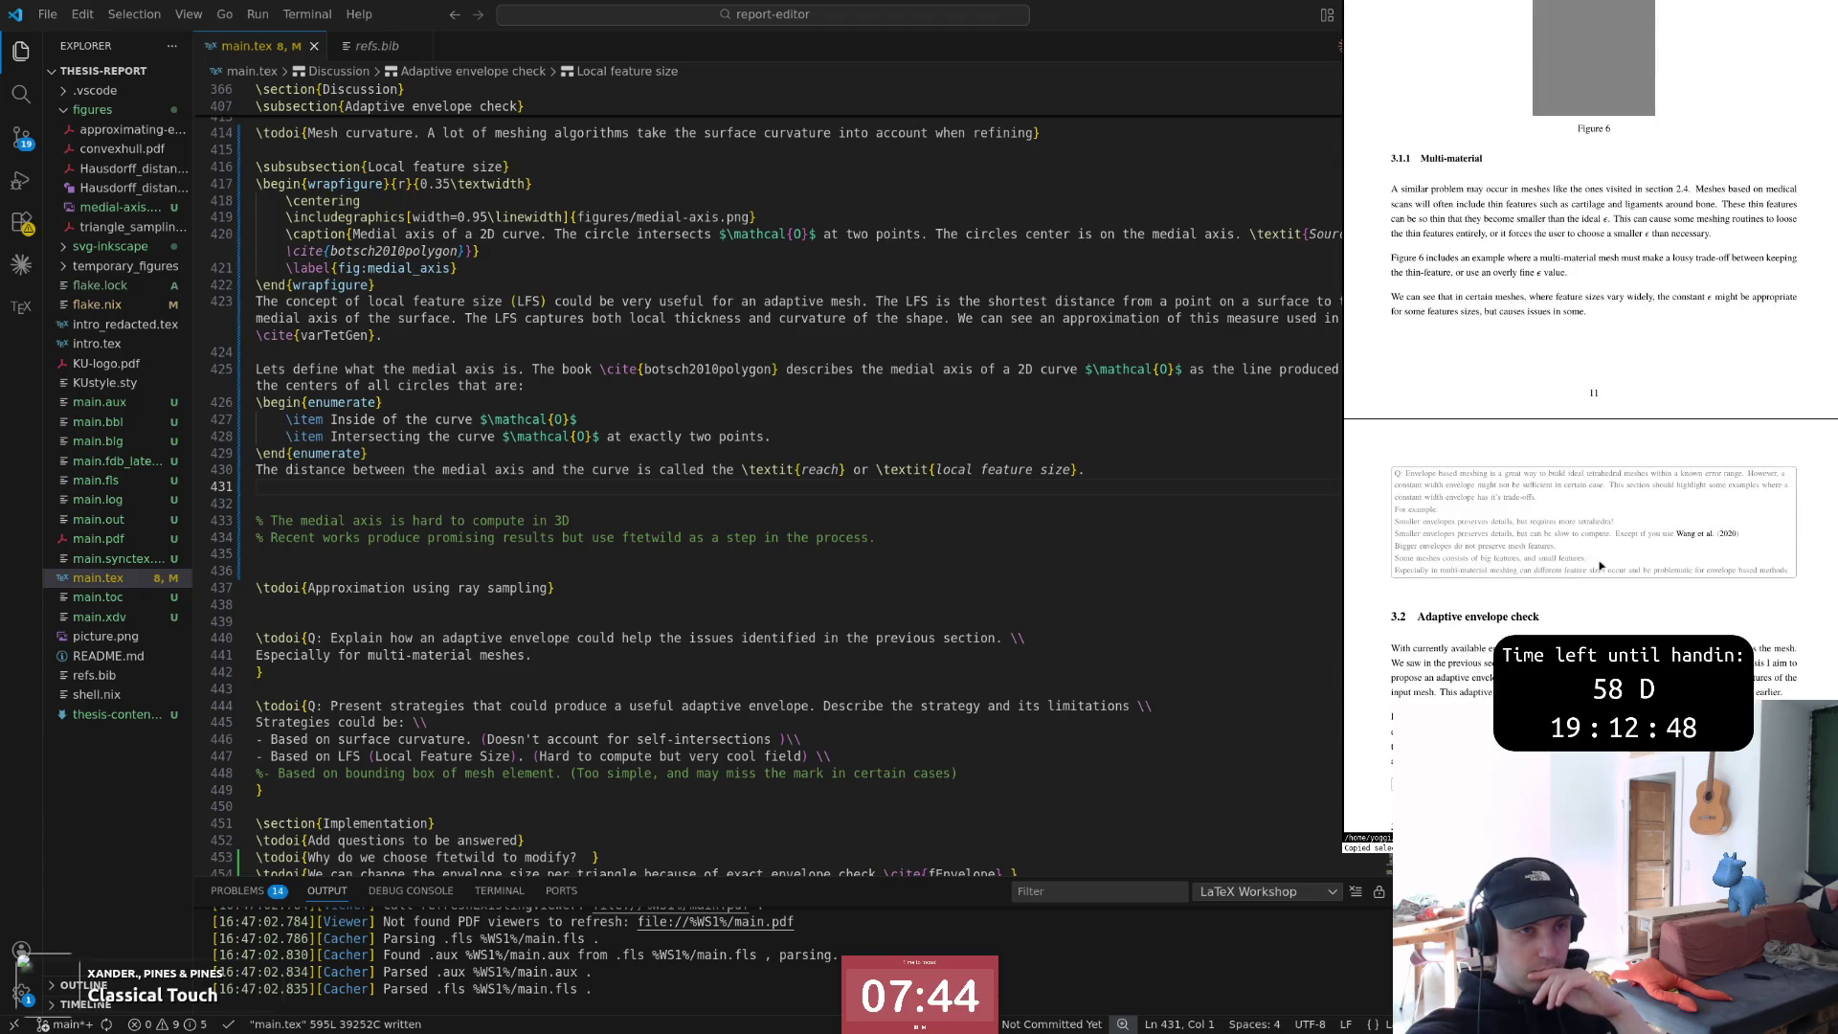
scroll(1602, 564, "up", 3)
scroll(1602, 564, "up", 3)
scroll(1601, 564, "up", 3)
scroll(1602, 564, "up", 2)
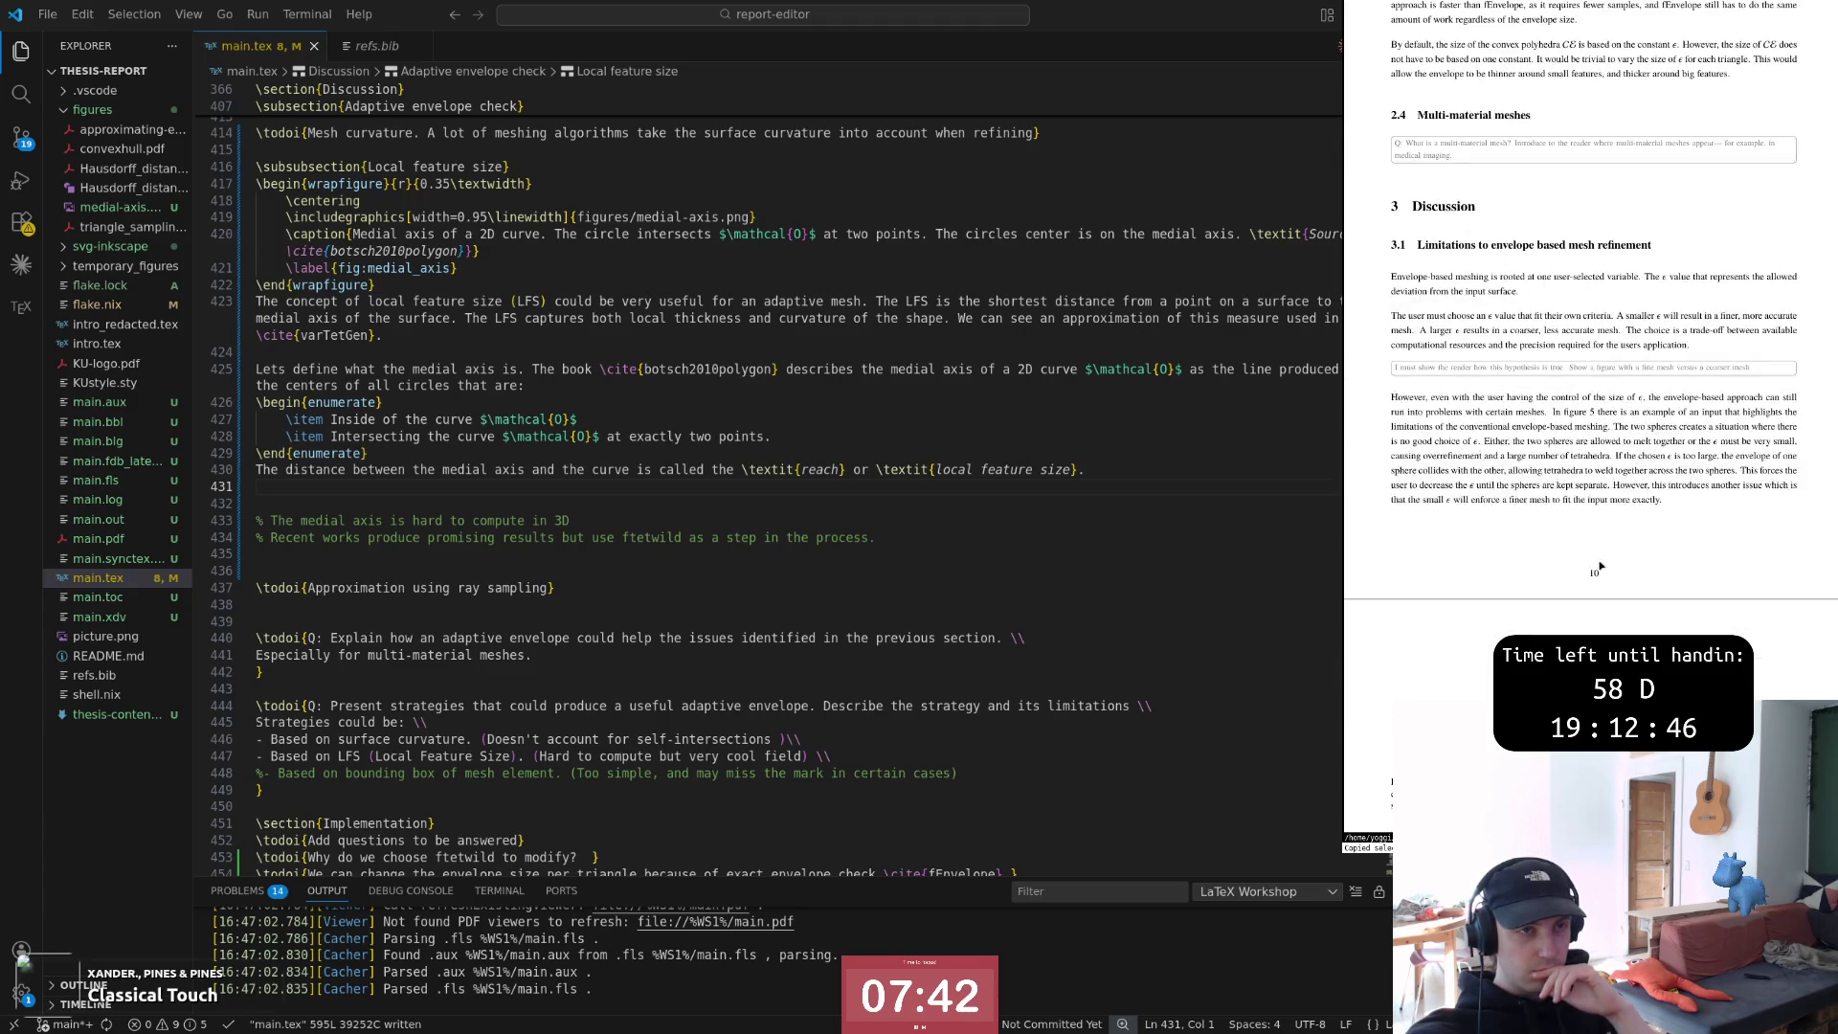
scroll(1599, 563, "down", 3)
scroll(1598, 564, "down", 3)
scroll(1599, 563, "down", 3)
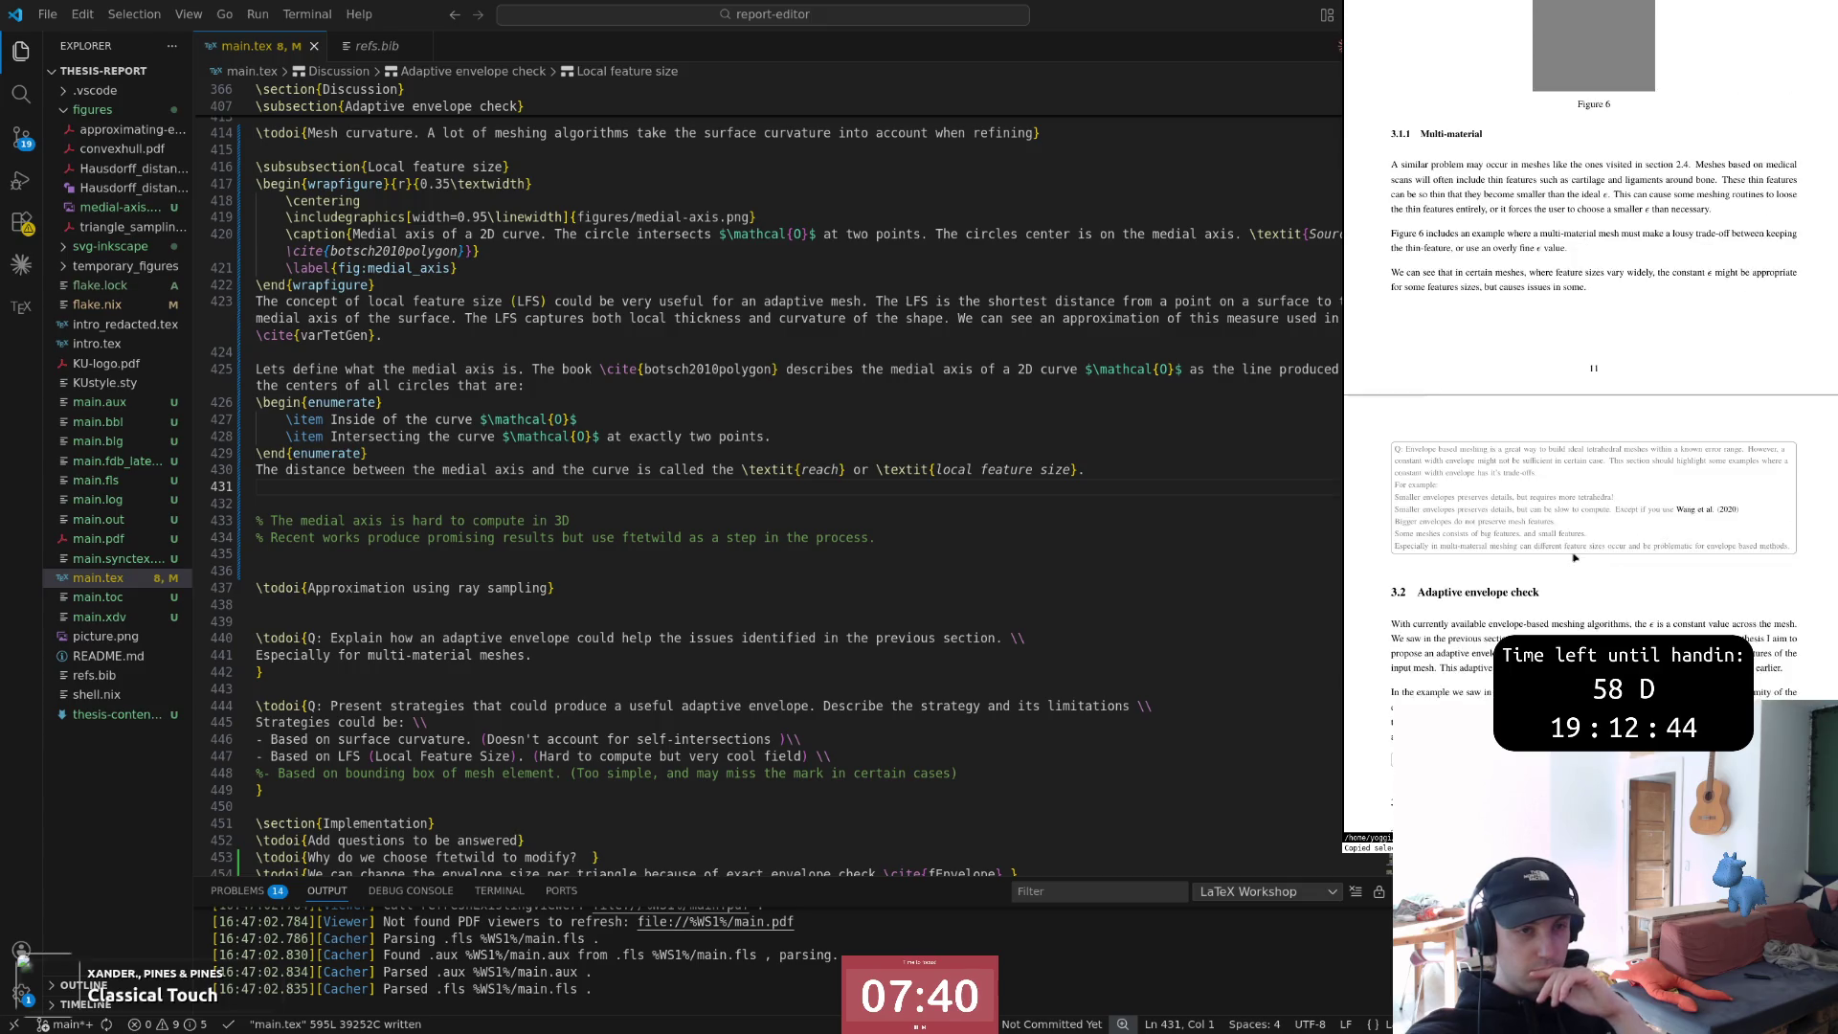
scroll(1573, 557, "down", 3)
scroll(1572, 557, "down", 5)
scroll(1570, 560, "down", 5)
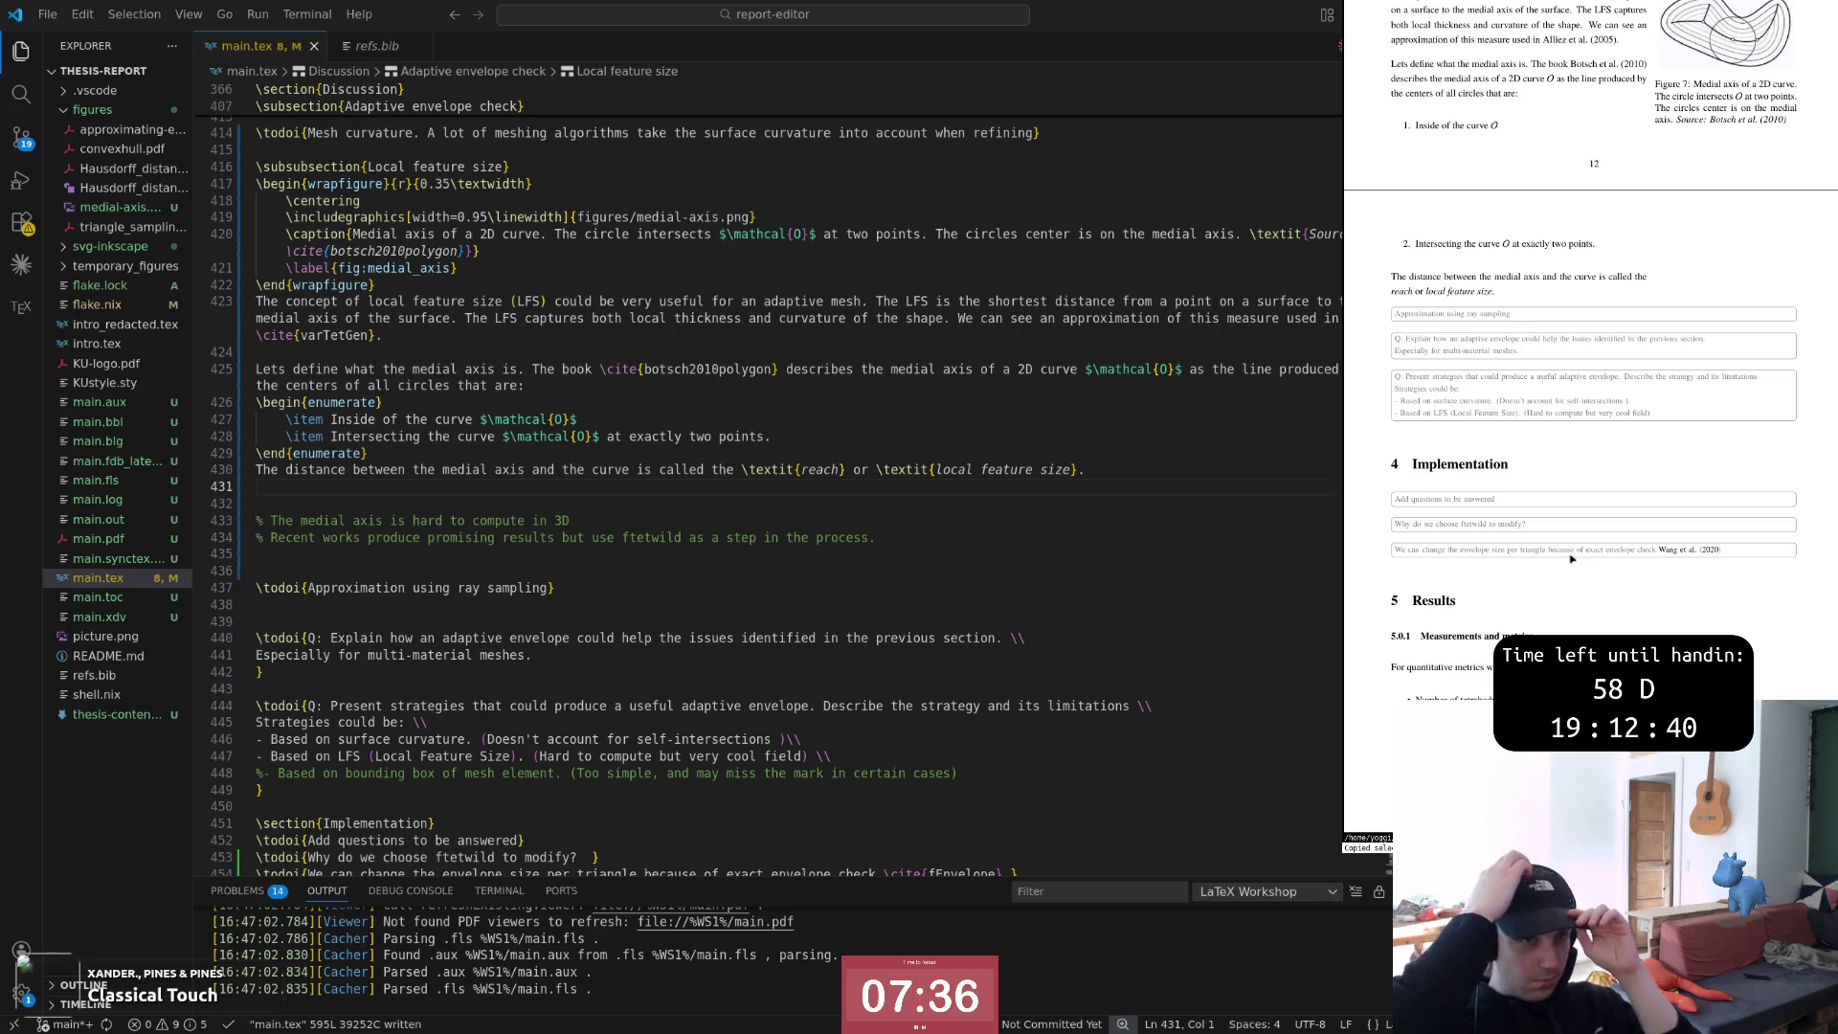
scroll(1572, 557, "down", 1)
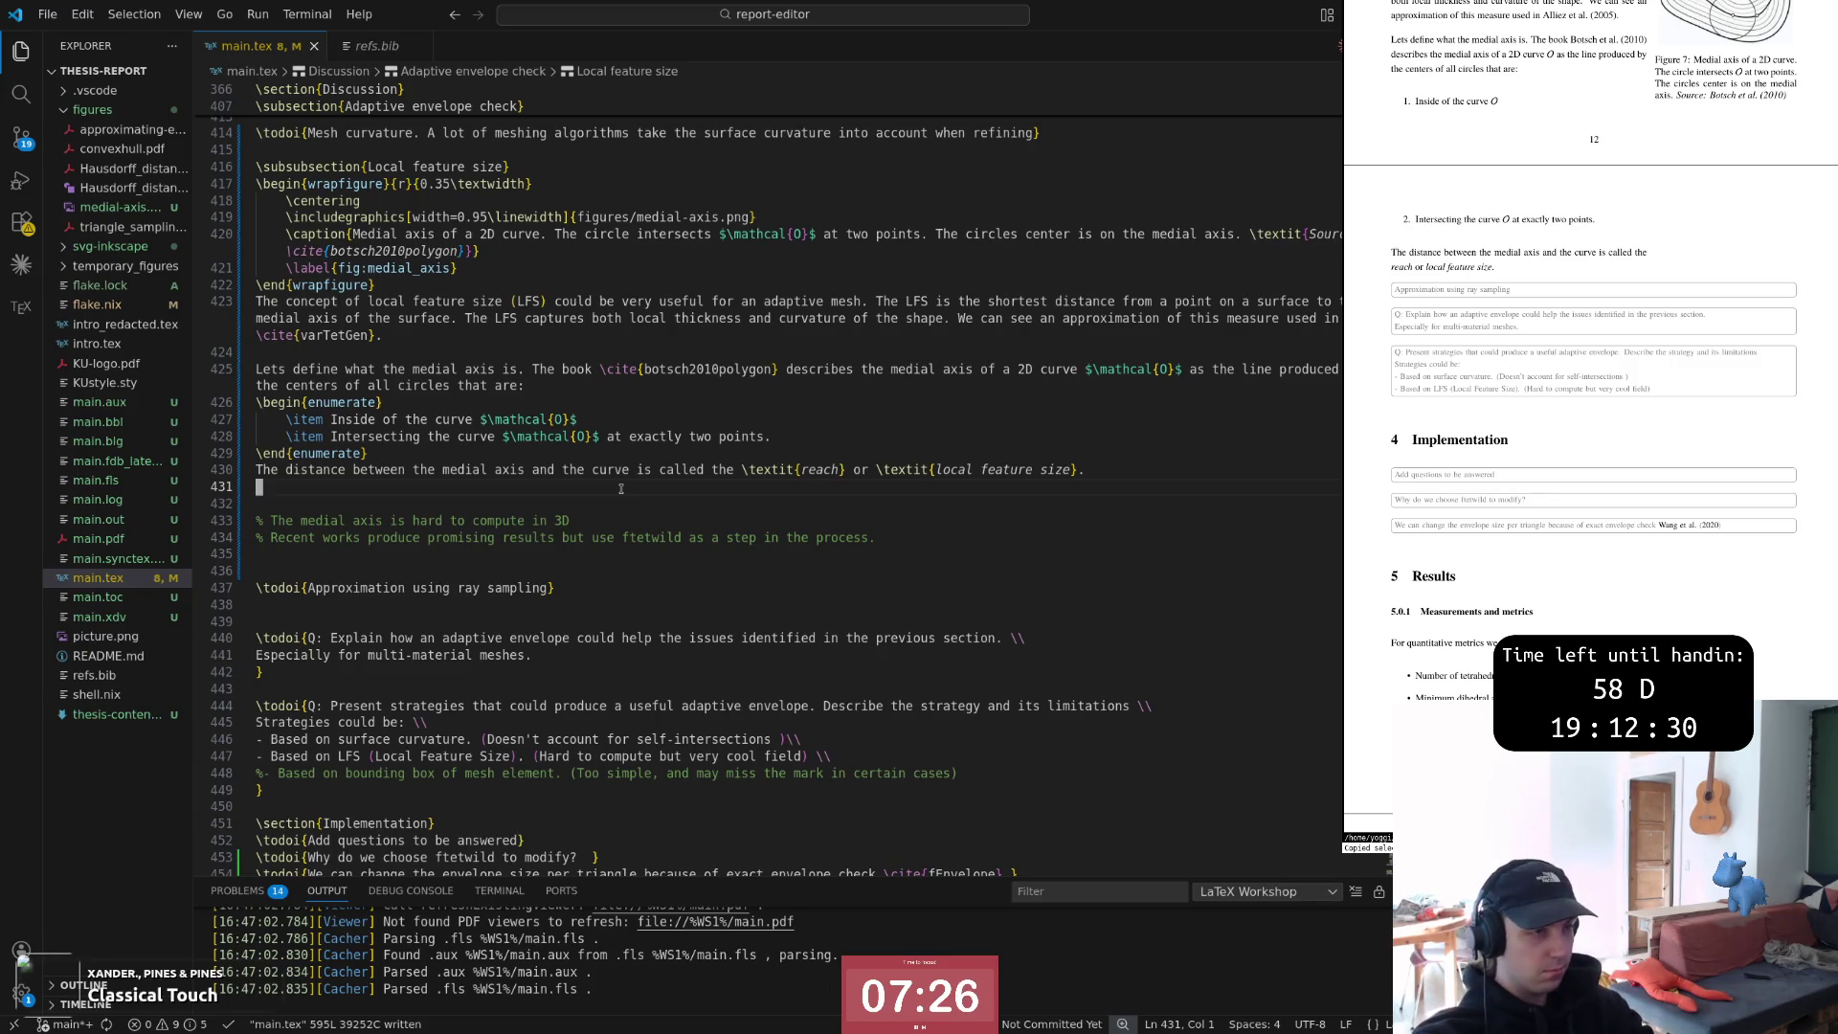
Add empty lines below the reach sentence
key("Up")
key("j")
key("o")
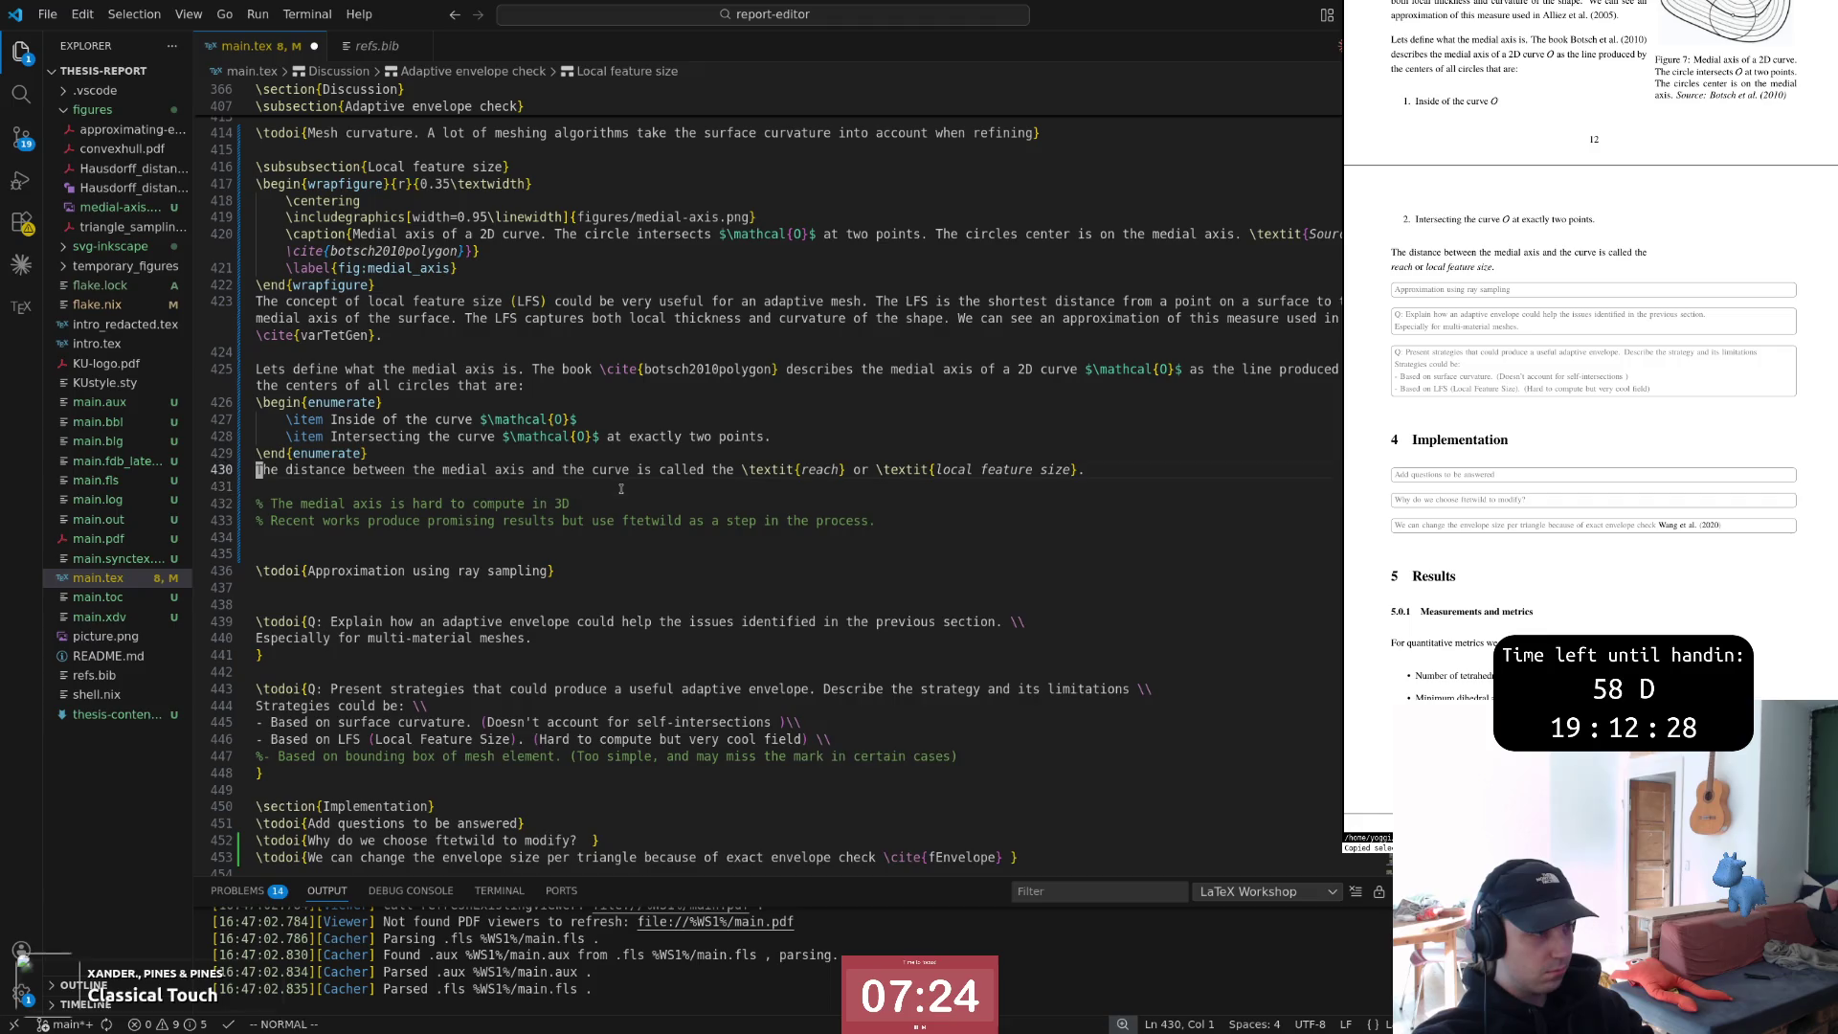
key("Escape")
key("k")
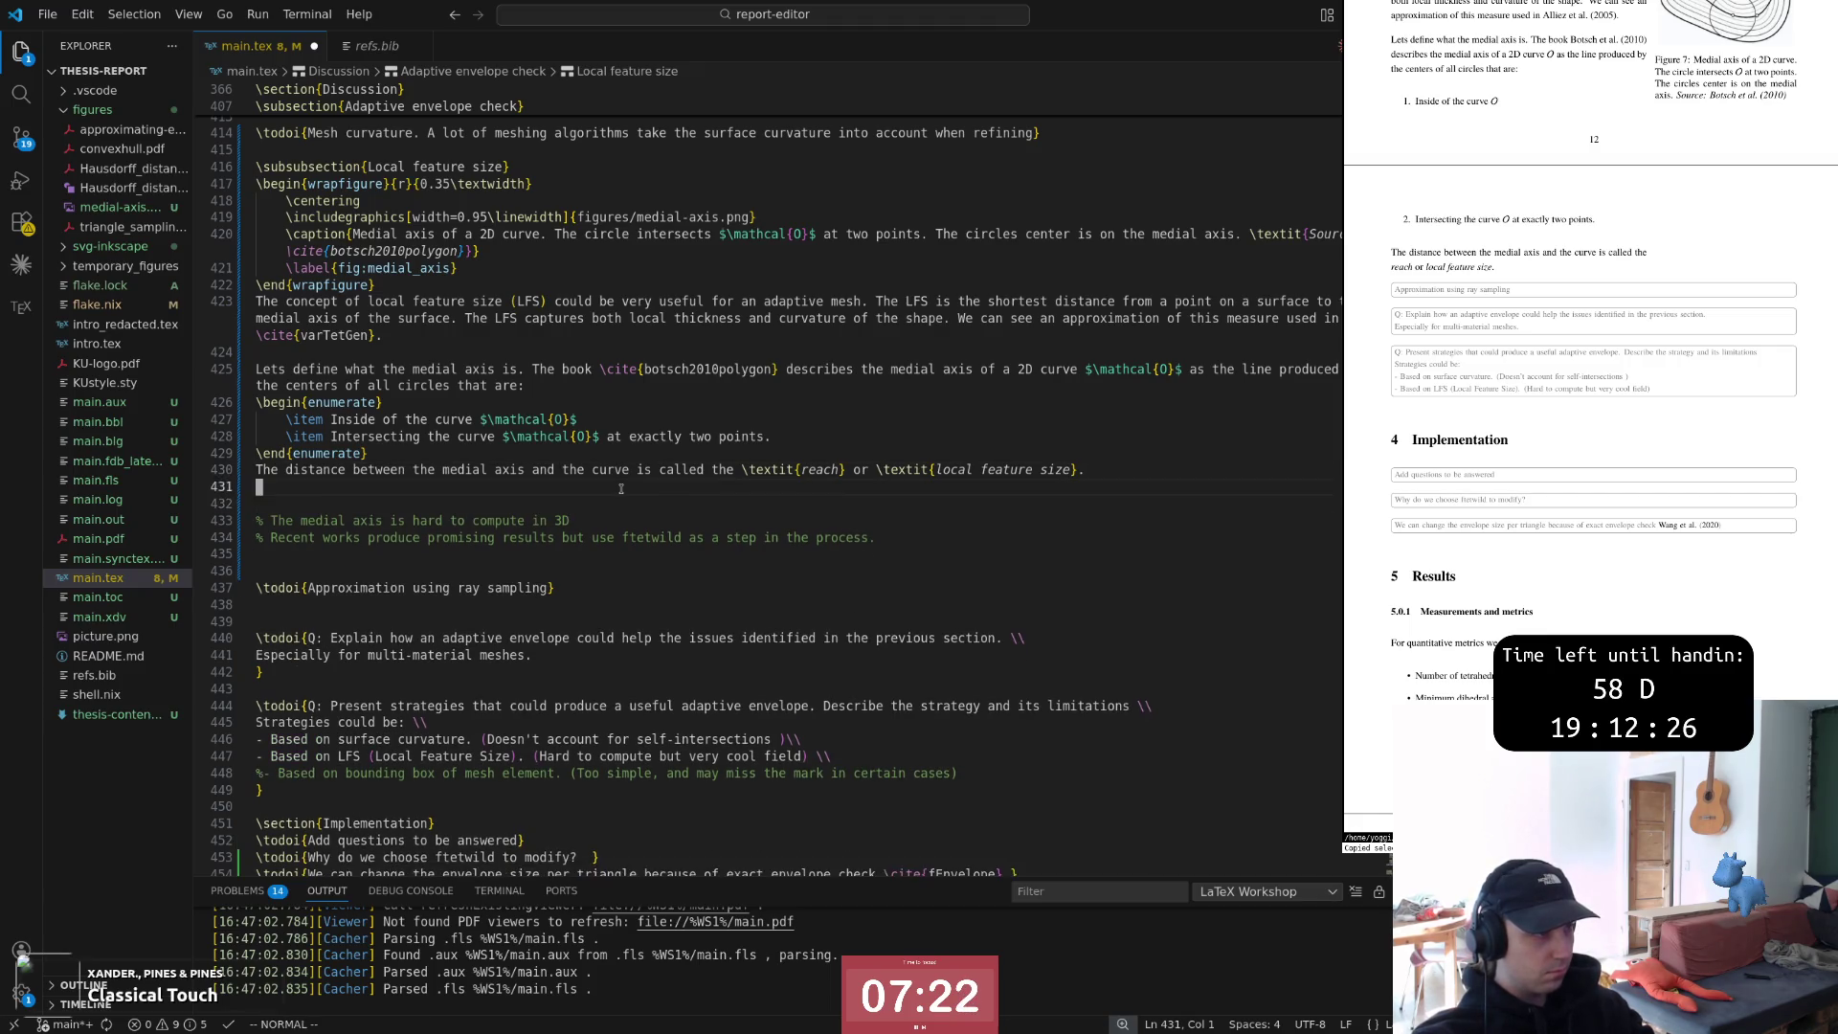
Line-select the enumerate list items and reach sentence to review them, then cancel the selection
key("V")
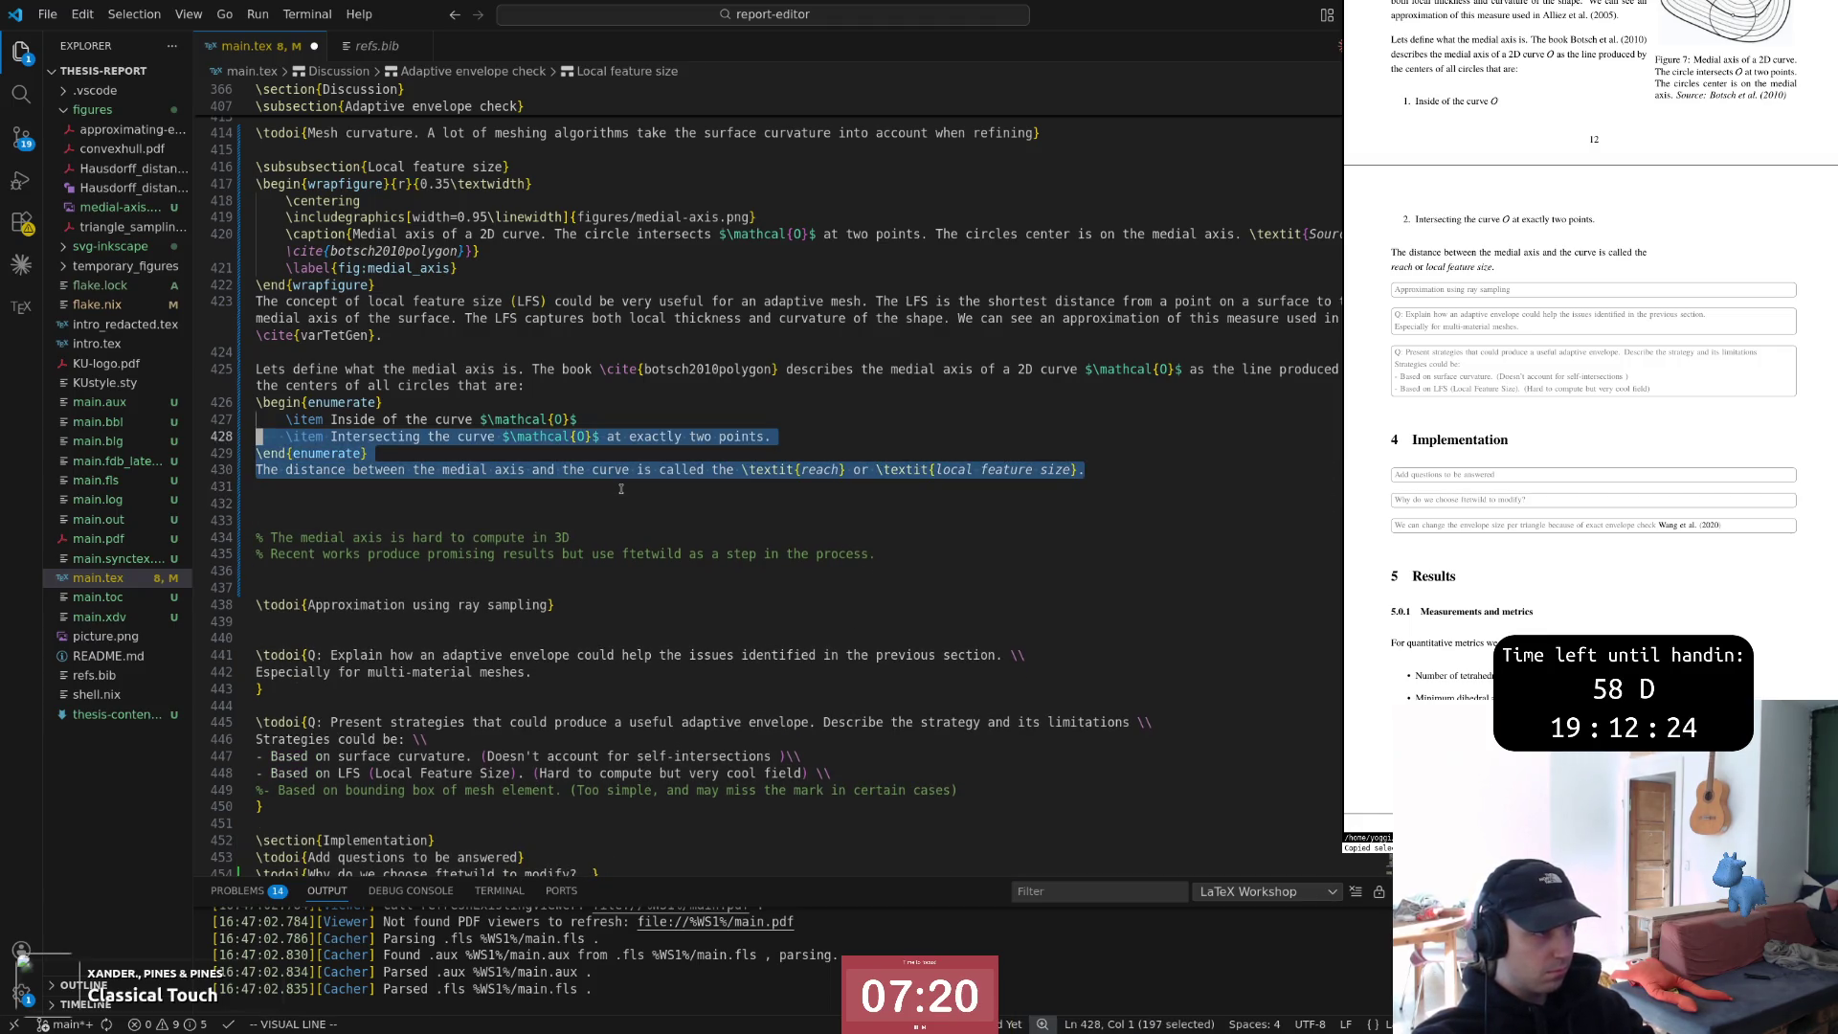
key("k")
key("k")
key("k")
key("Escape")
key("V")
key("k")
key("k")
key("Escape")
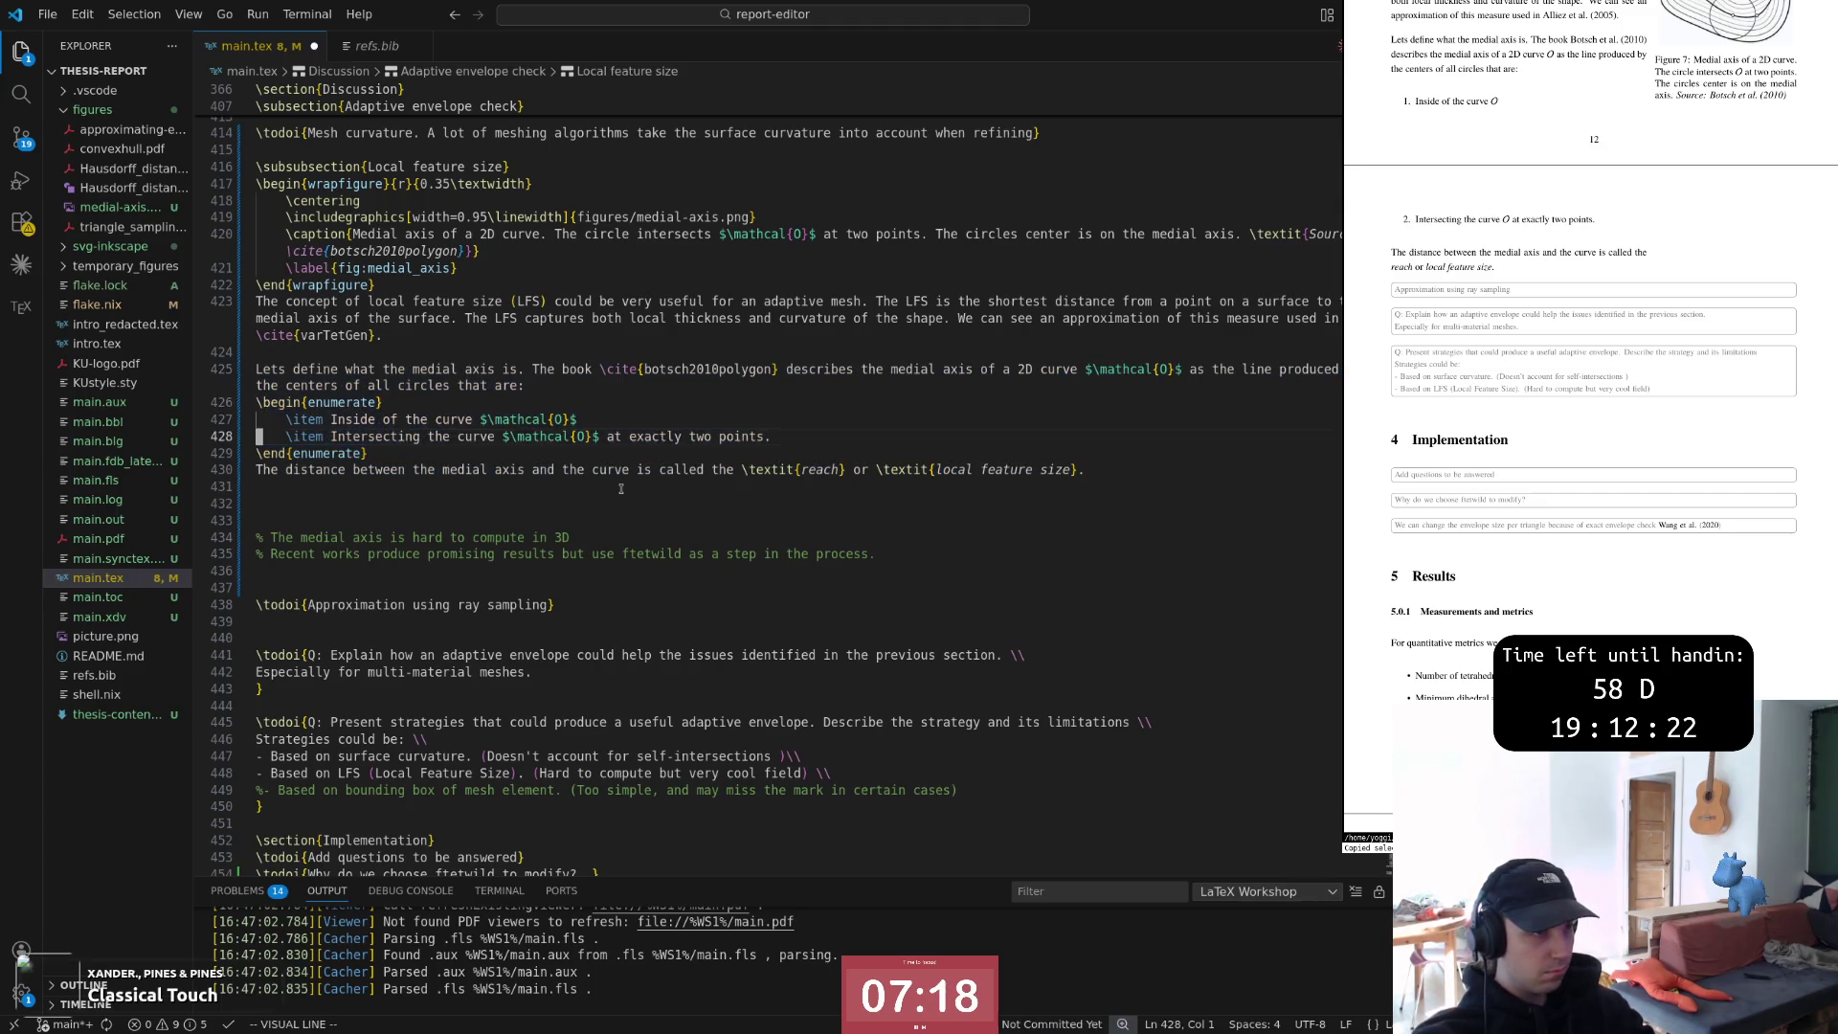
key("j")
key("j")
key("j")
key("V")
key("k")
key("k")
key("k")
key("k")
key("Escape")
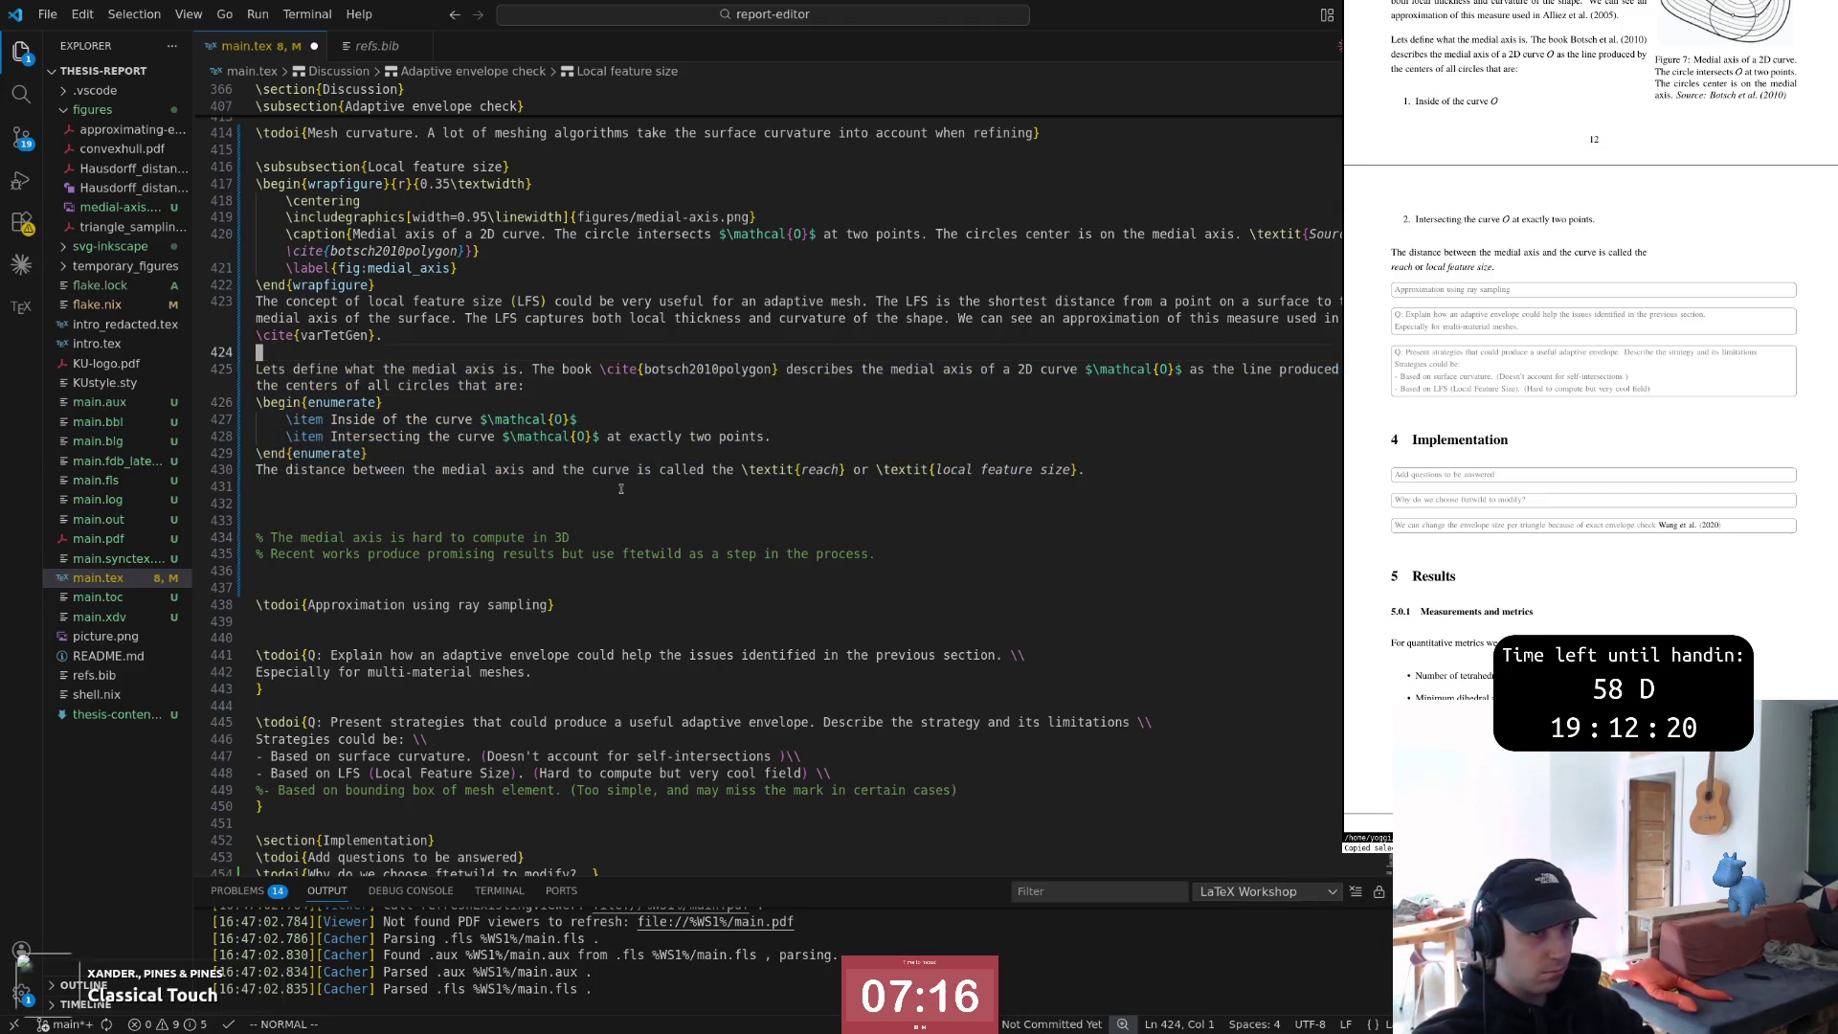
key("j")
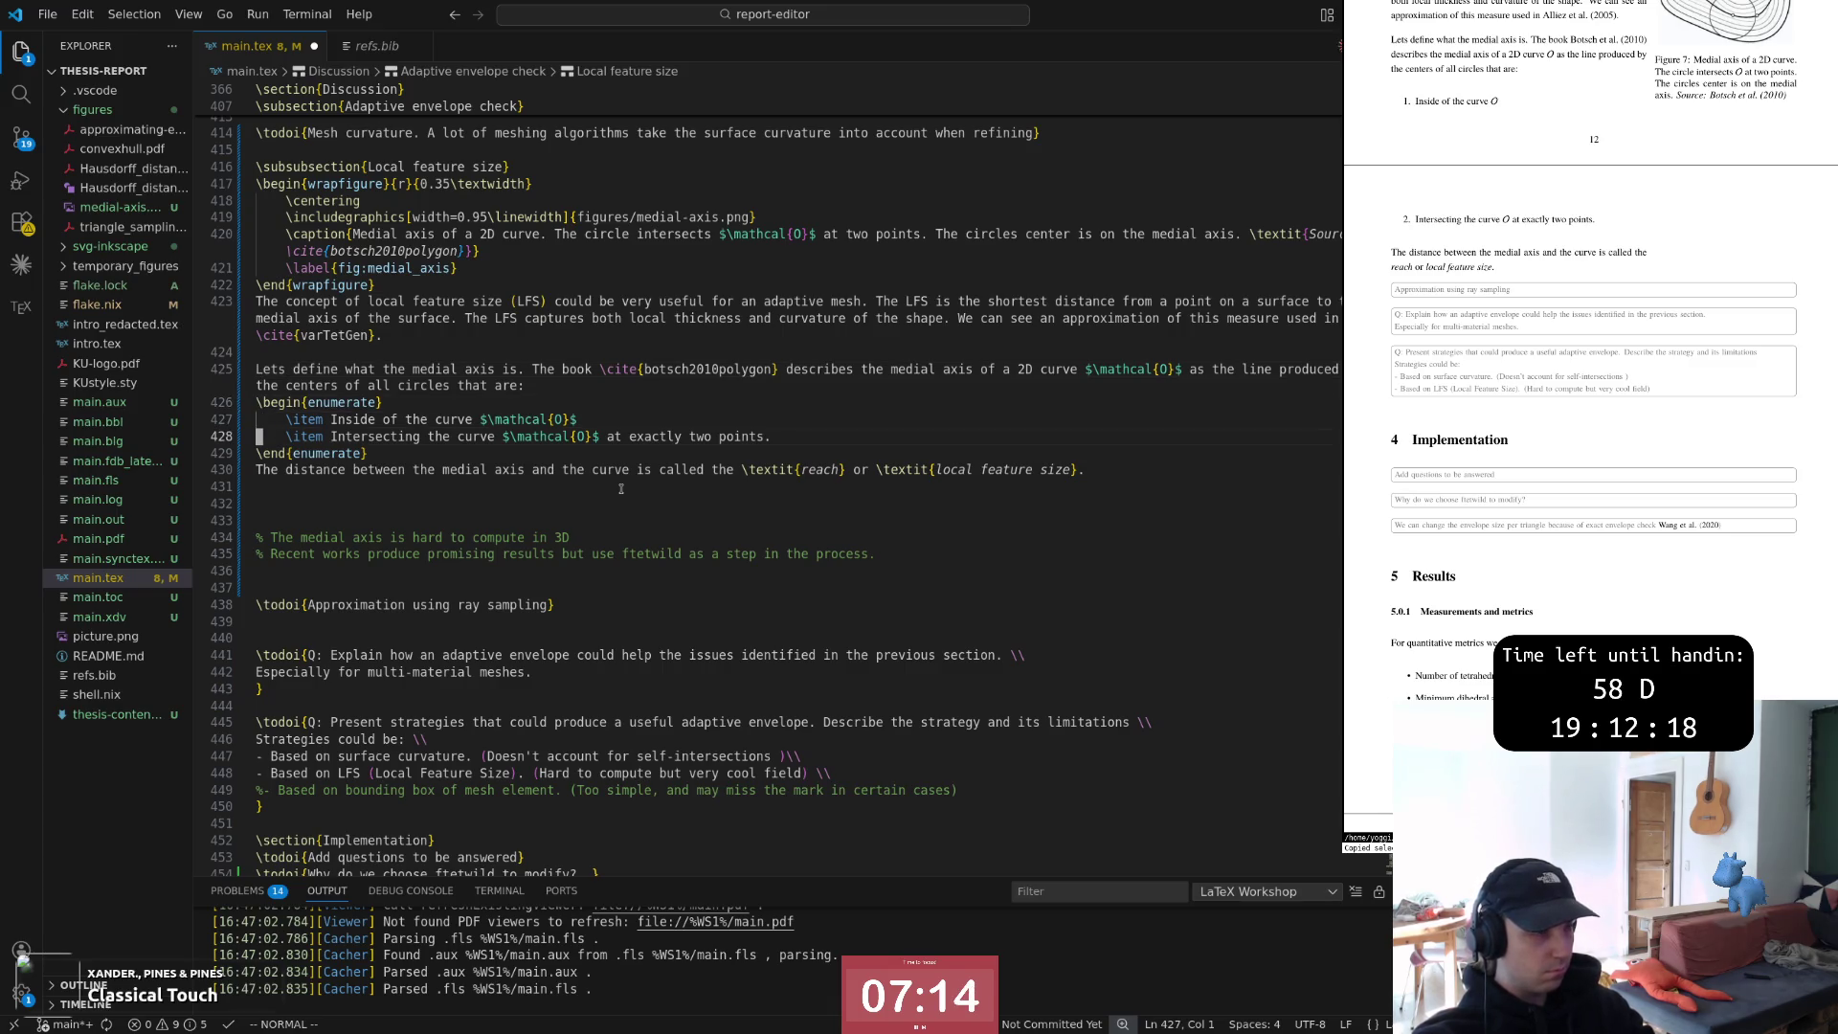
key("j")
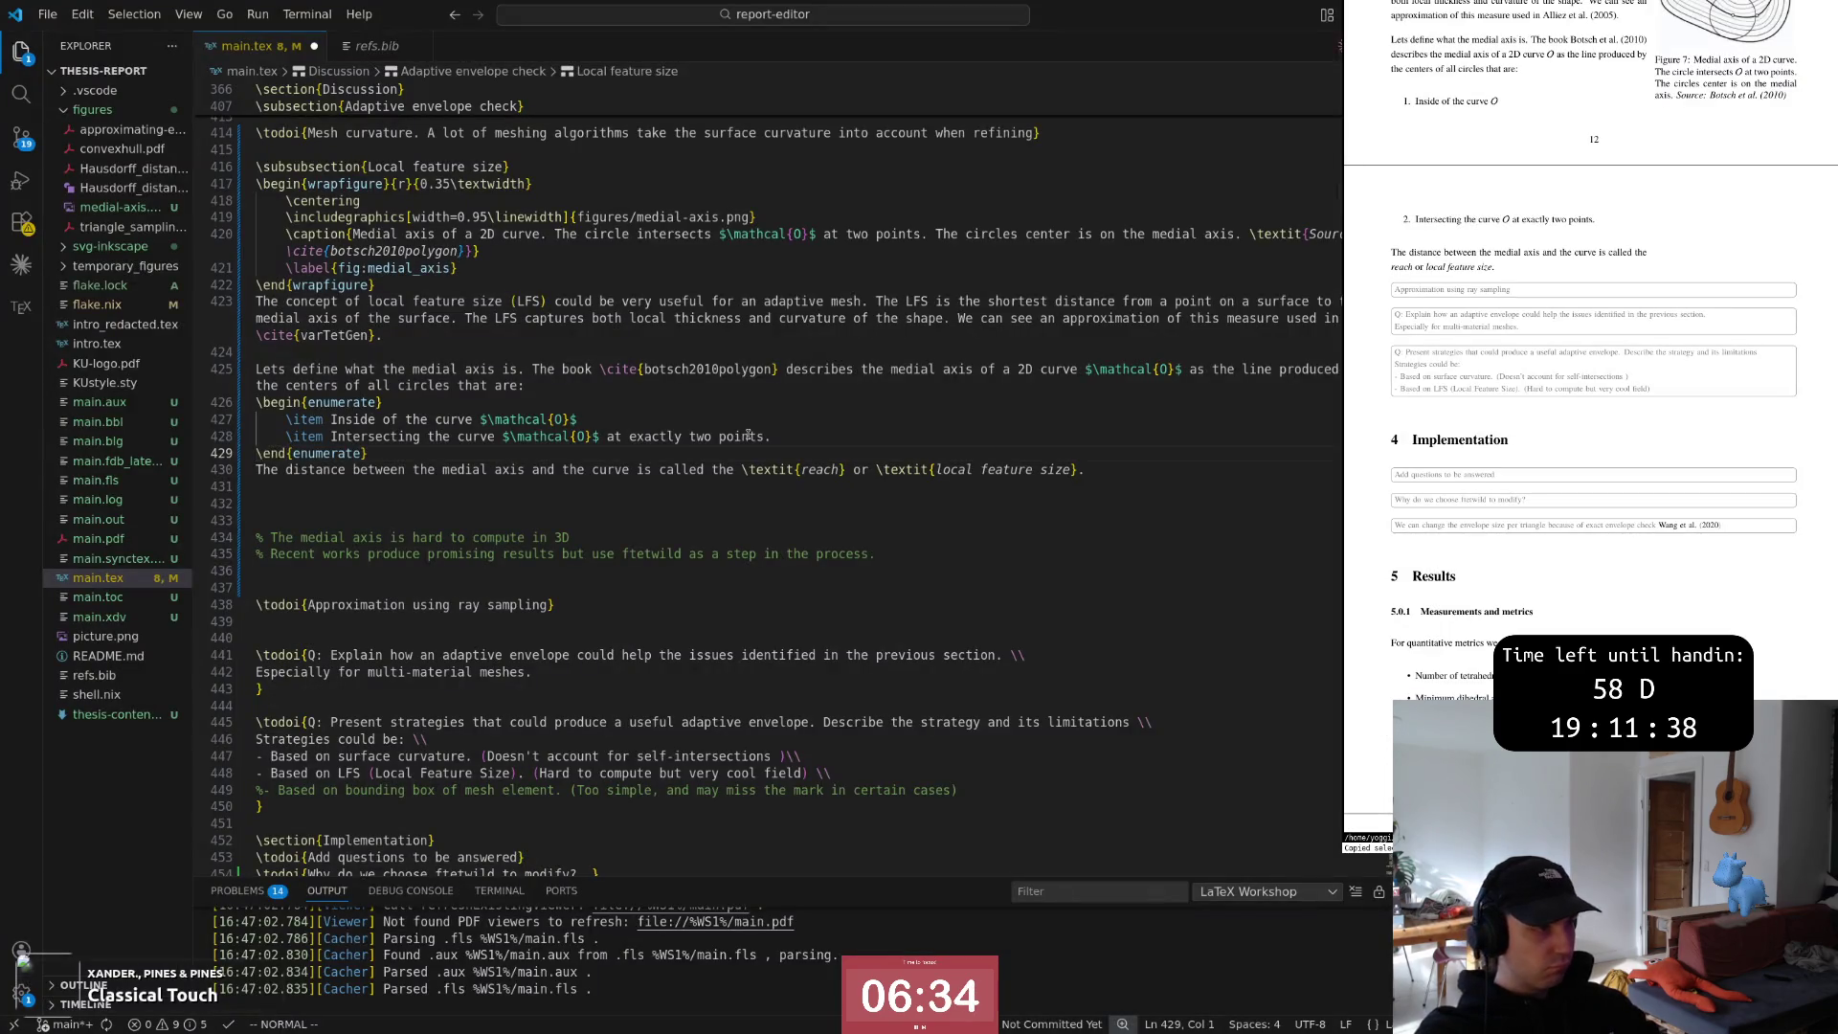
Leave one empty line after the reach sentence, save main.tex, and switch to the mesh processing book
key("Down")
key("Down")
key("Down")
key("Return")
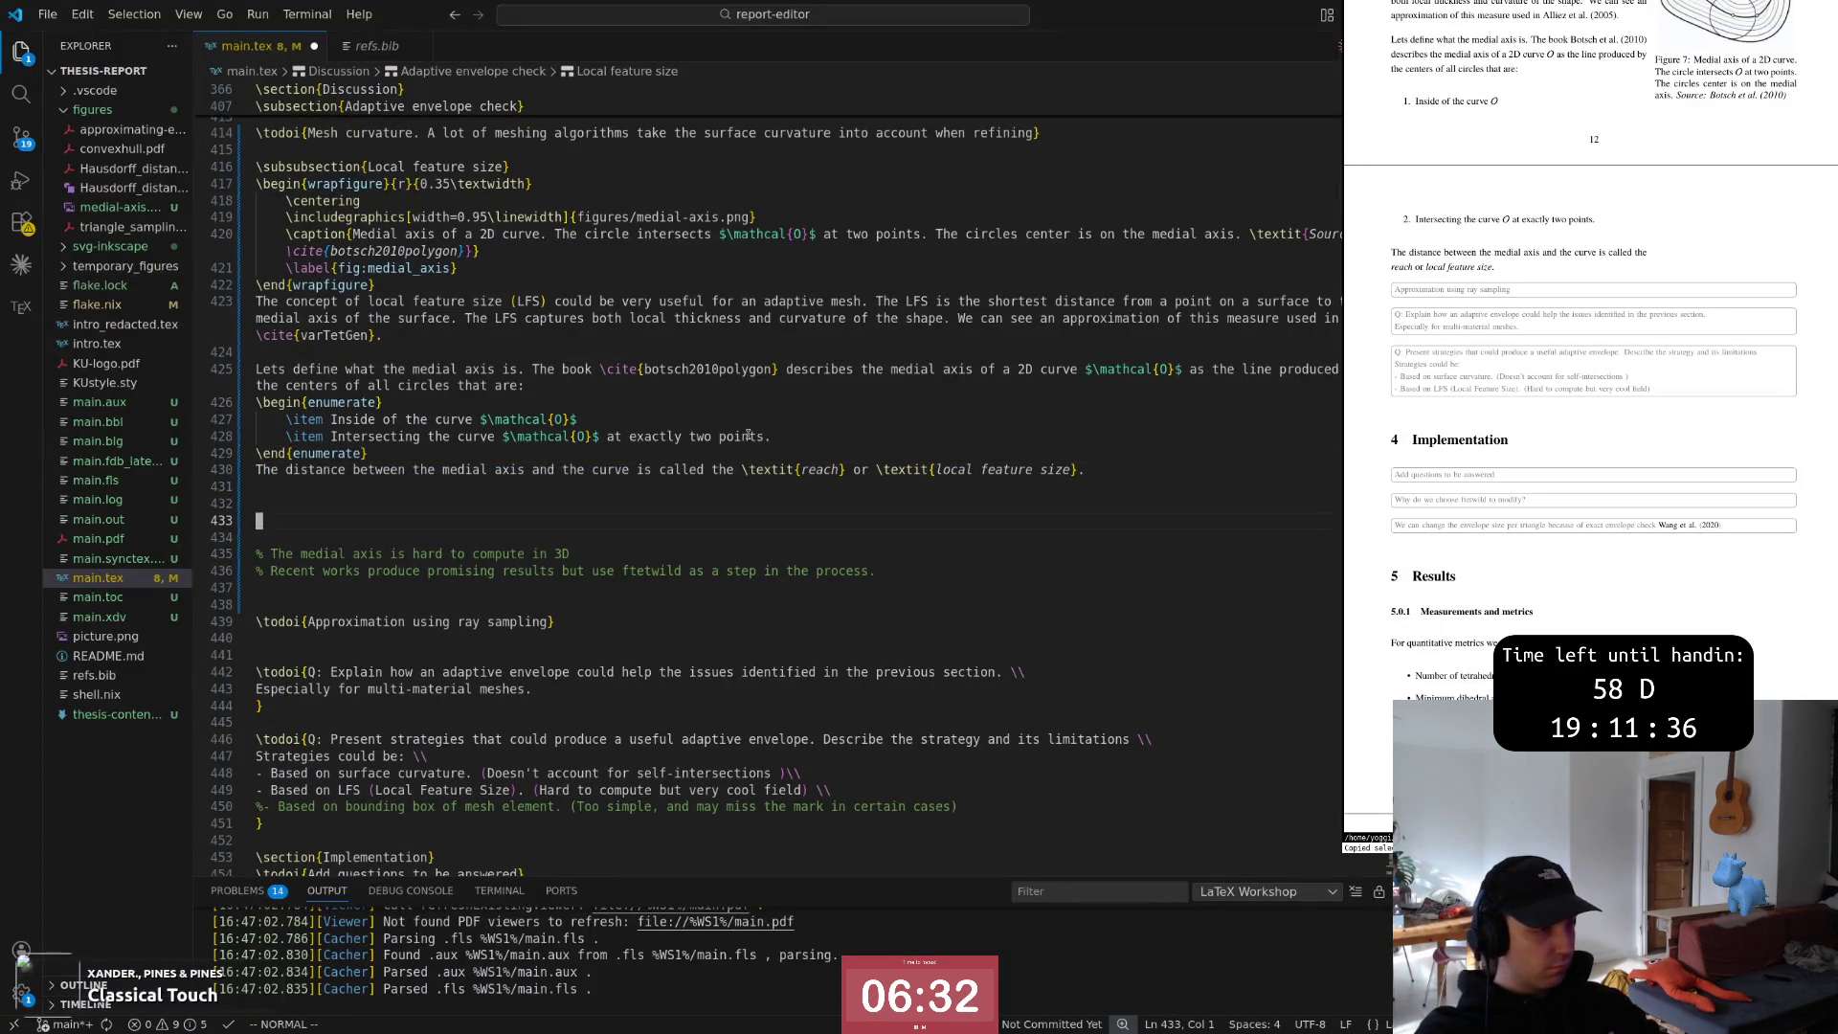
key("k")
key("d")
key("d")
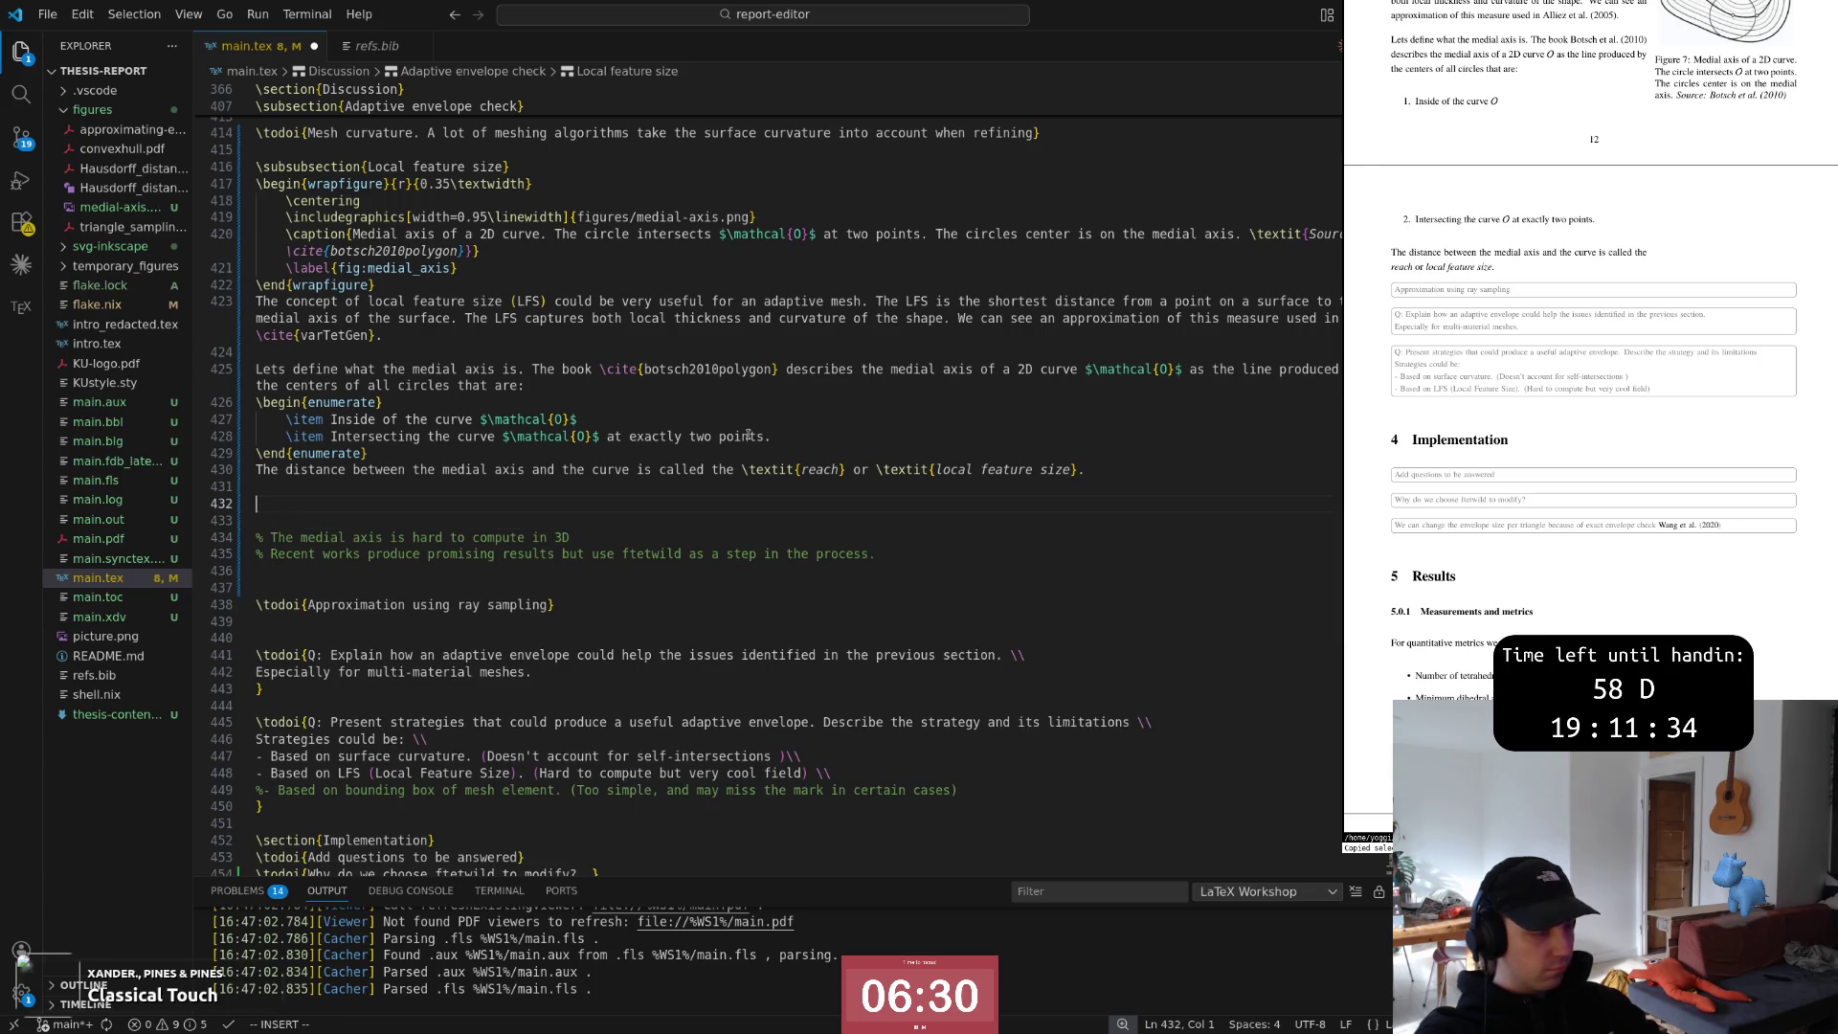
key("Escape")
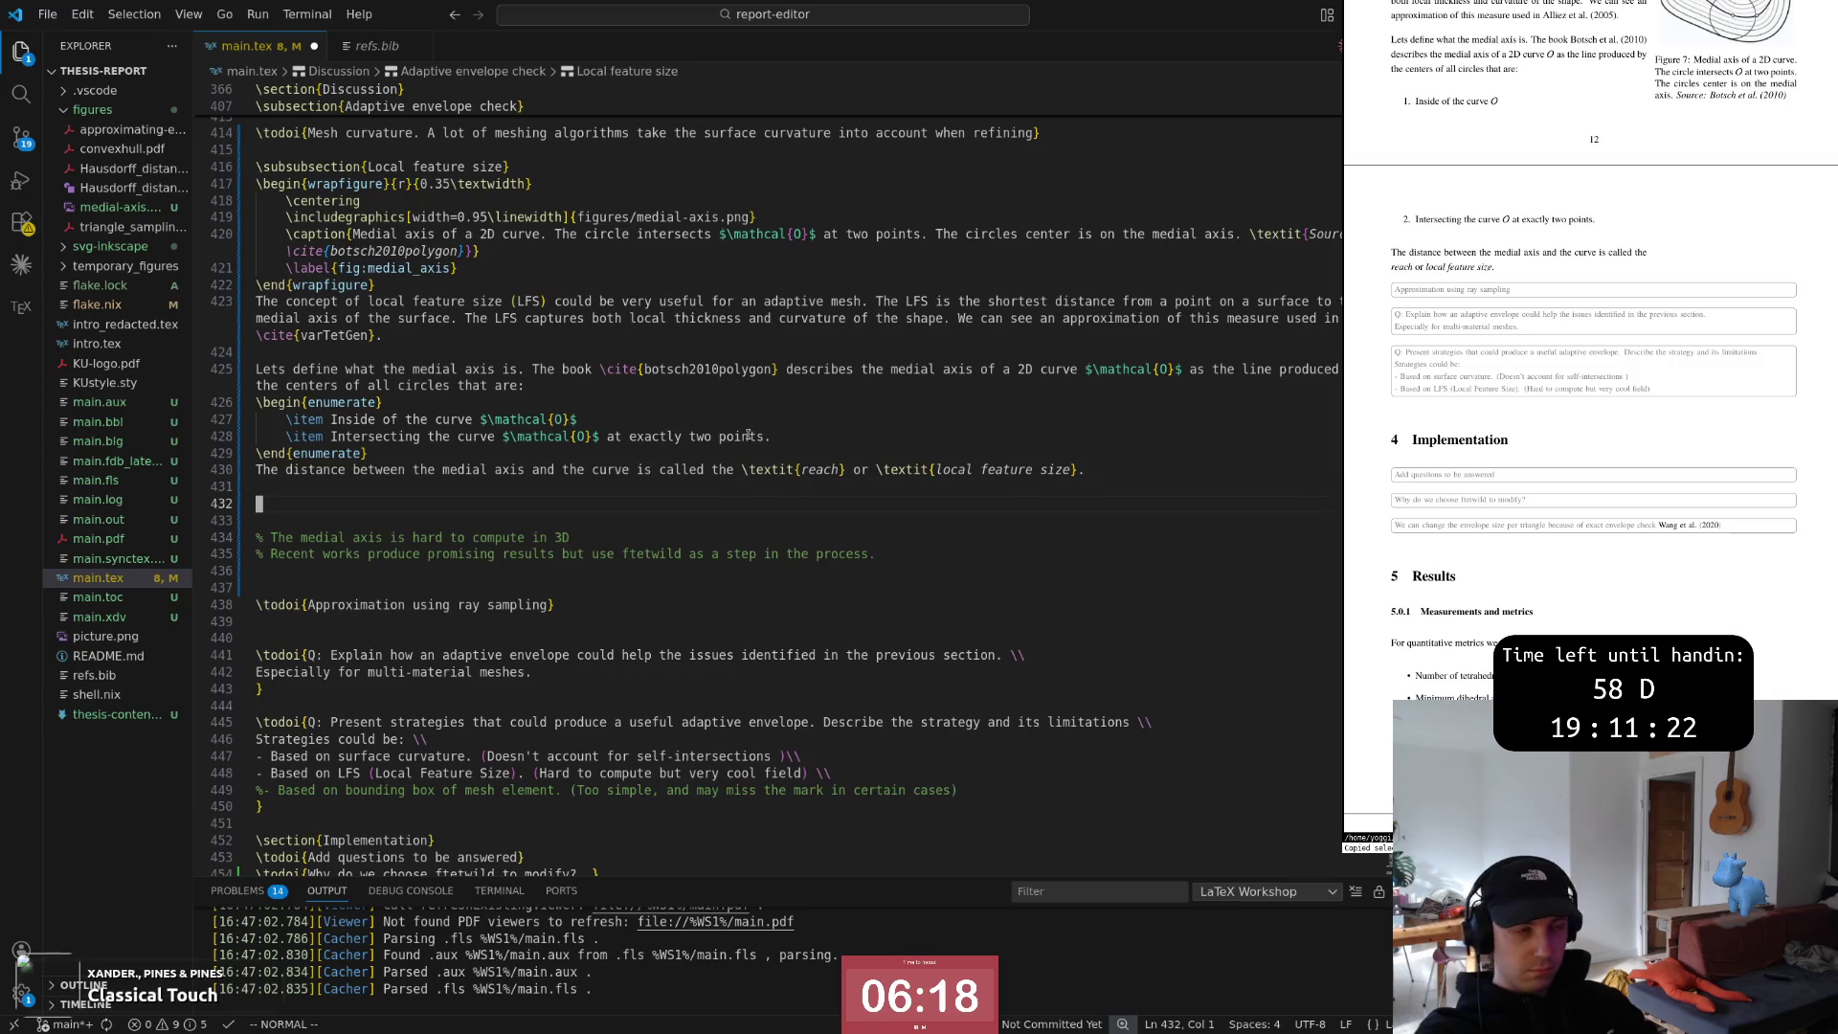
type(":w")
key("Return")
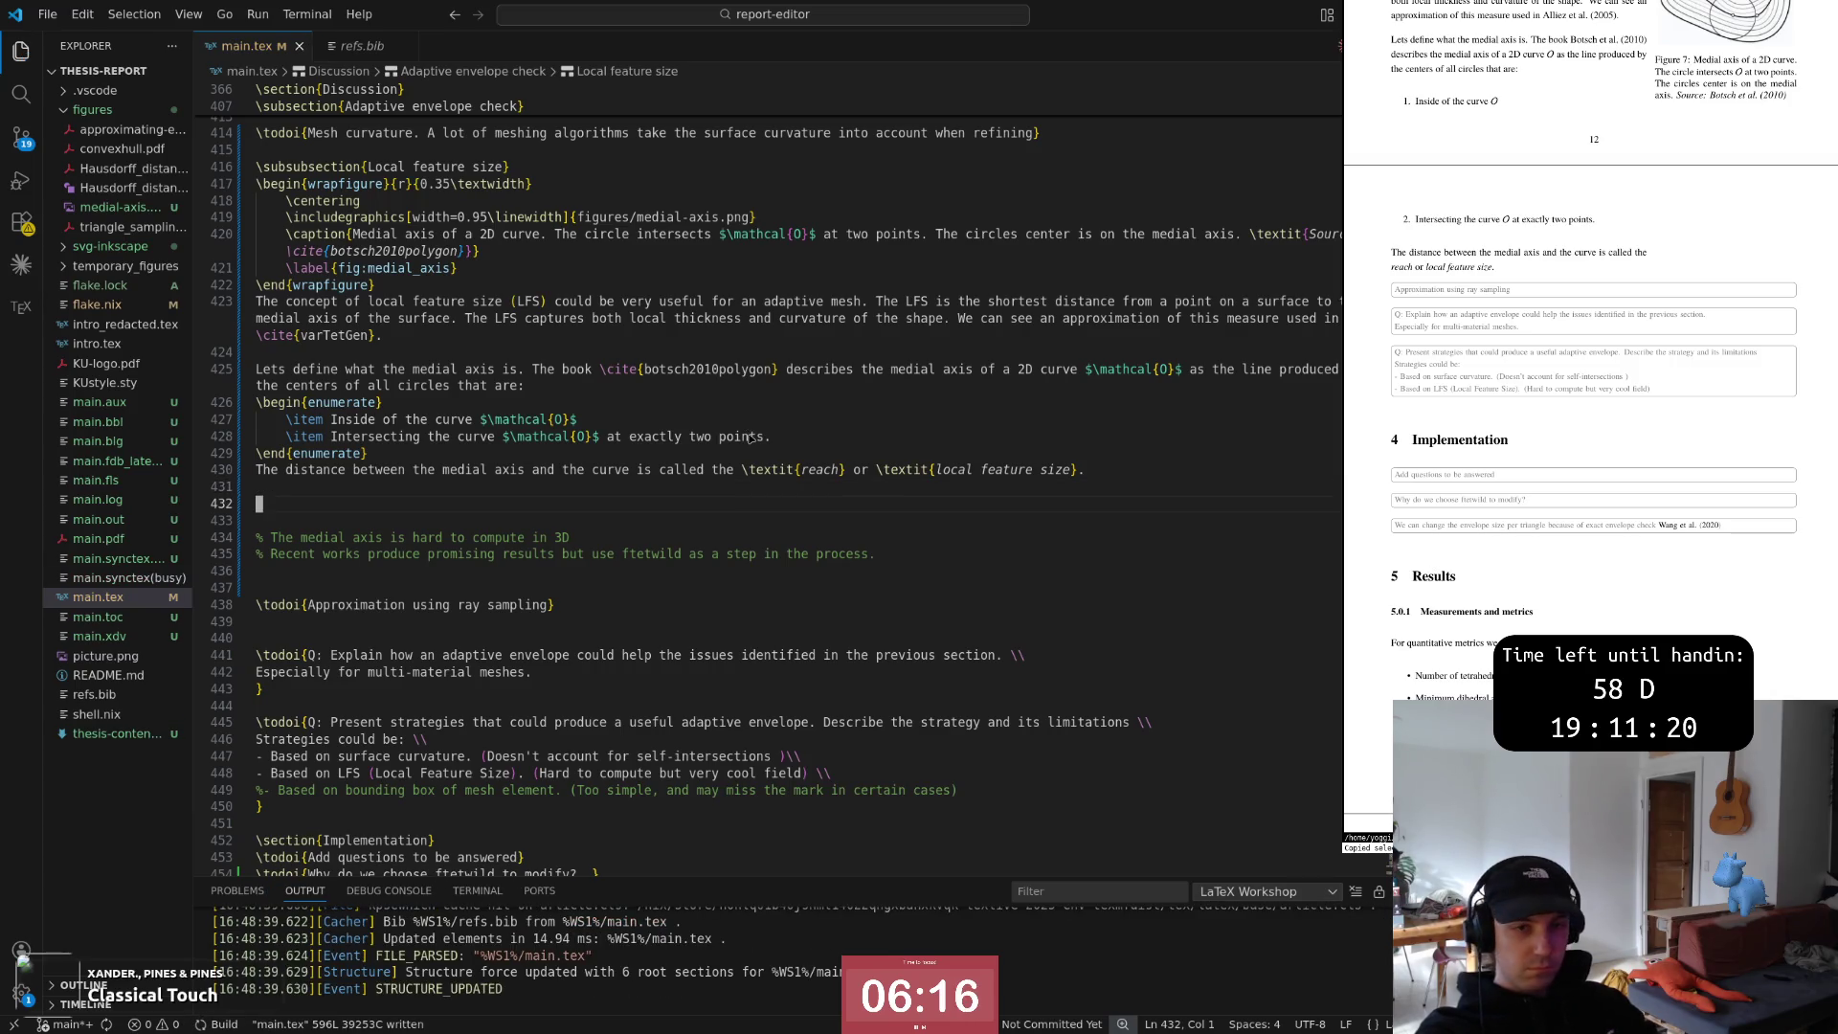
key("alt+Tab")
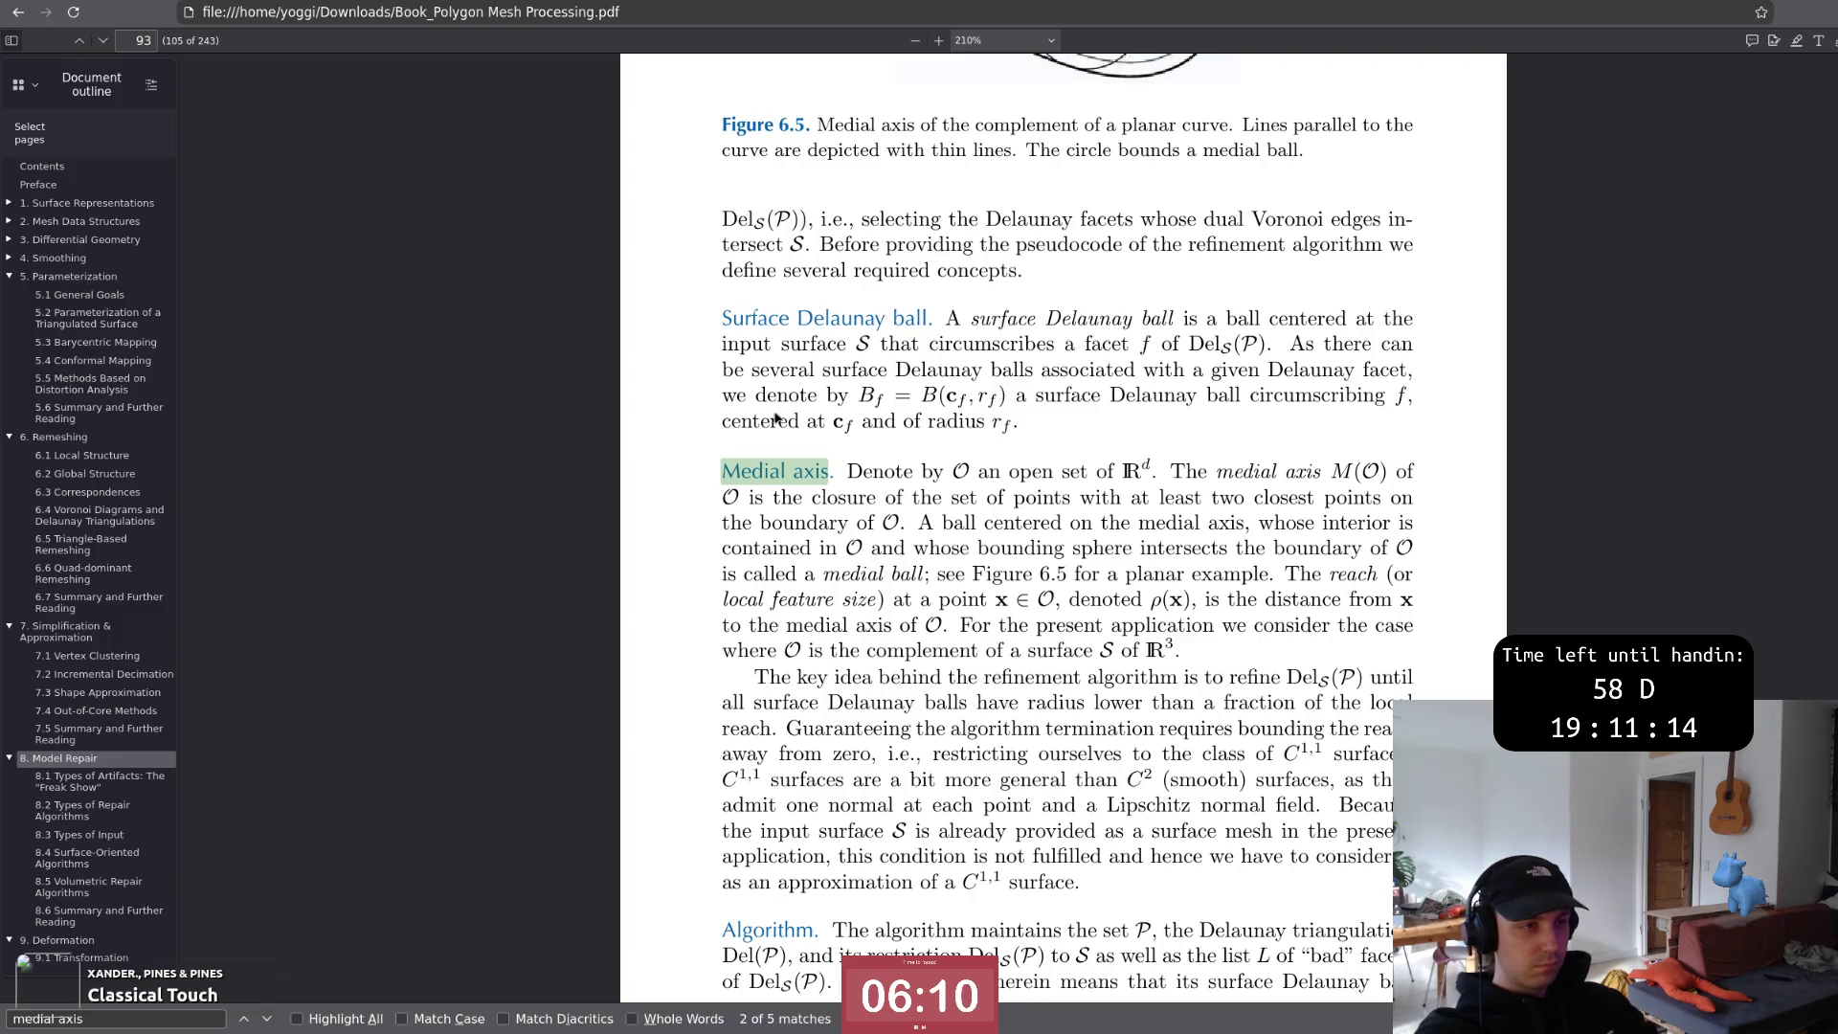
key("alt+Tab")
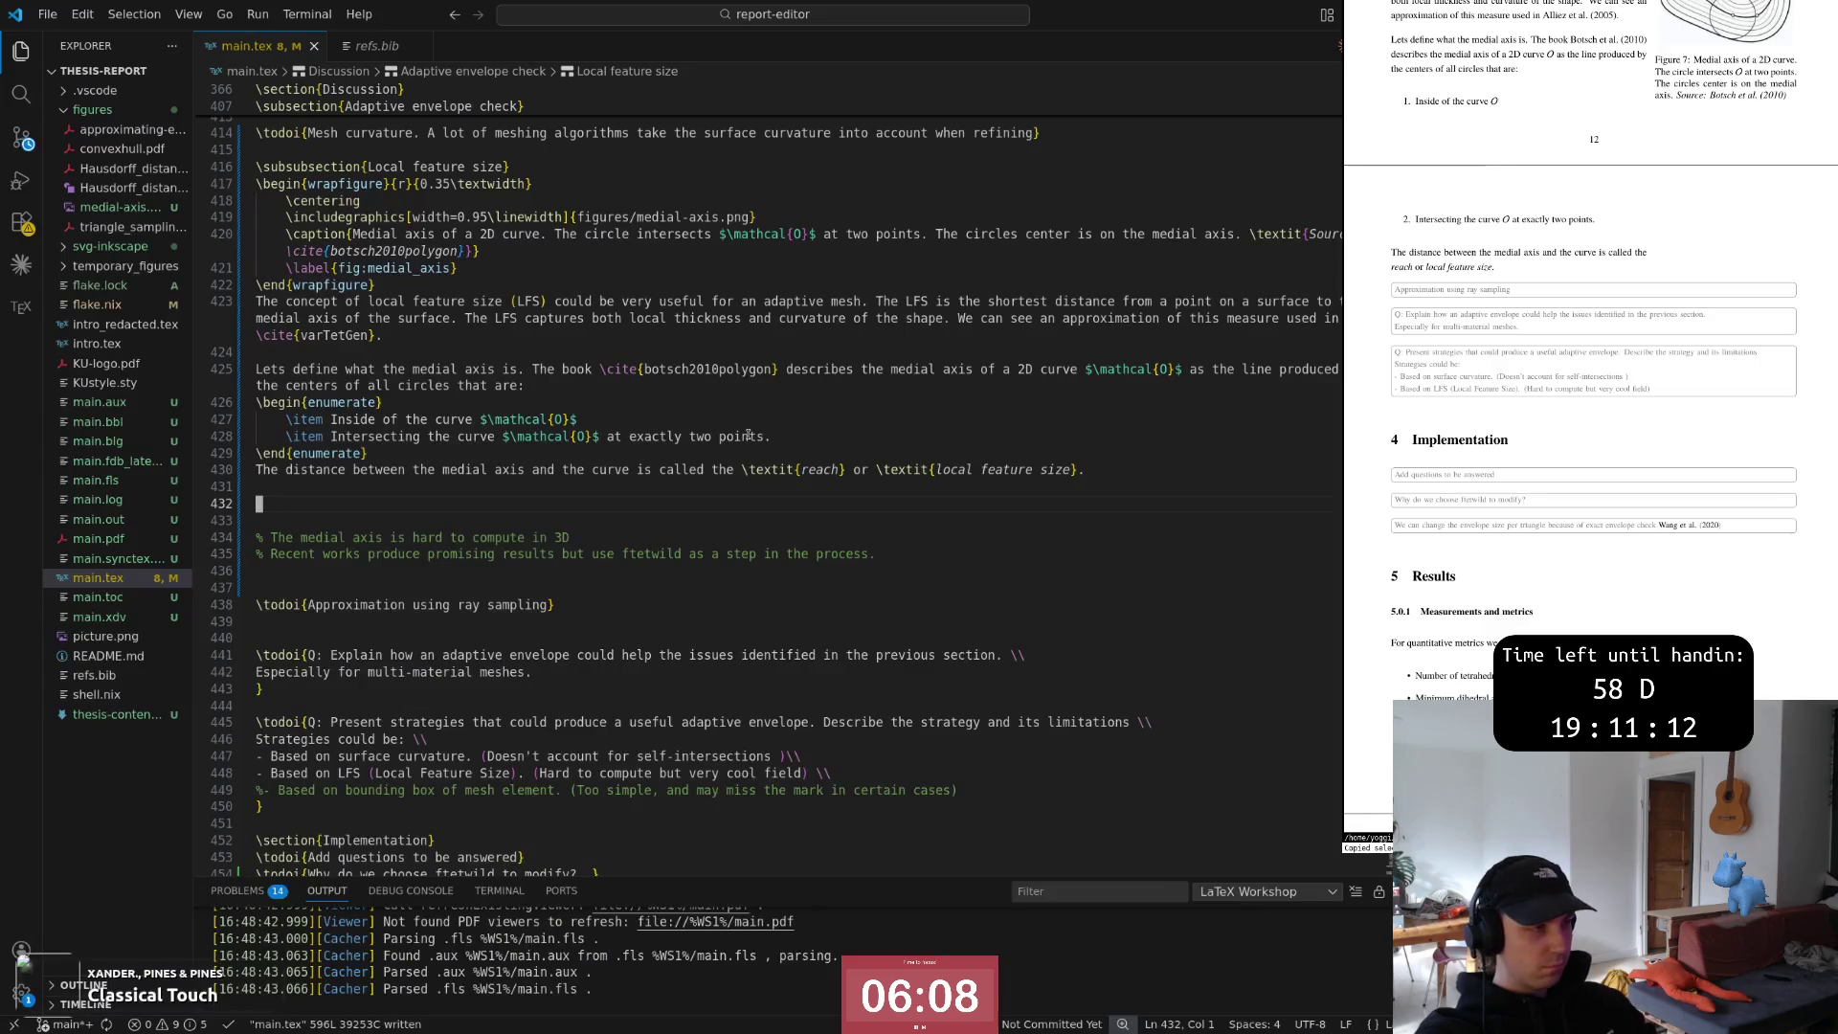
key("V")
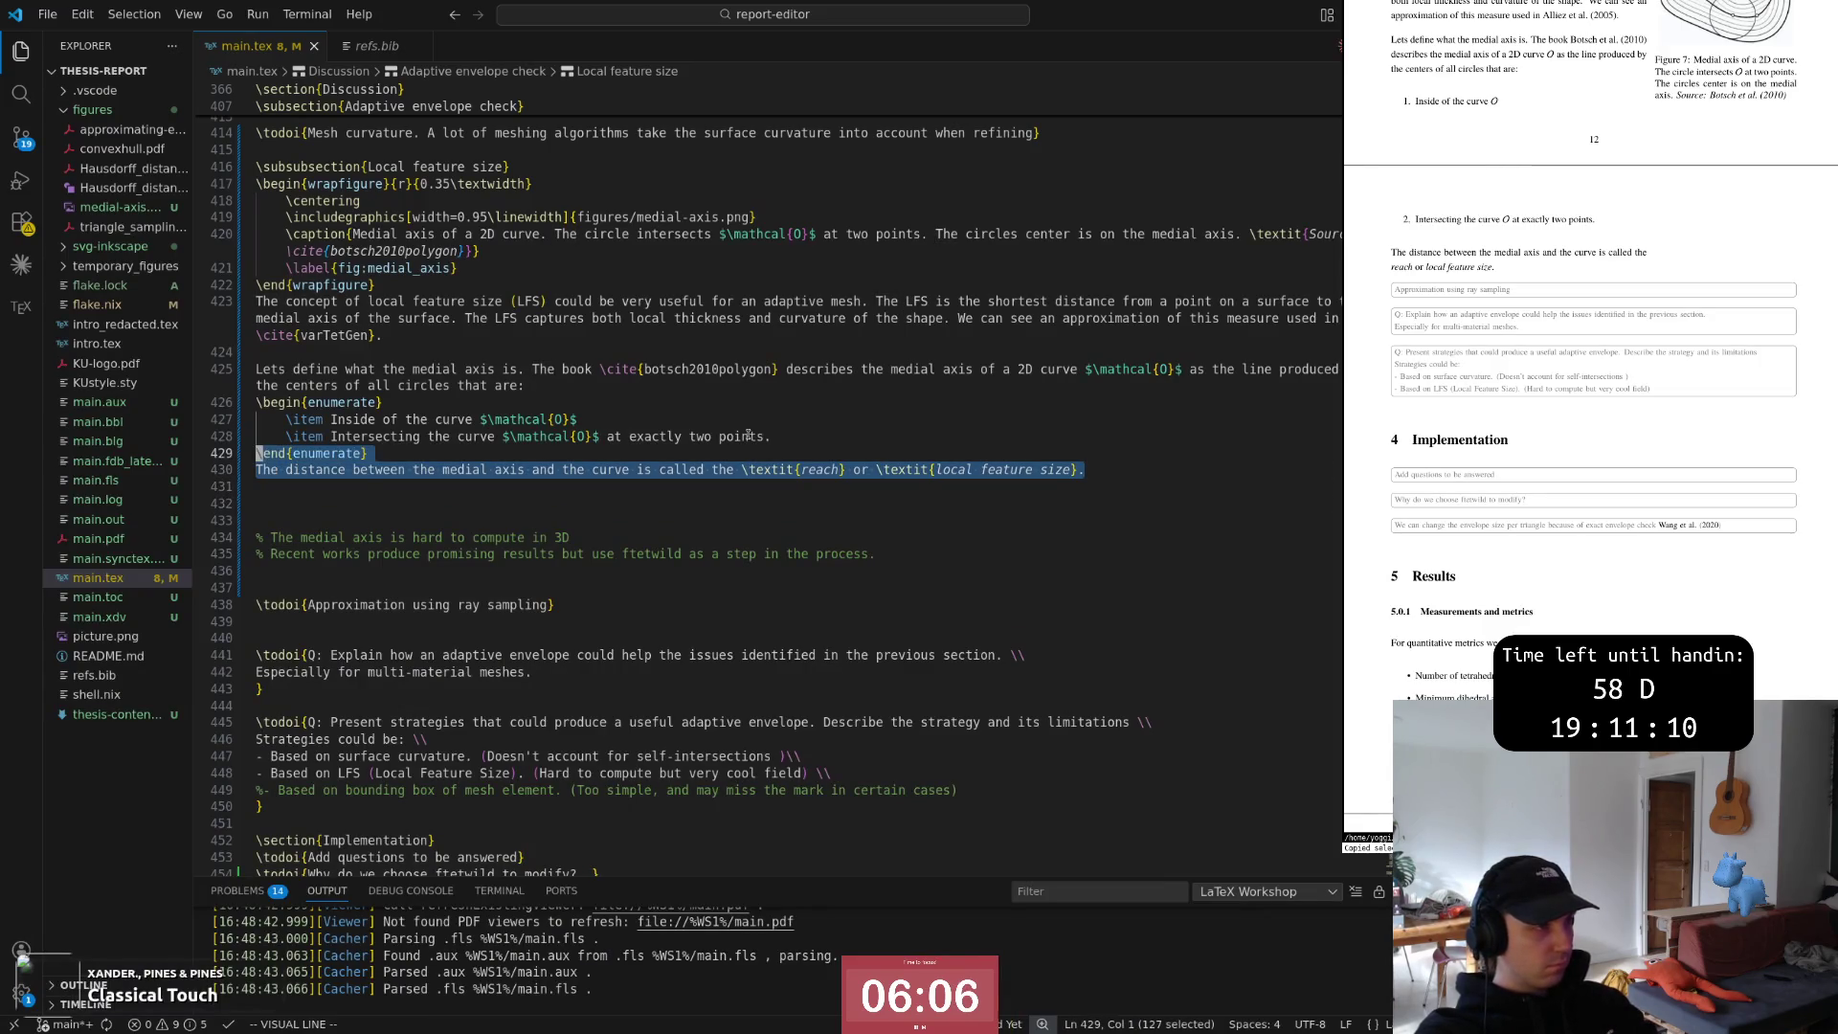
key("k")
key("Escape")
key("o")
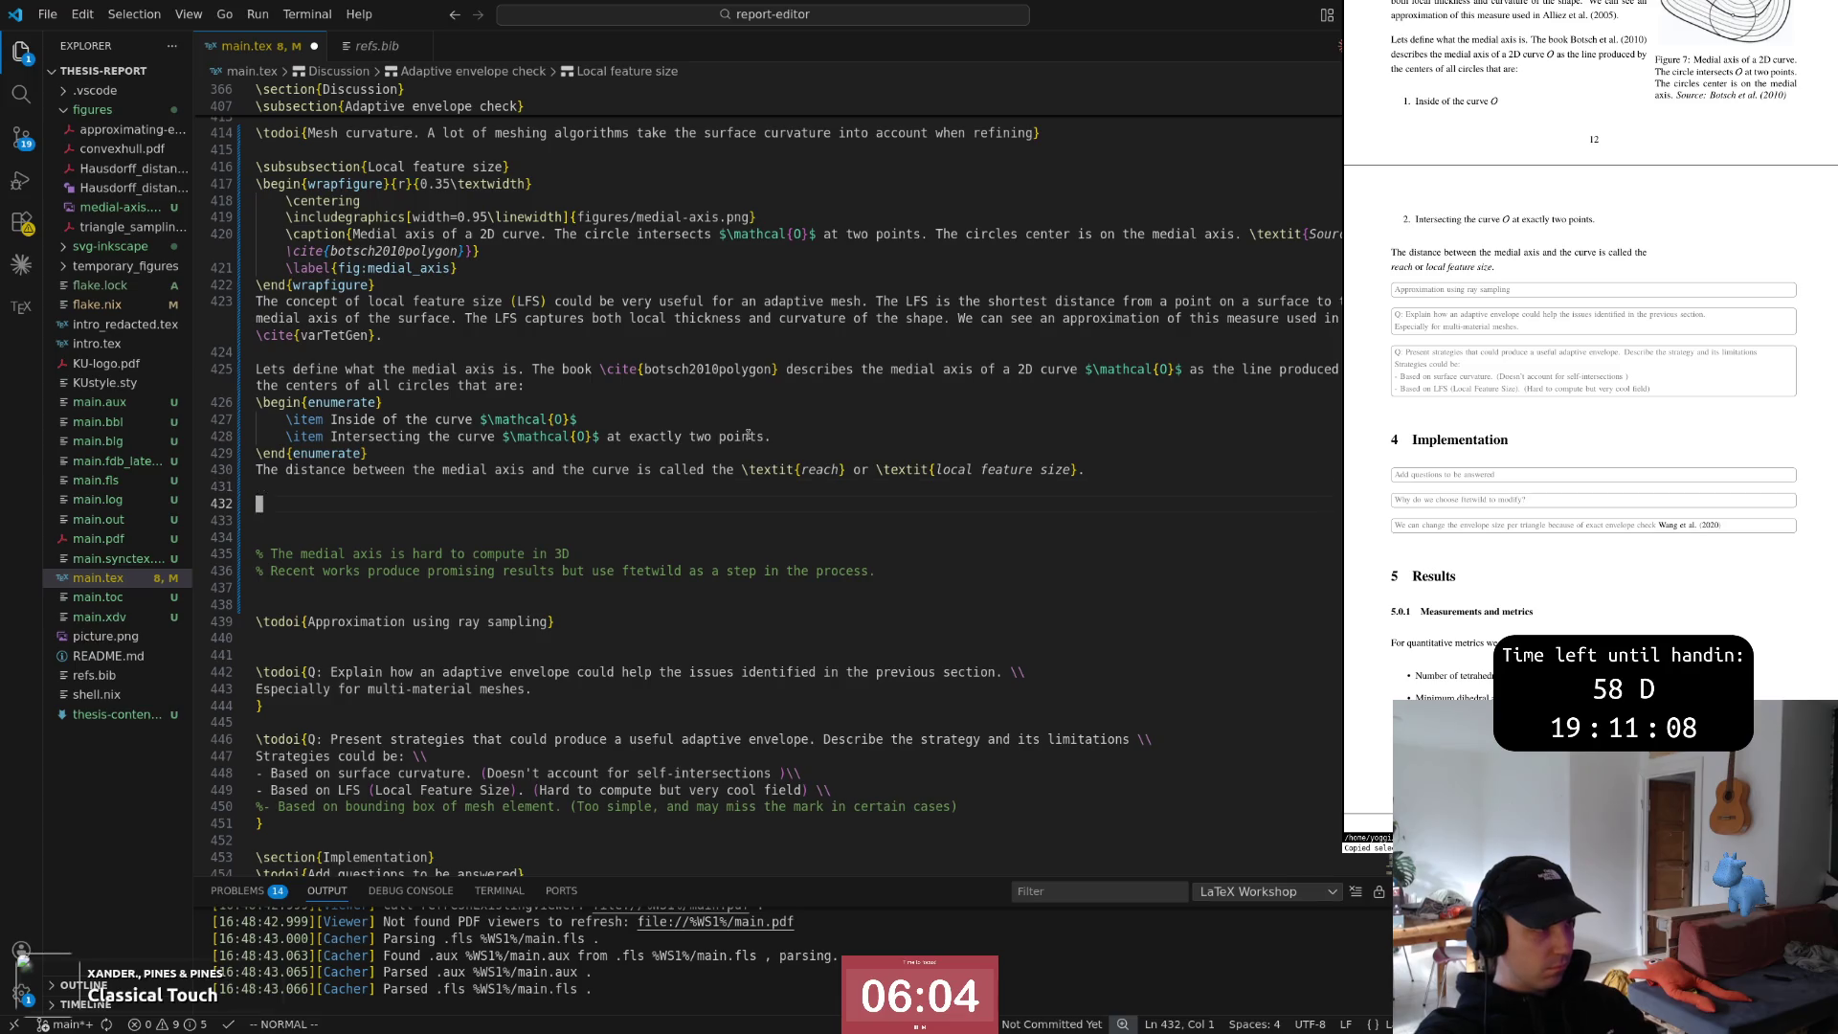
key("i")
key("BackSpace")
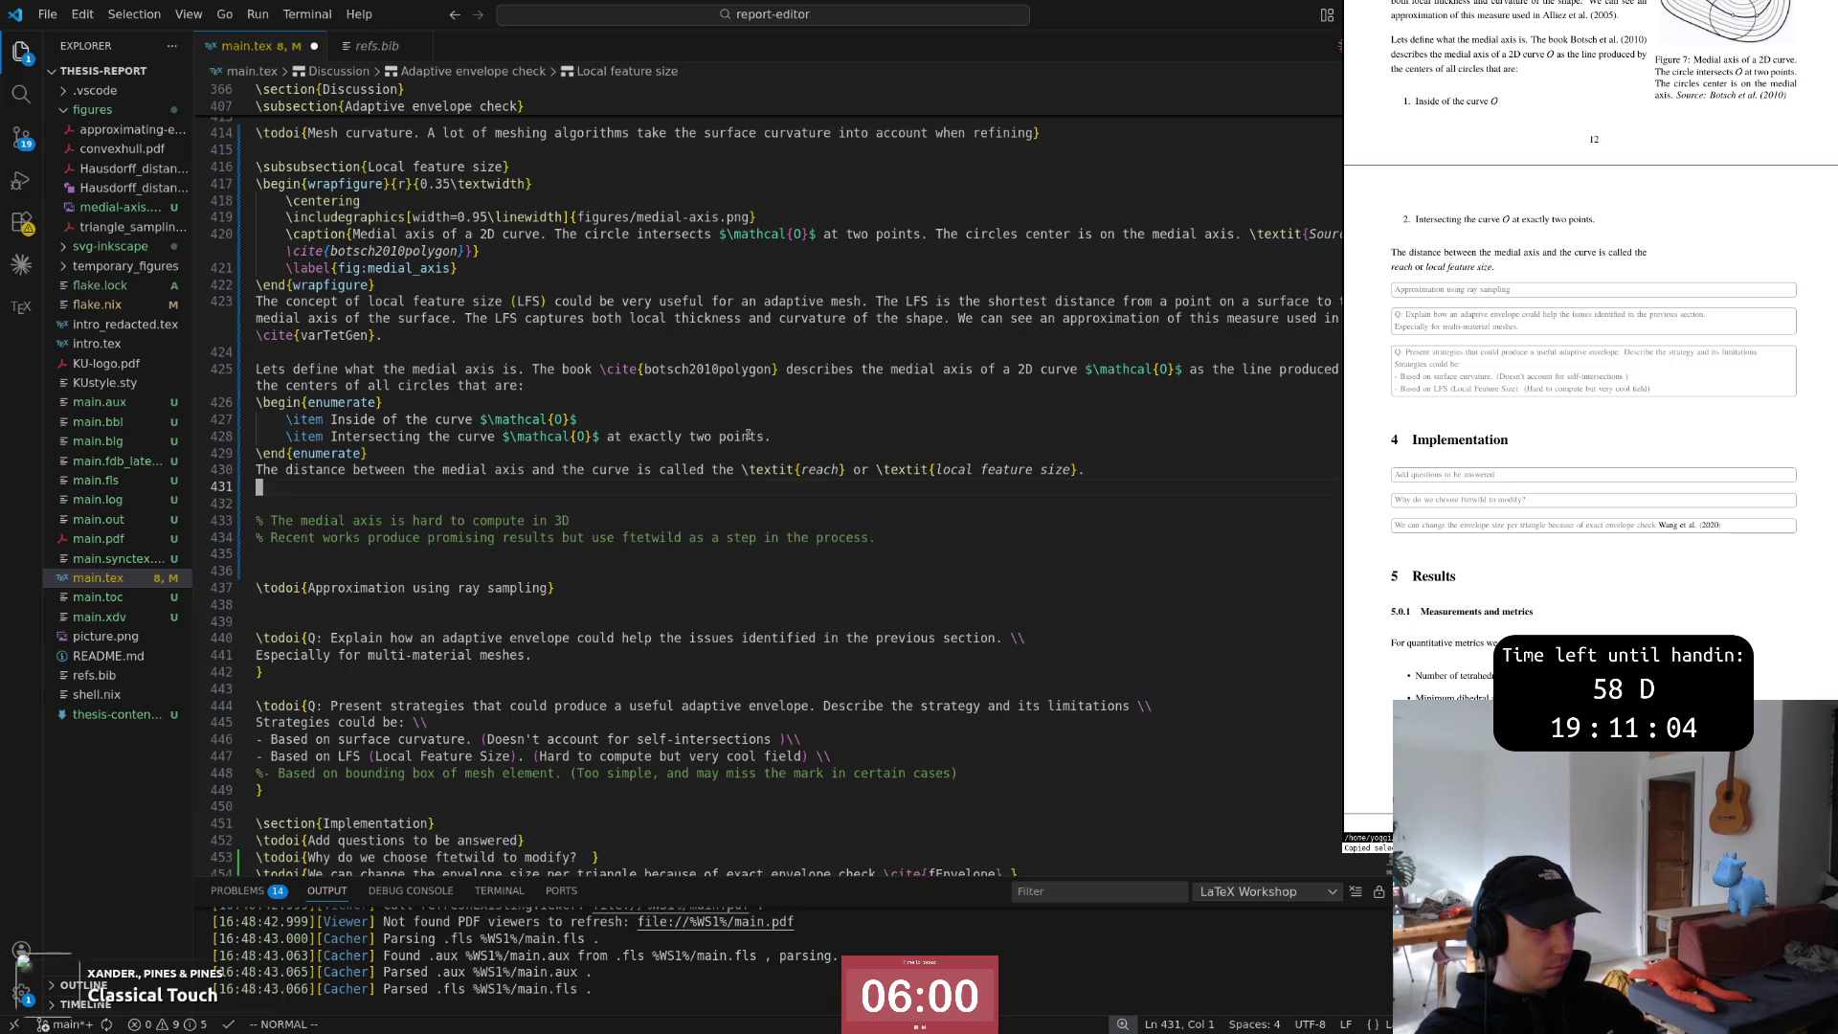
key("i")
key("Escape")
key("shift+o")
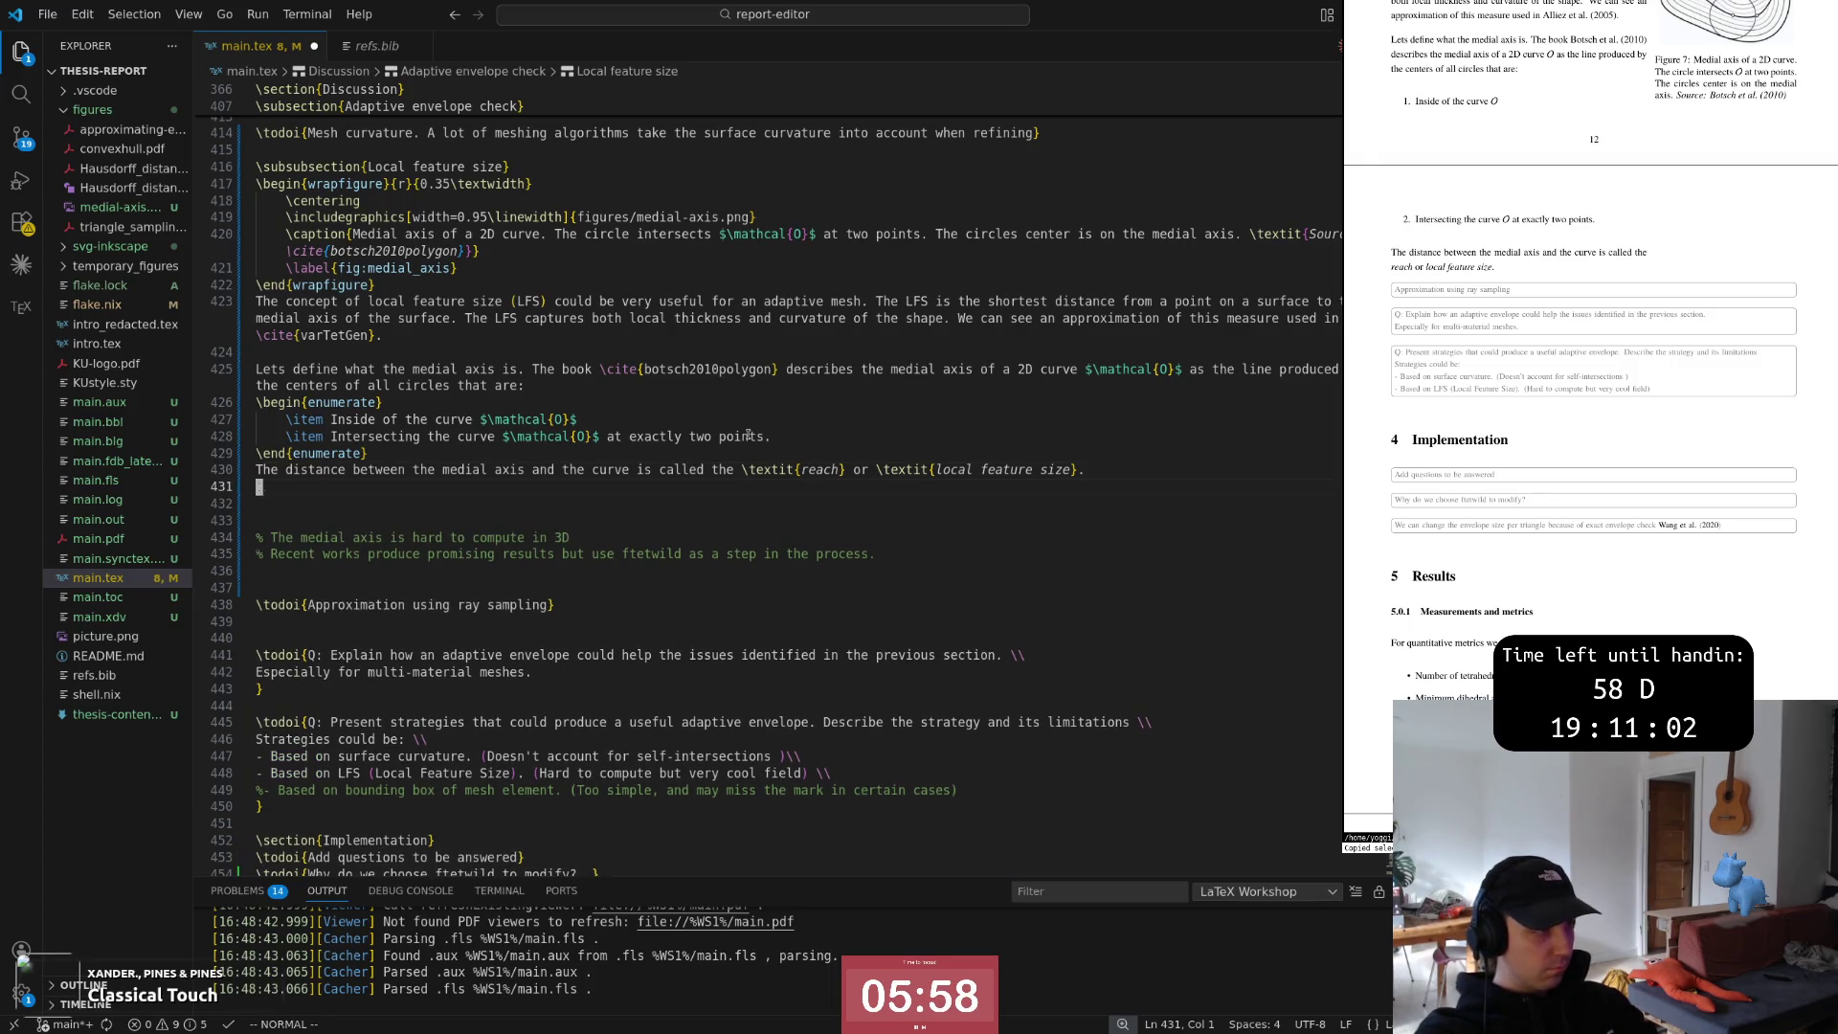
key("Escape")
key("j")
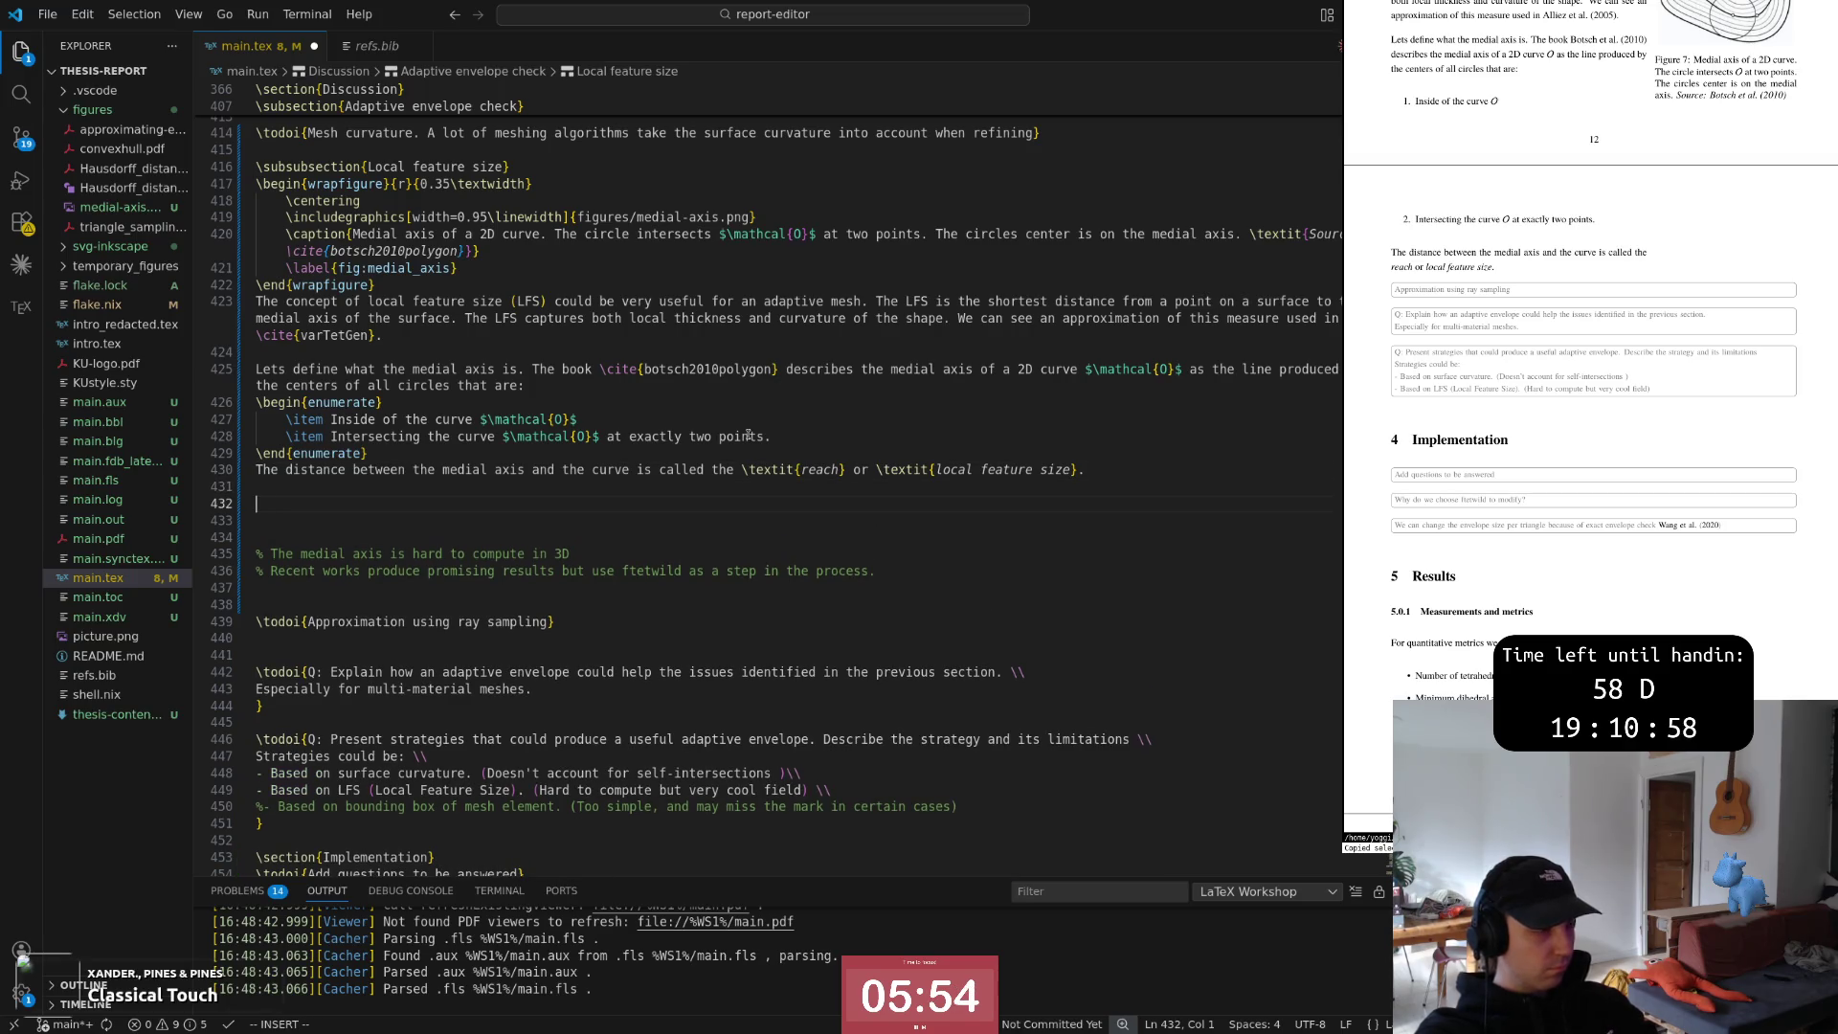
type("This ")
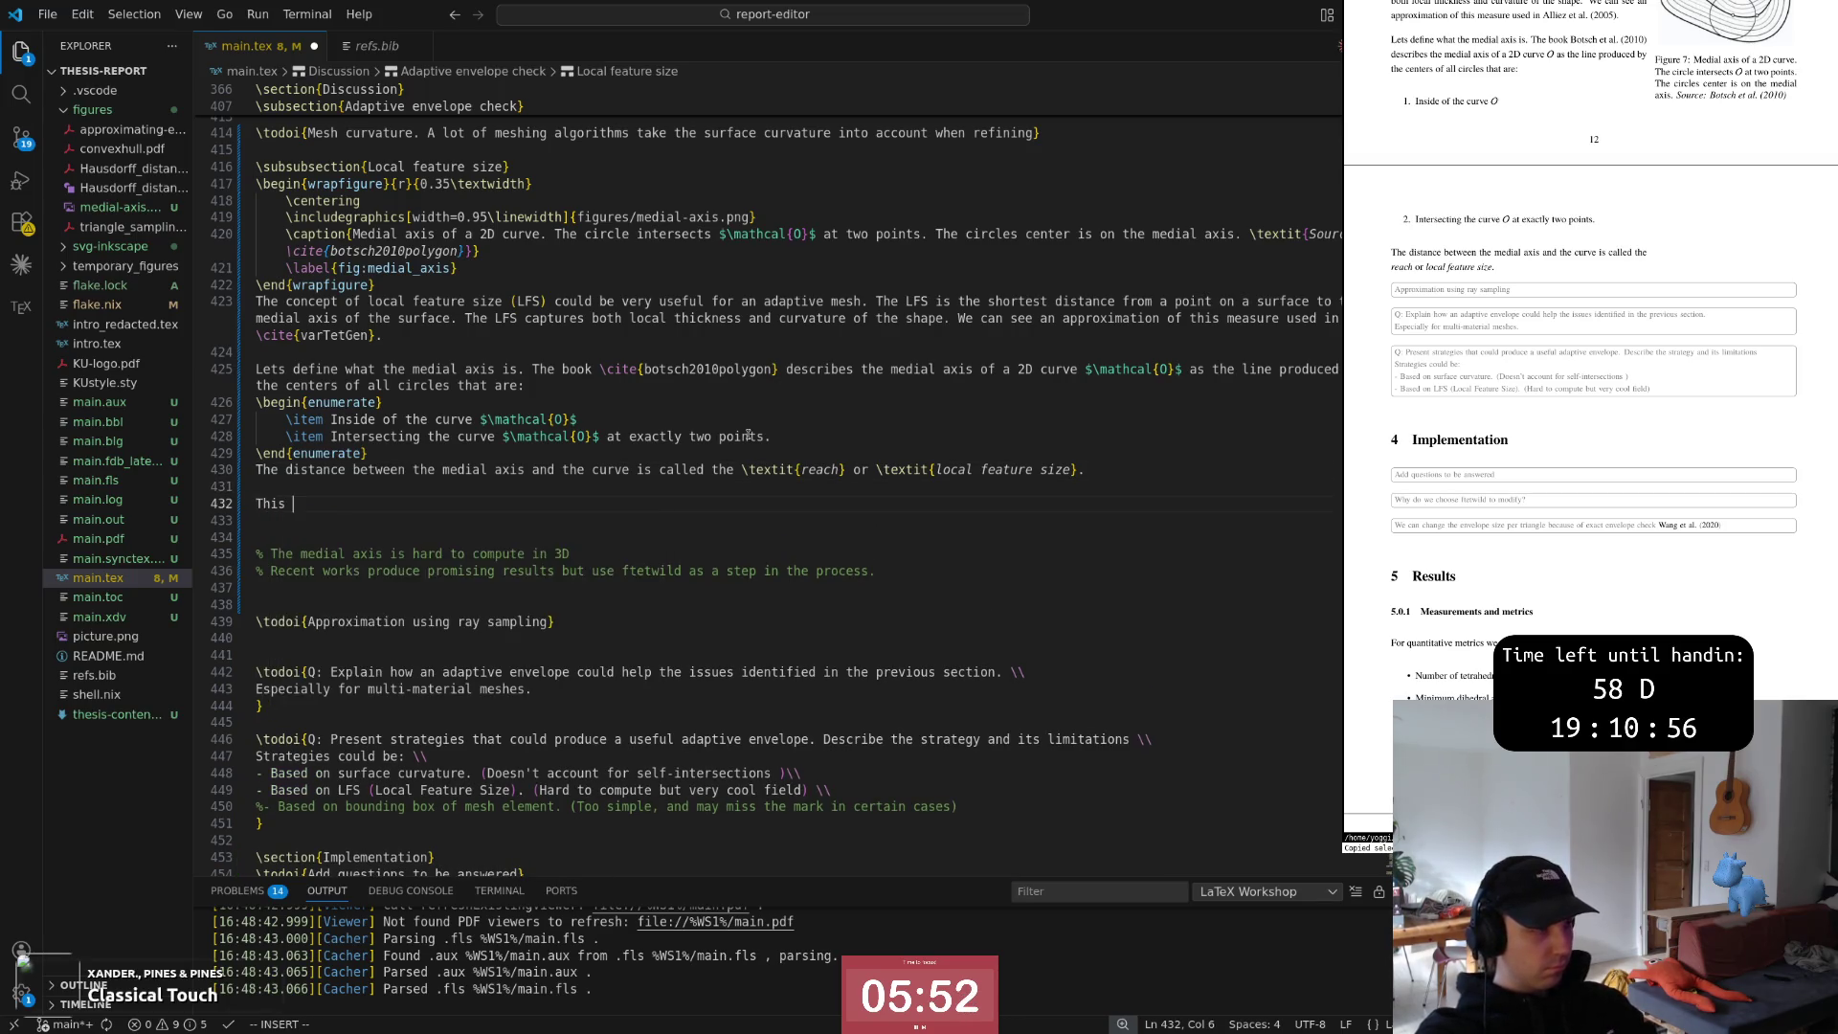
type("could be an")
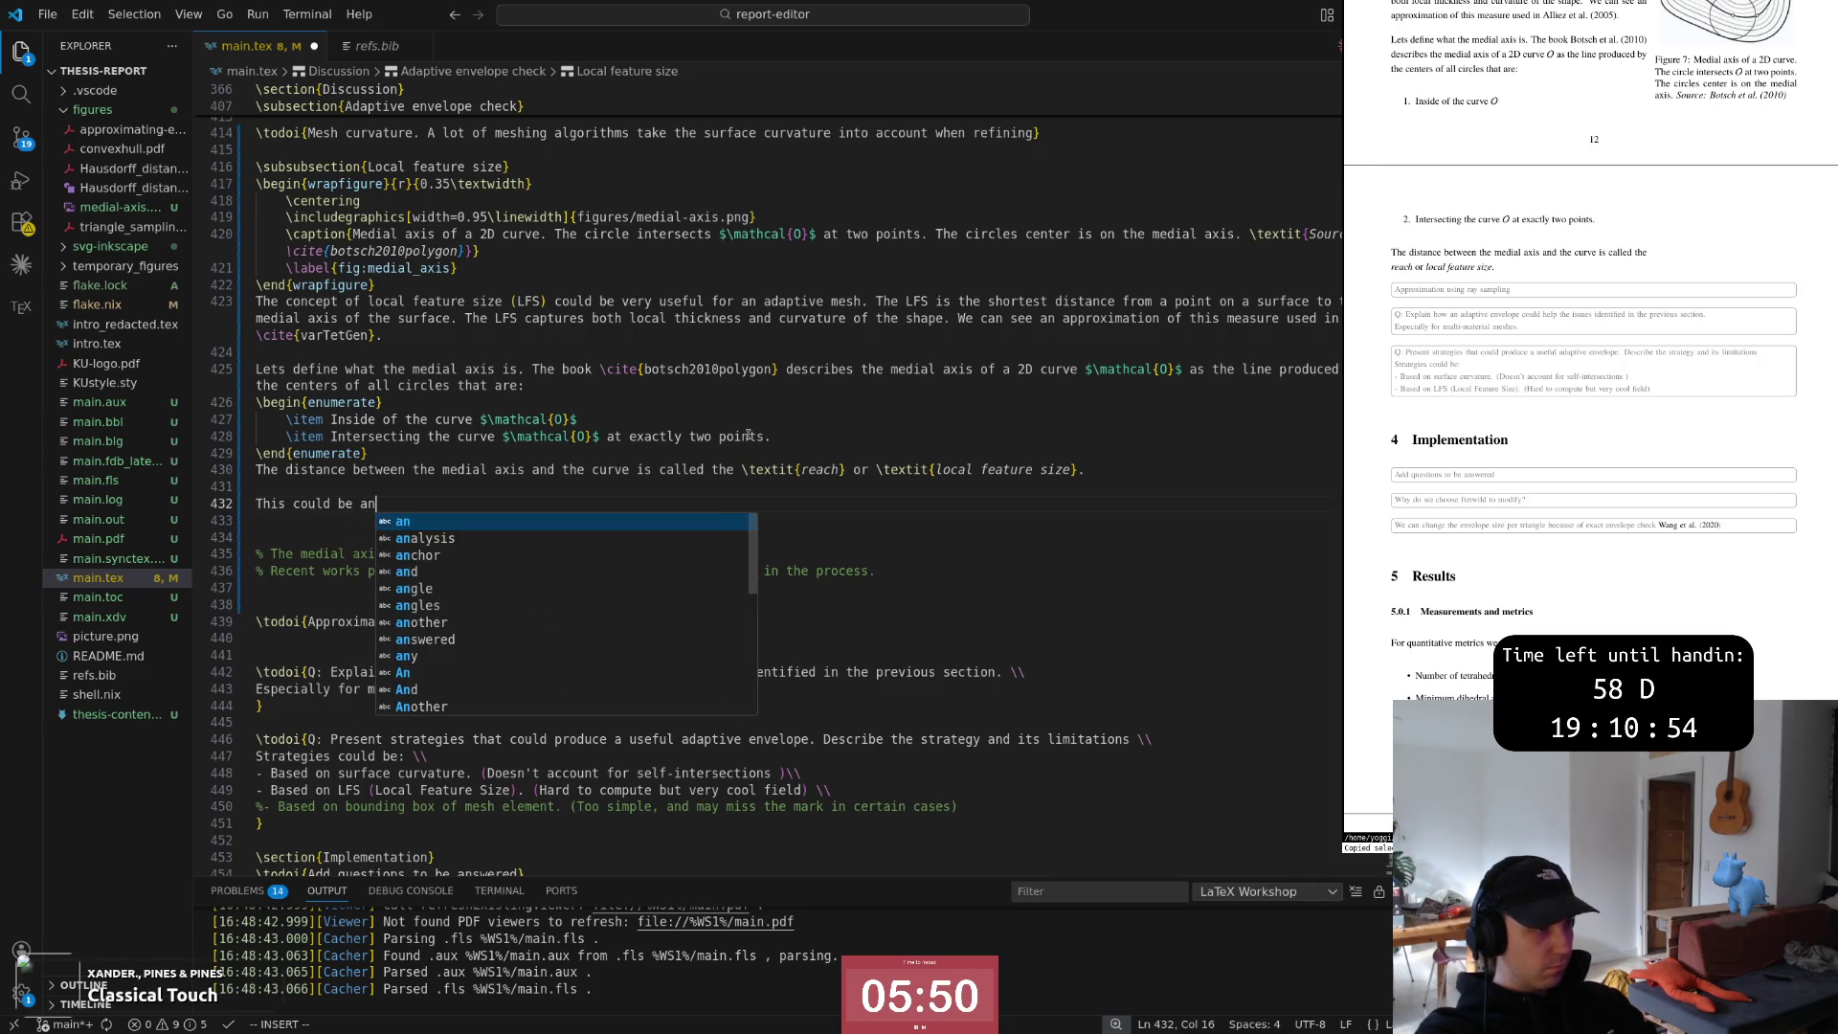
Write that this could be a useful measure for adaptive envelope size, limited by distance to the medial axis
key("BackSpace")
type("useful w")
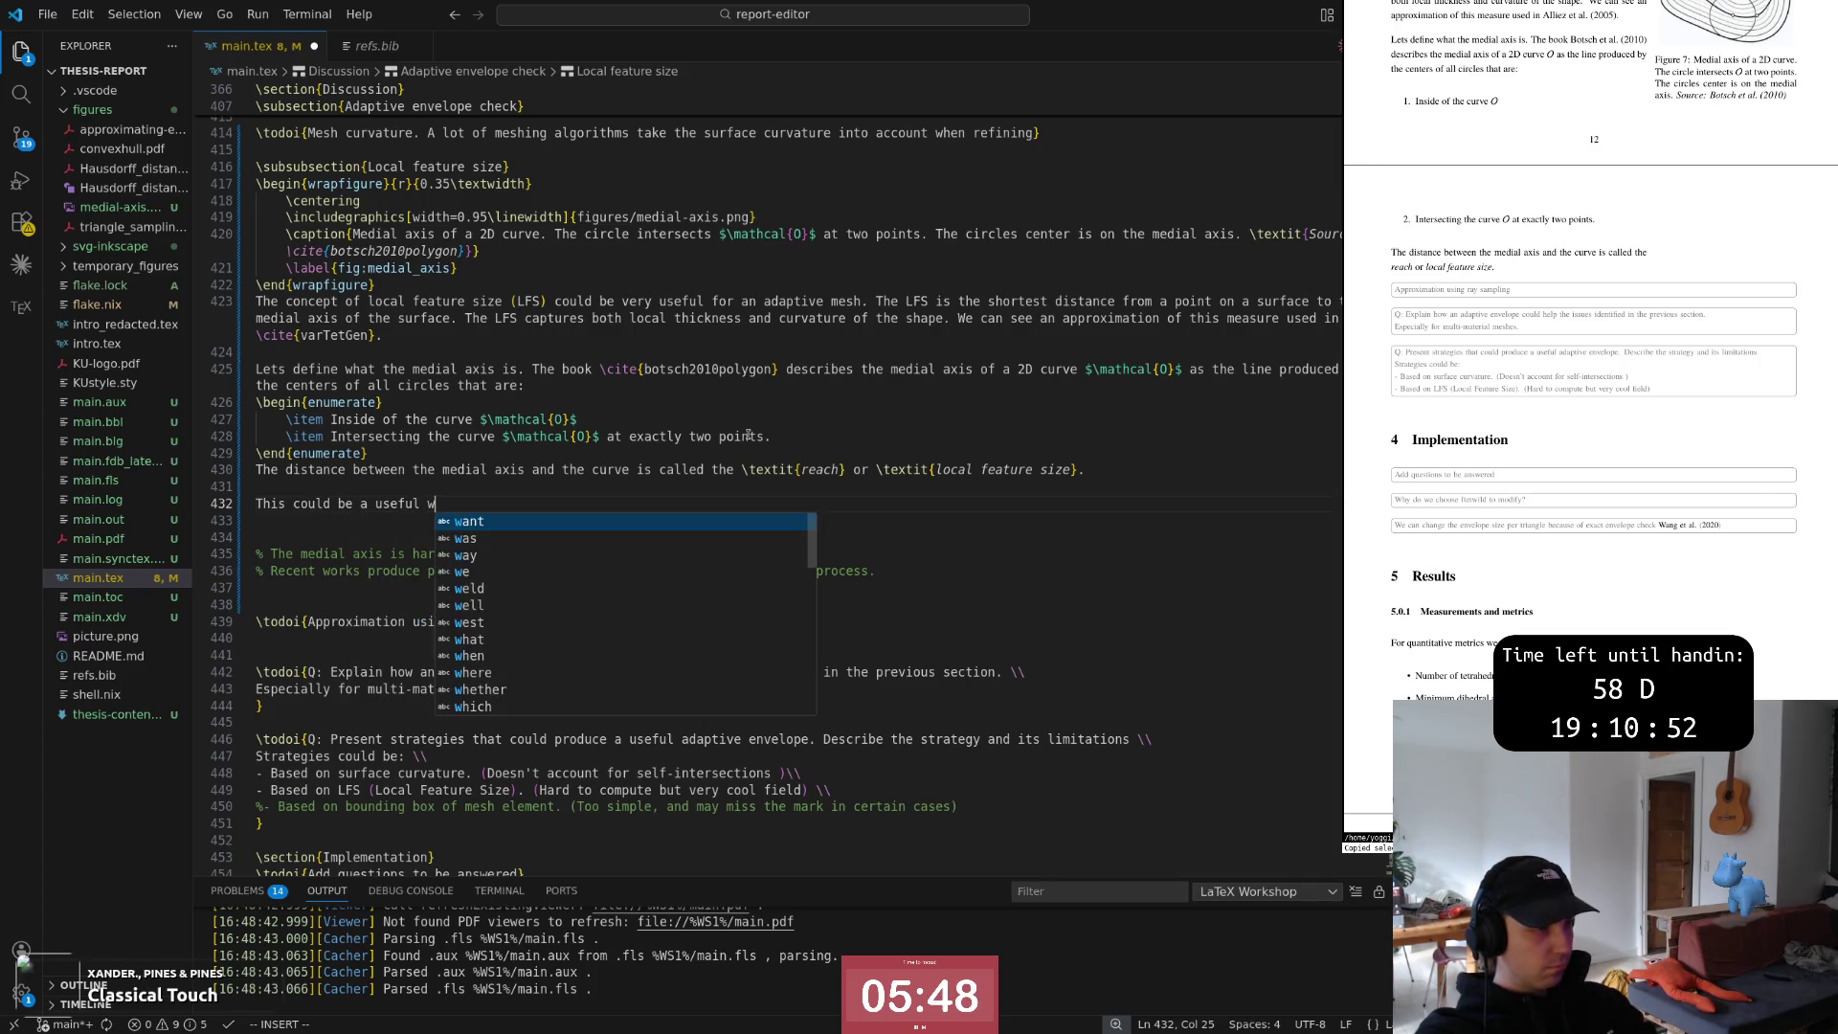
key("BackSpace")
type("measure for an")
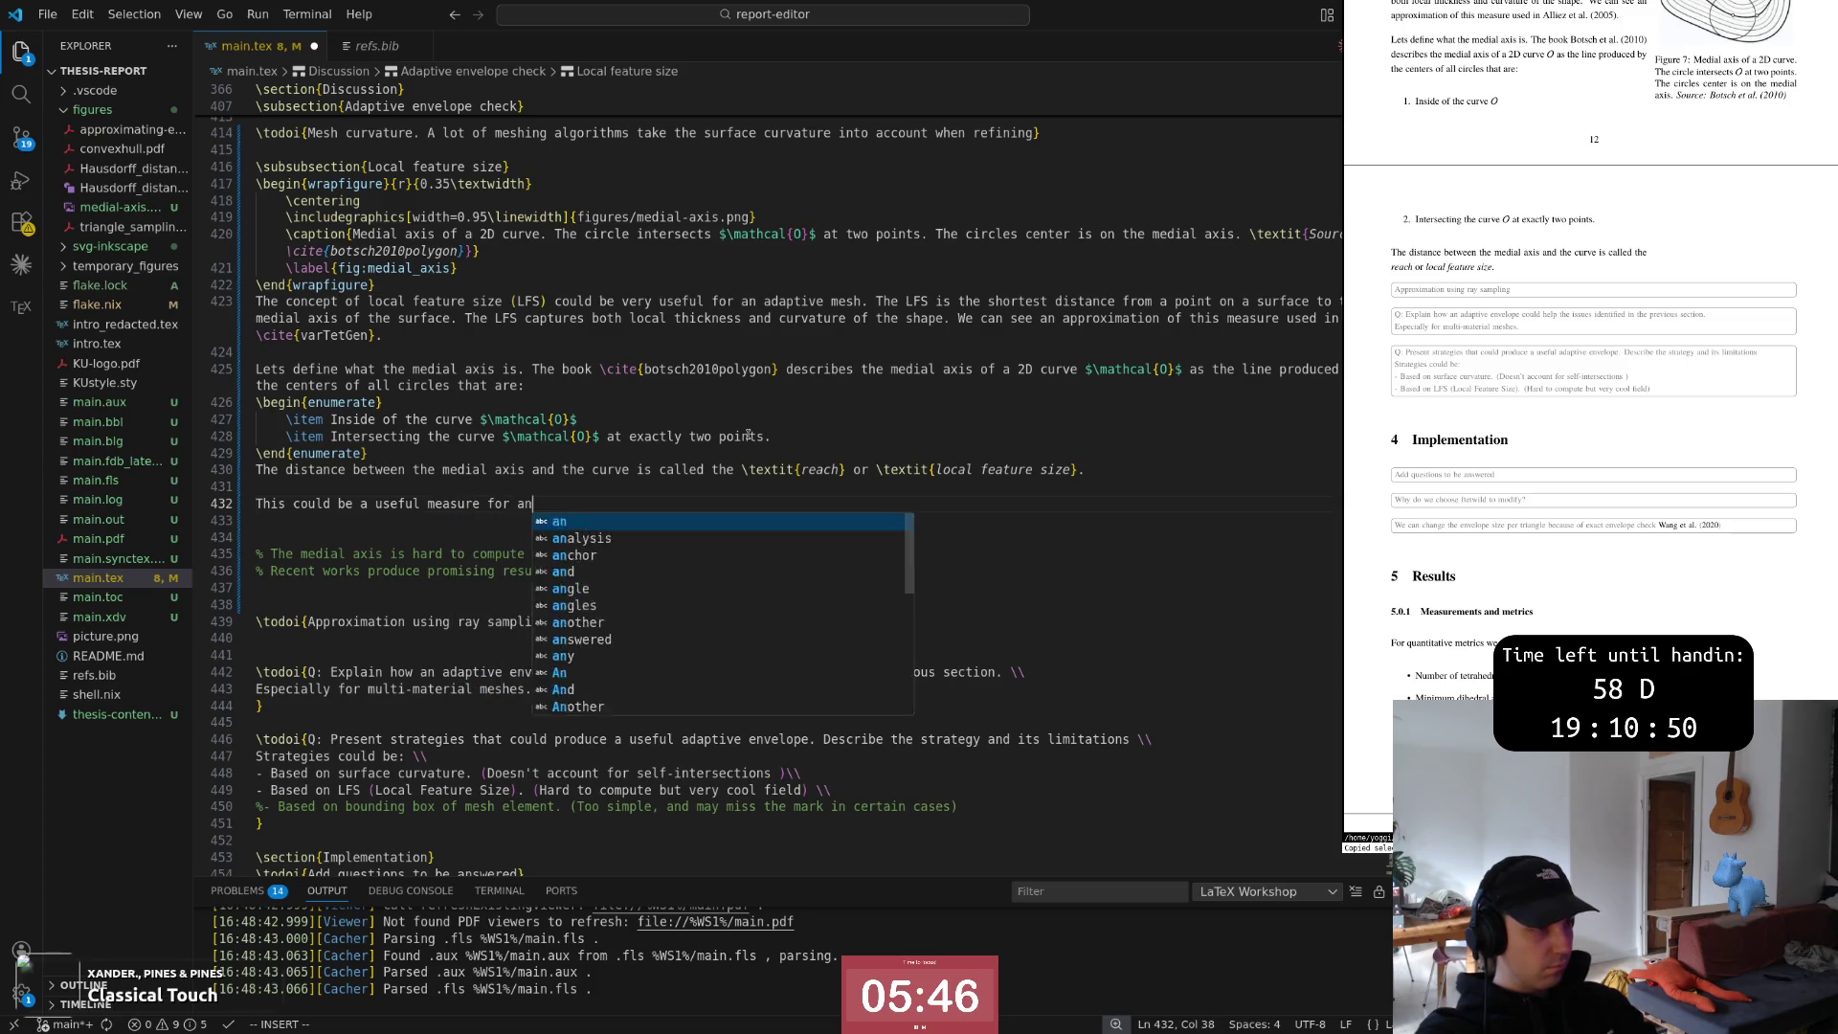
type(" adaptive evn")
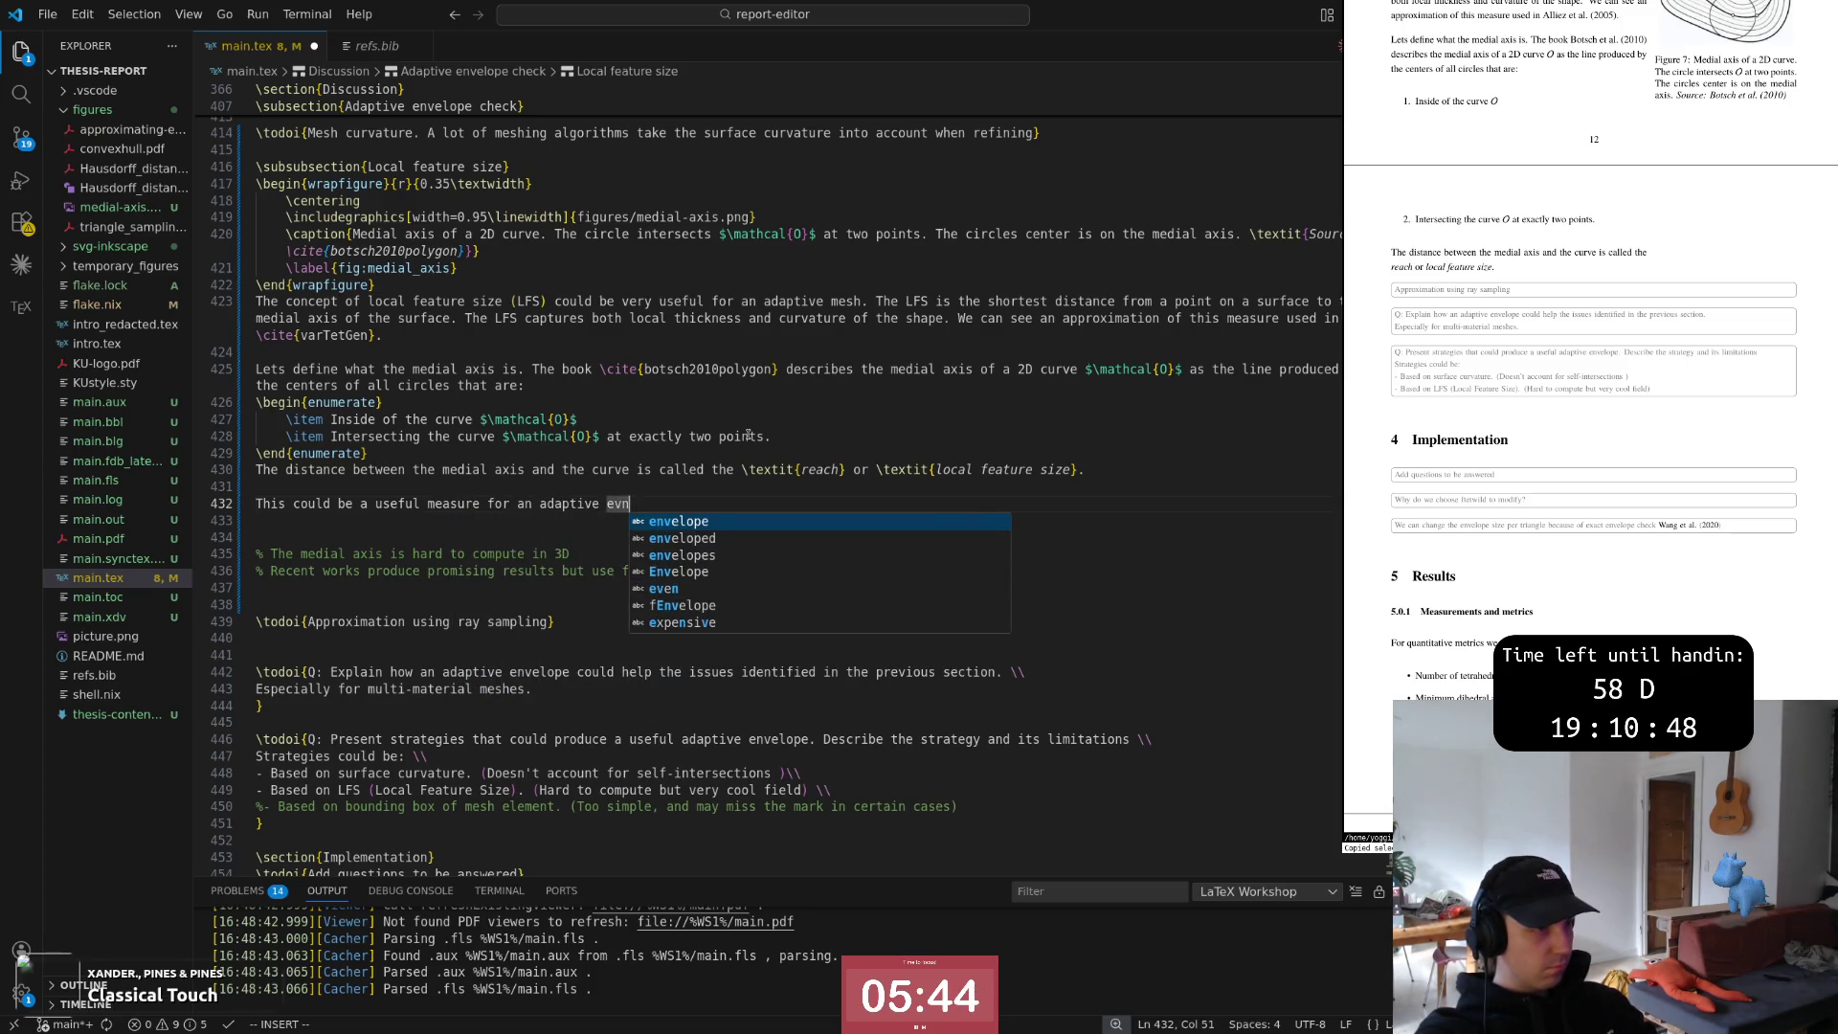
key("BackSpace")
key("BackSpace")
type("nvelope size. ")
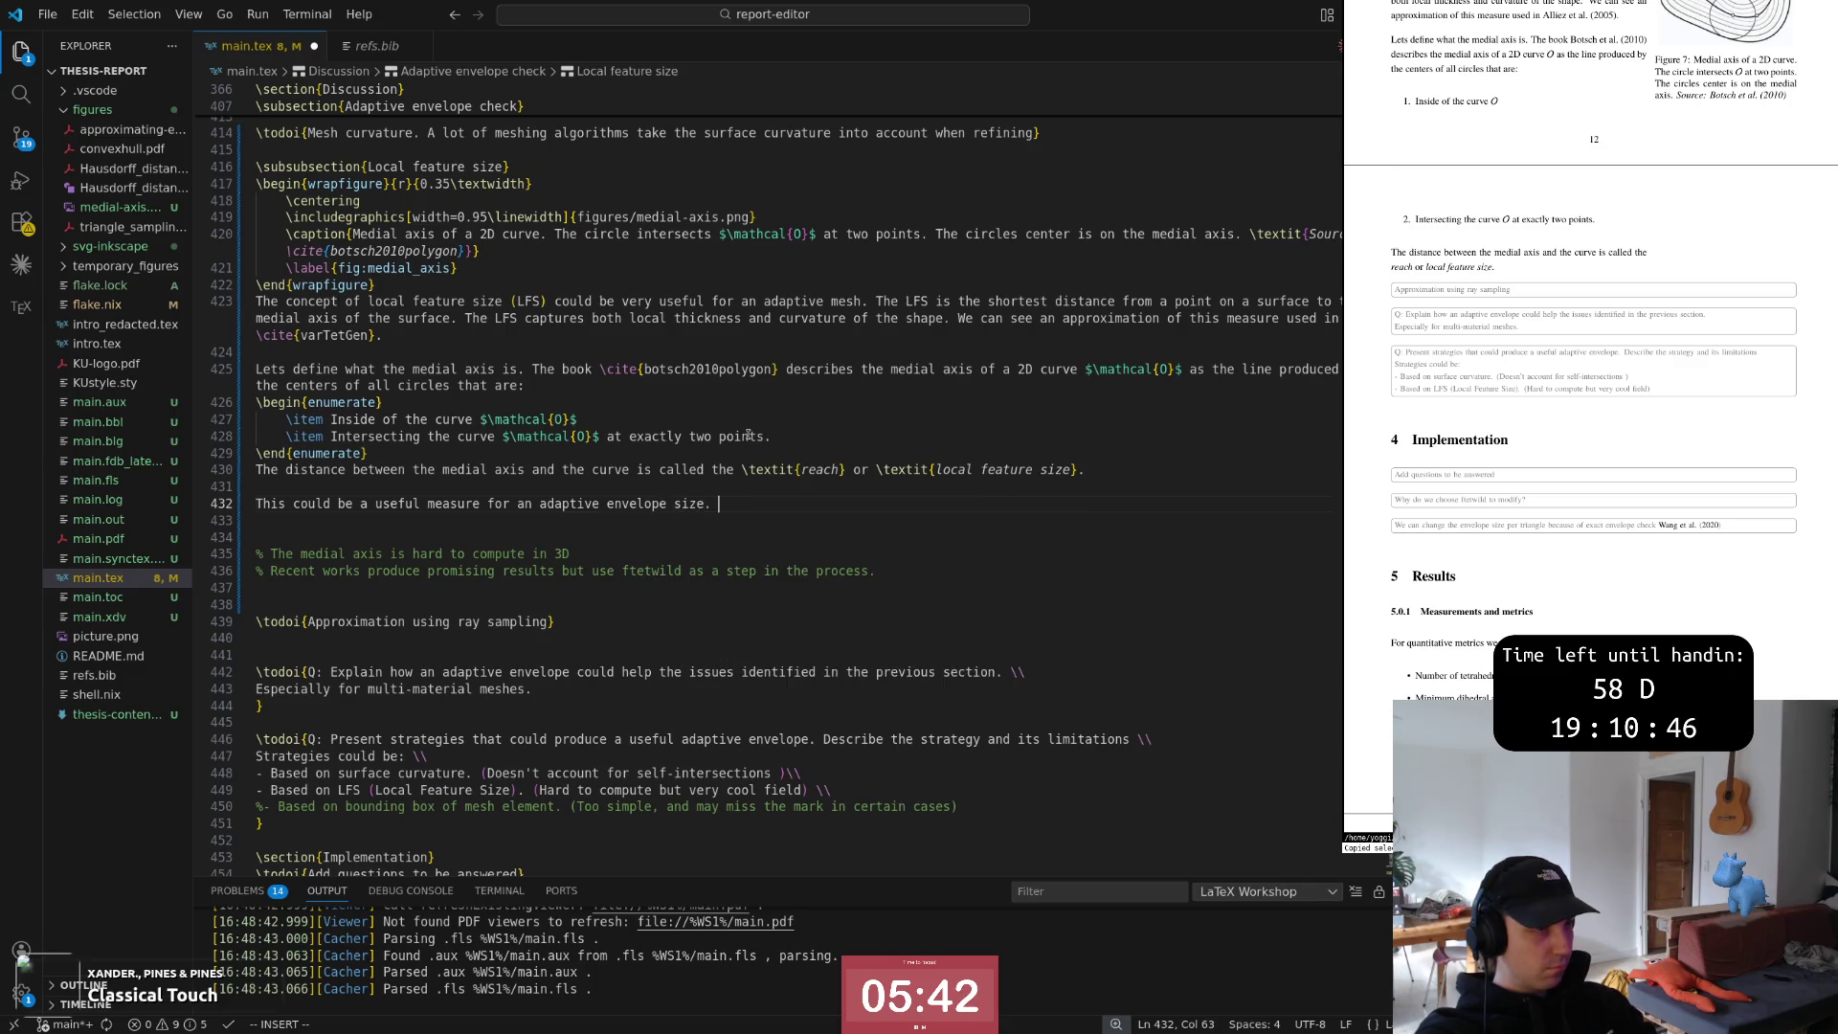
type("If the envelope")
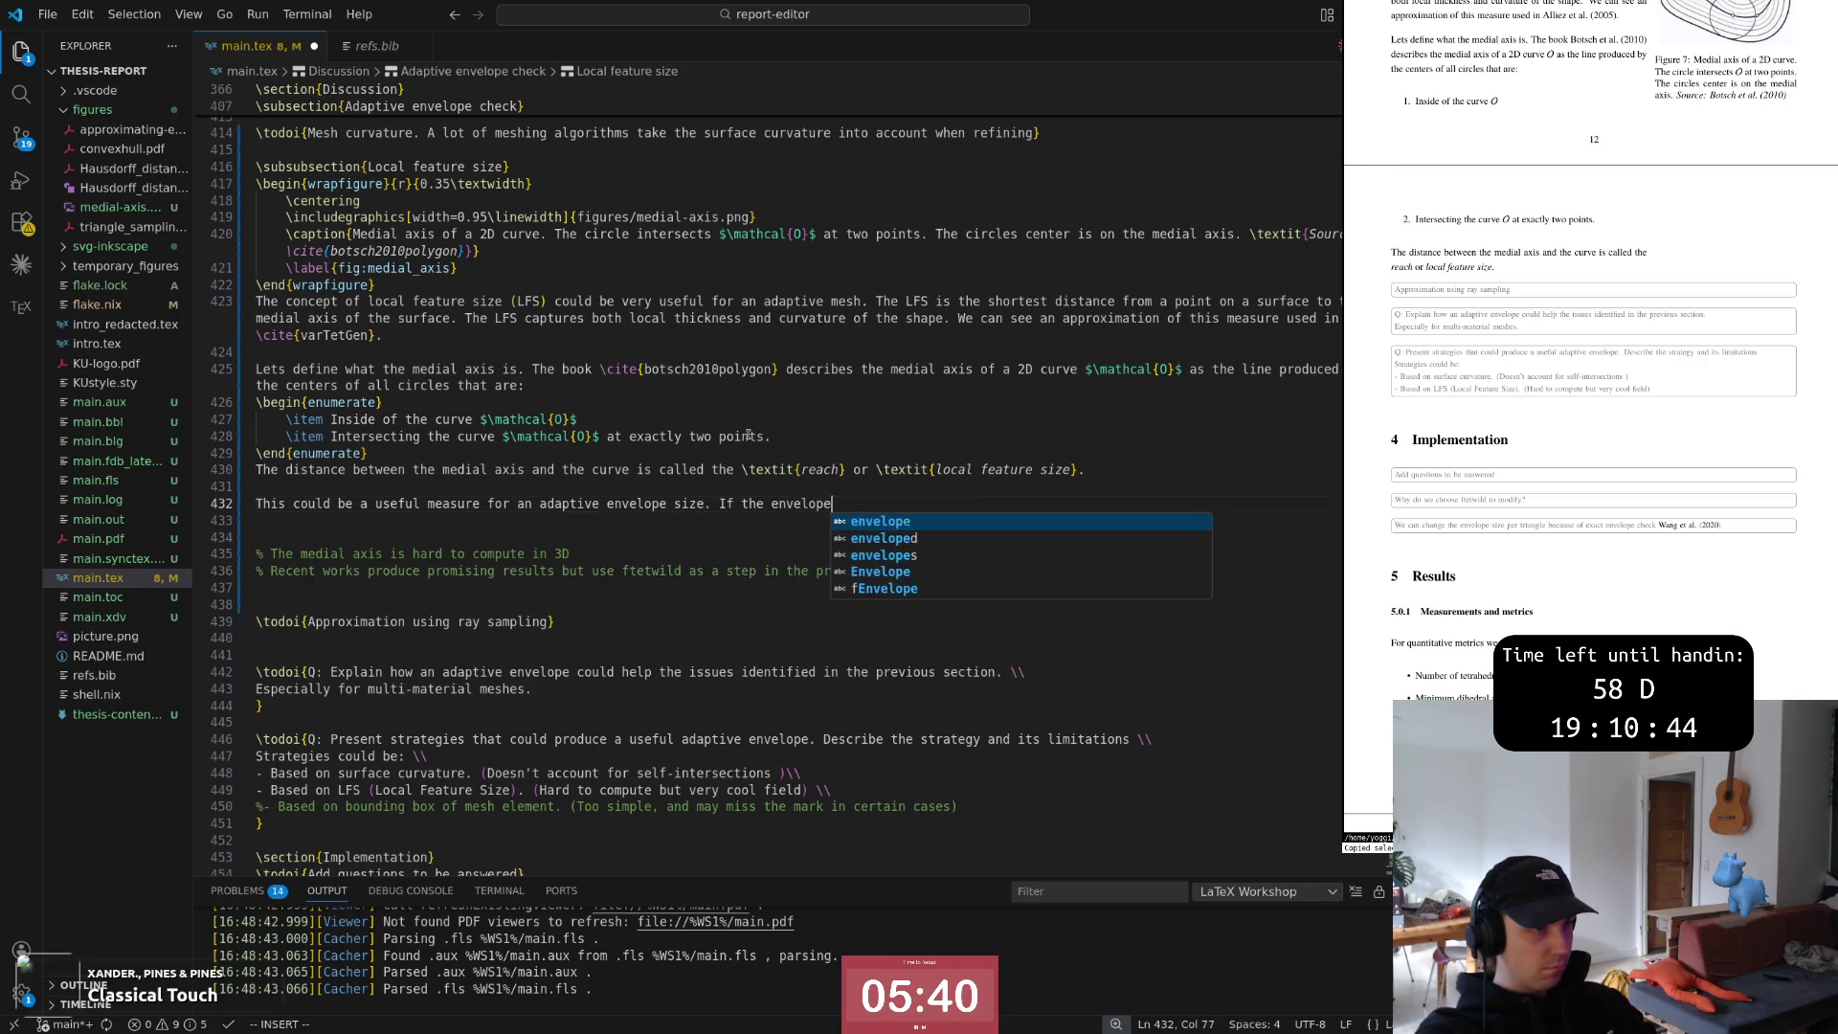
type(" is limited")
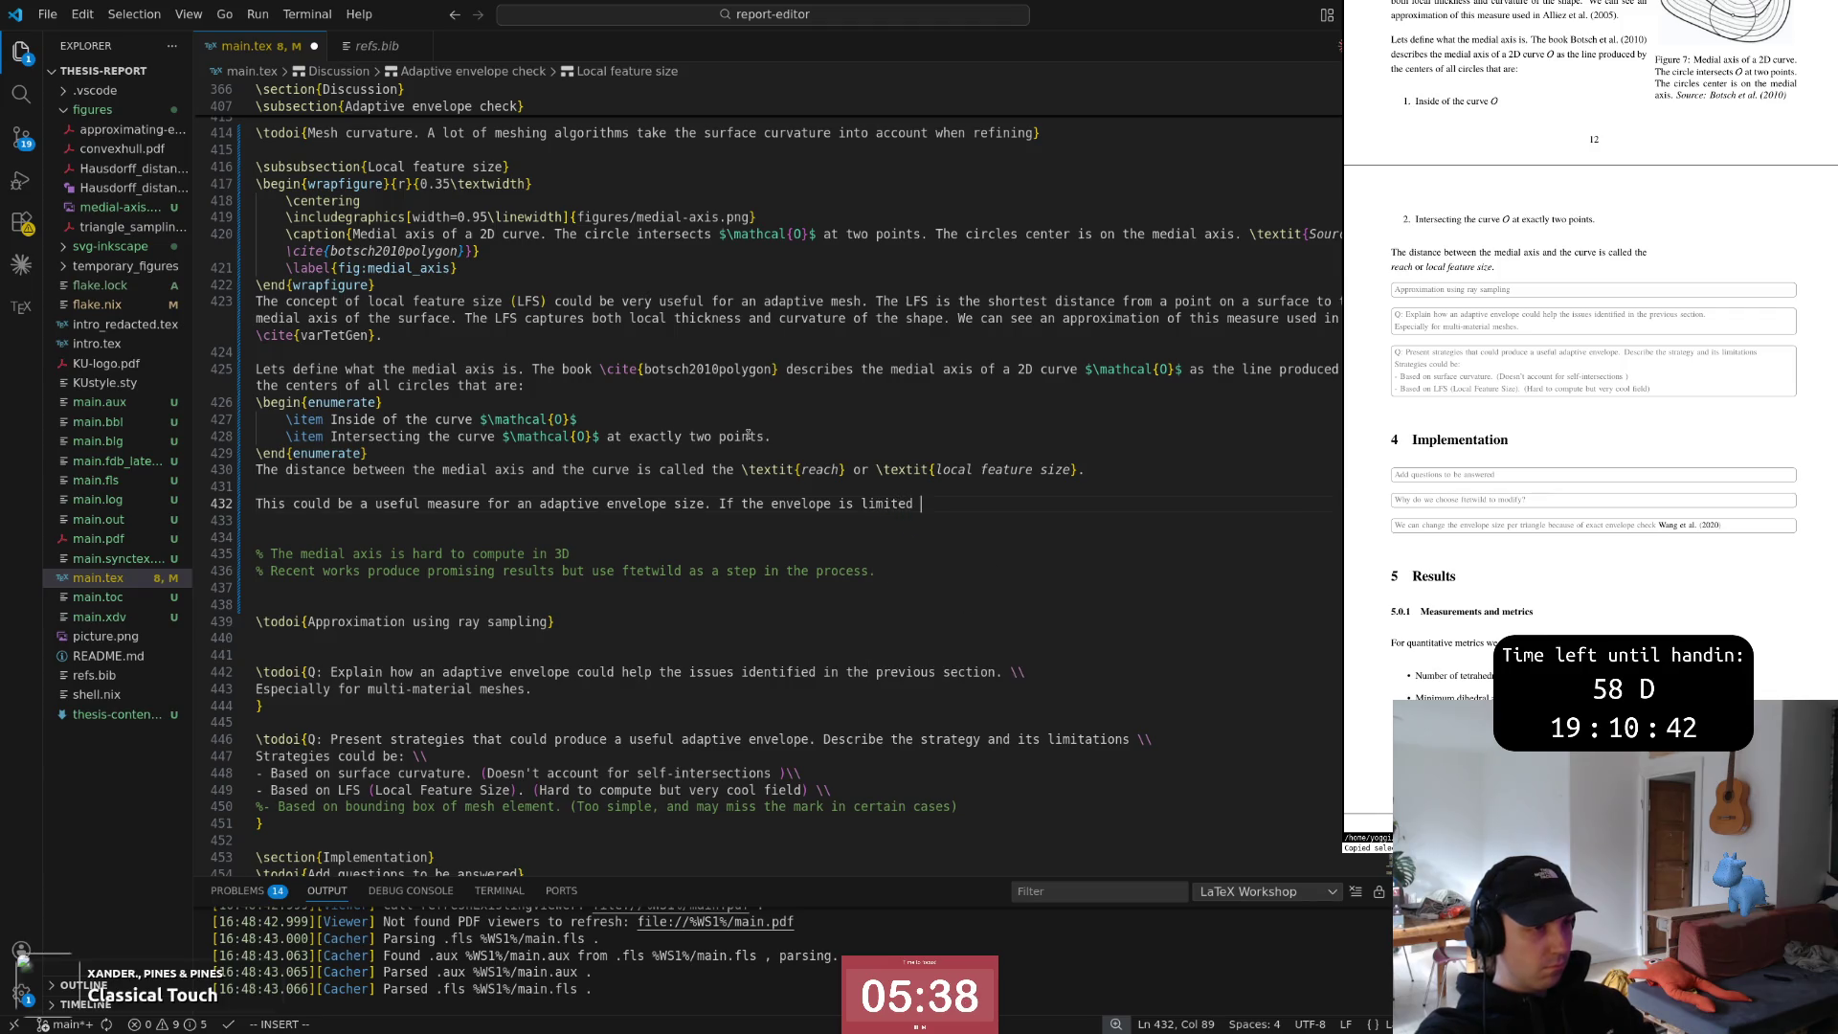
type(" b")
key("BackSpace")
key("BackSpace")
type("the ")
type("distance to")
key("Escape")
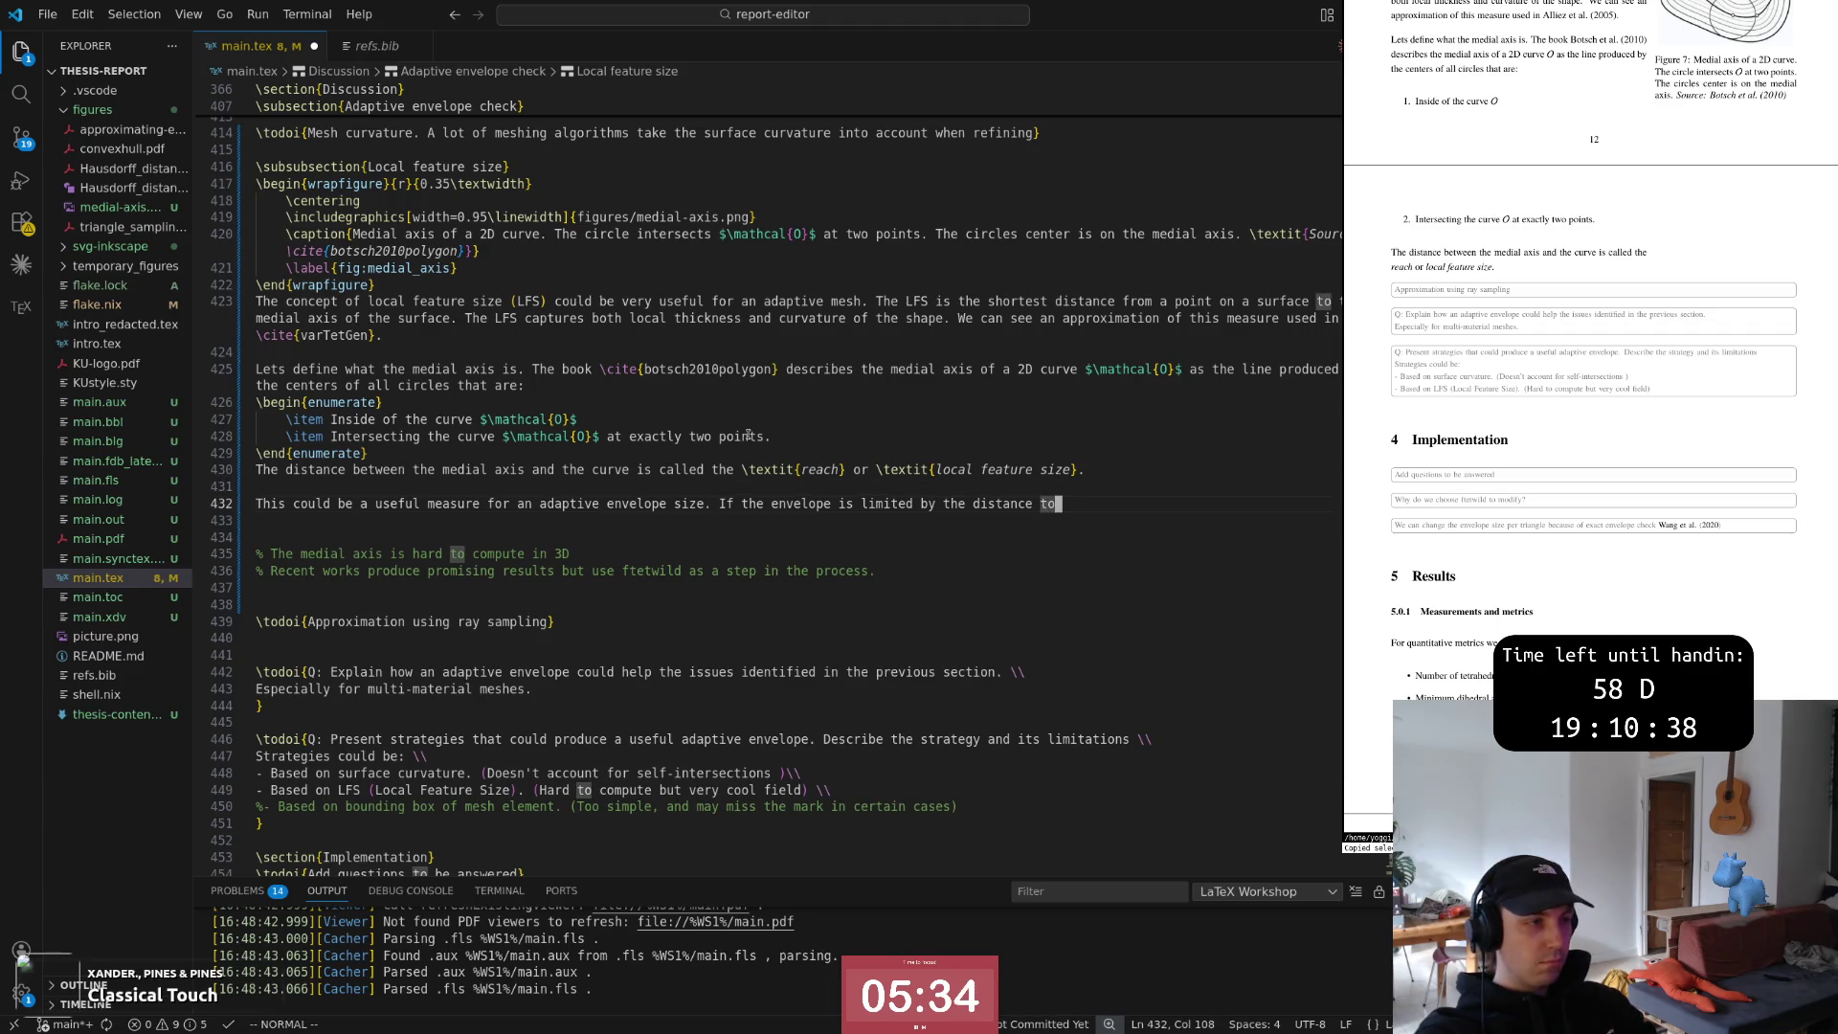
Continue the second sentence at the line end up to the word 'would'
key("j")
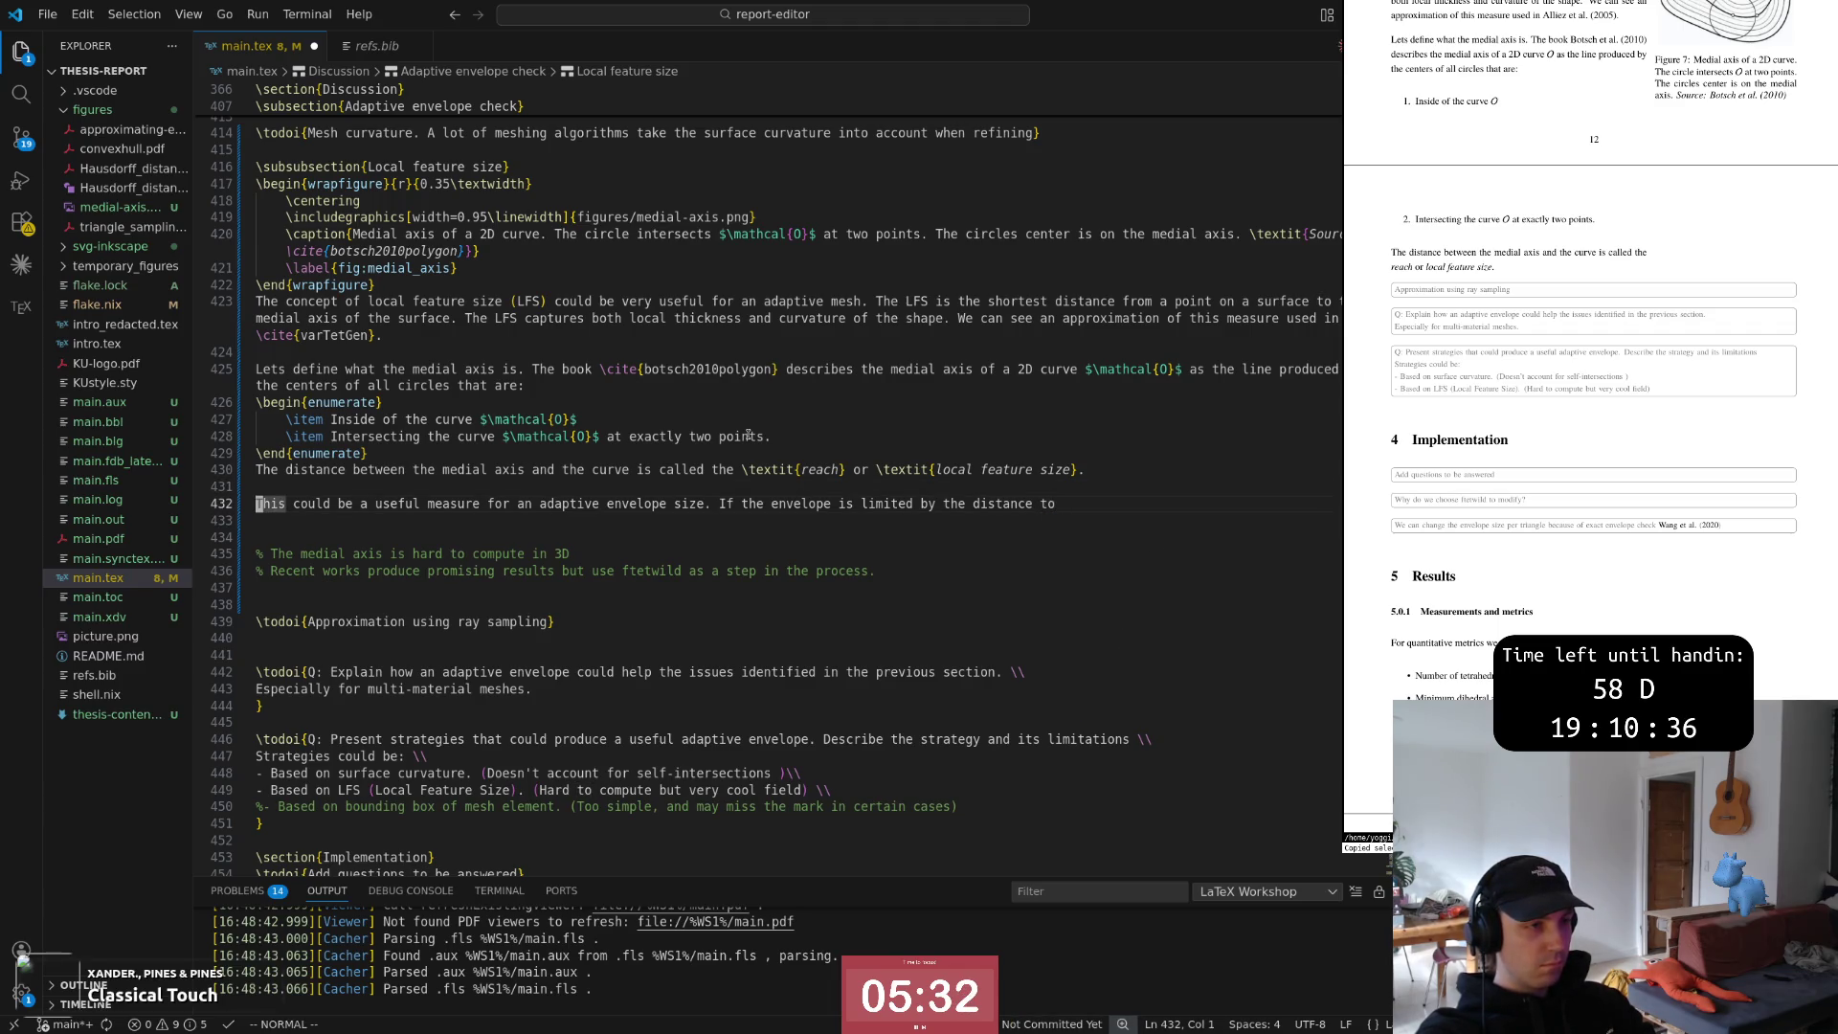
key("dollar")
type(" the media")
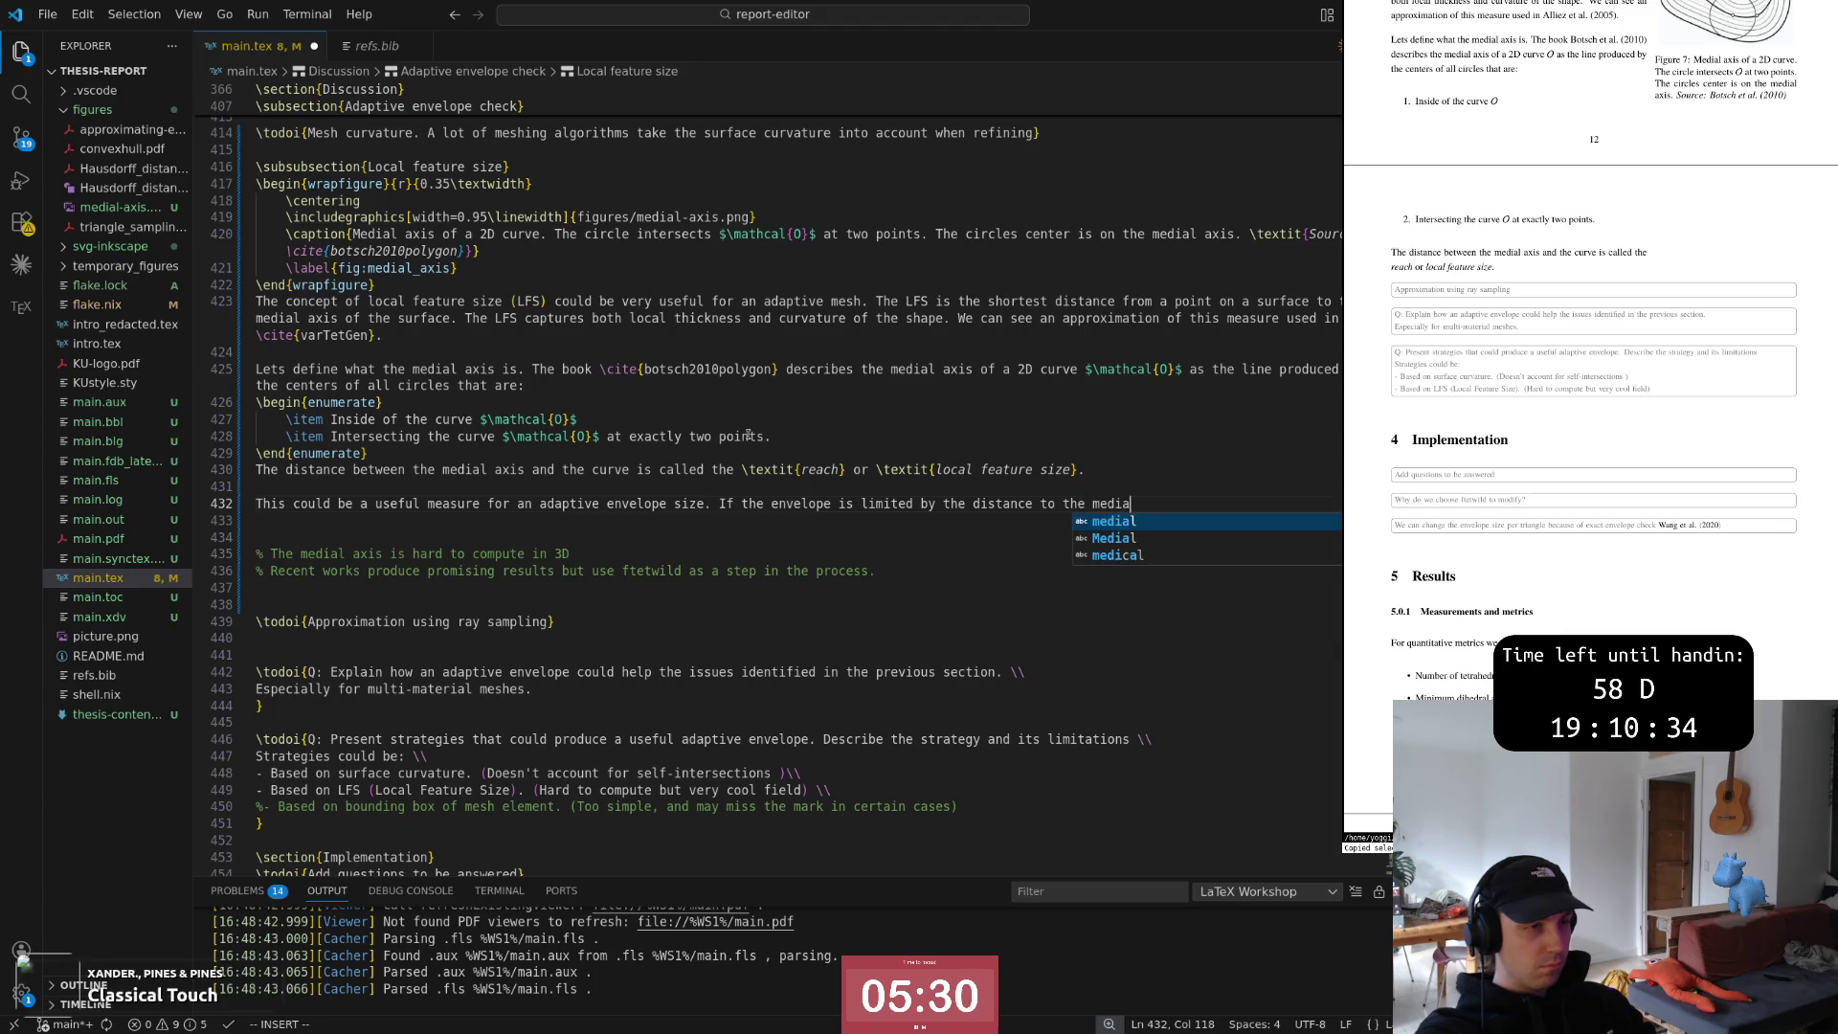
type("l axis, ")
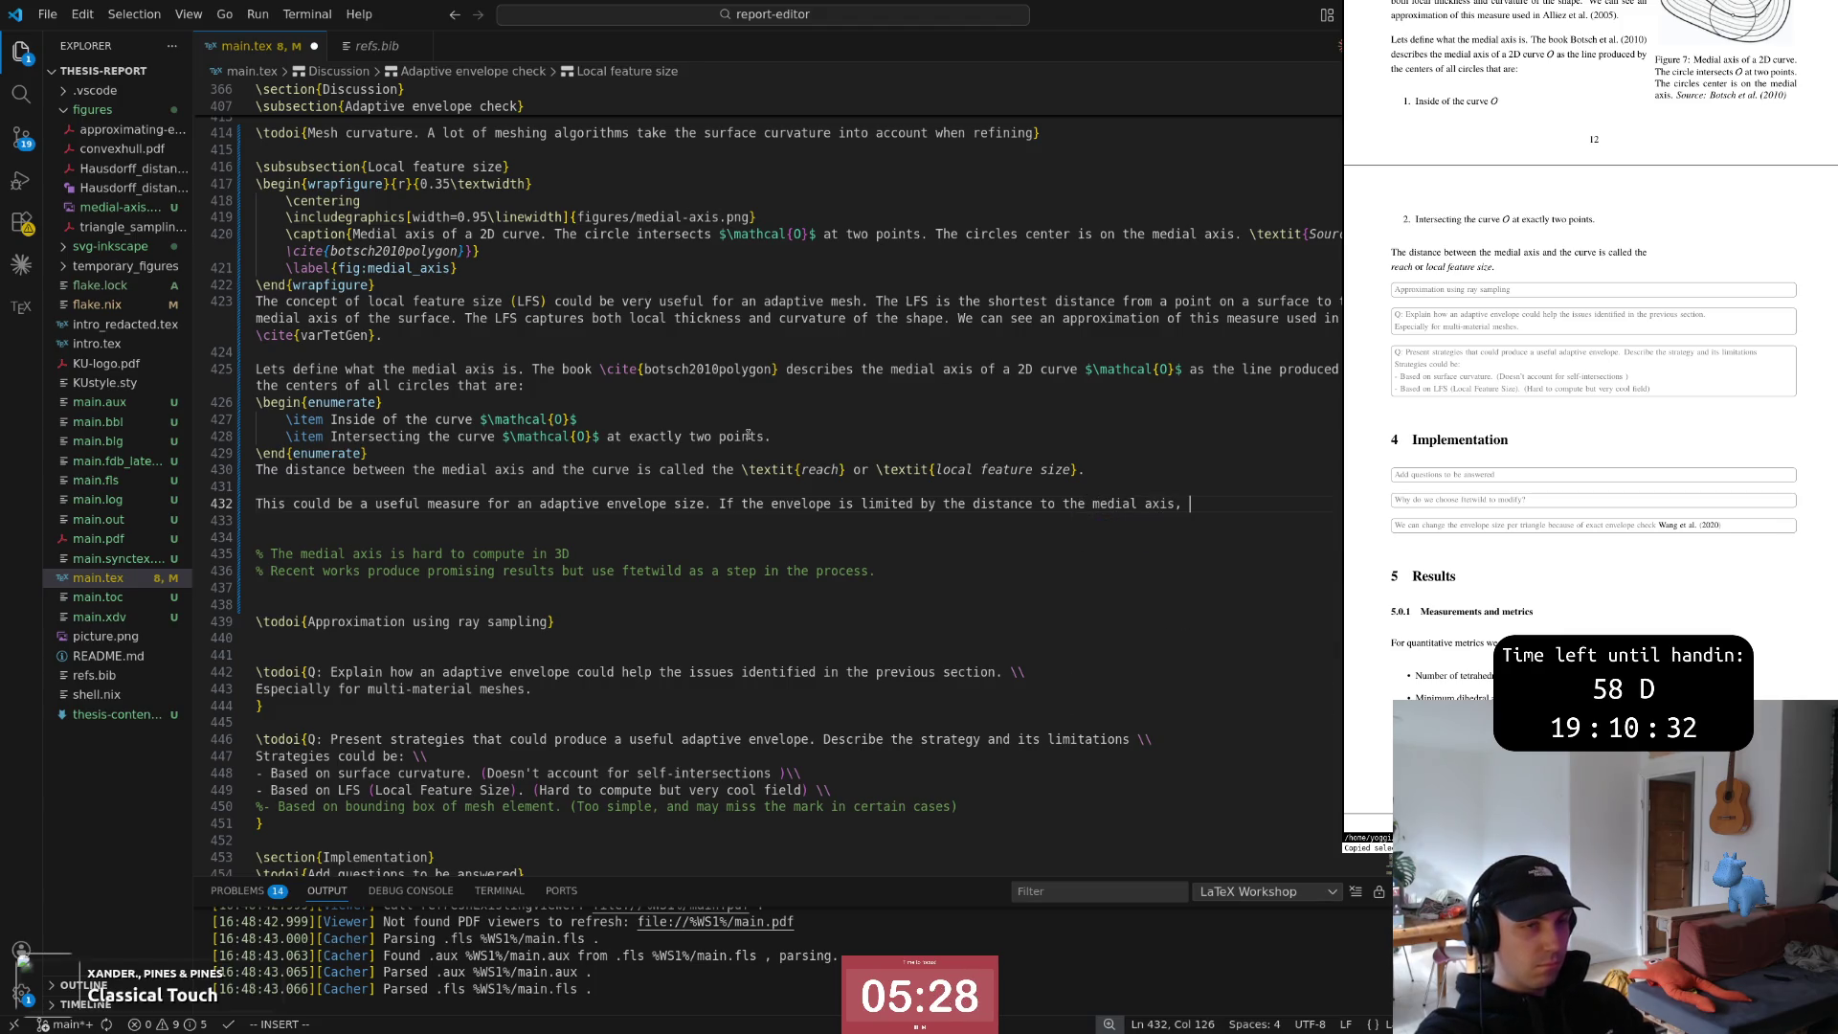
type("we would")
key("Escape")
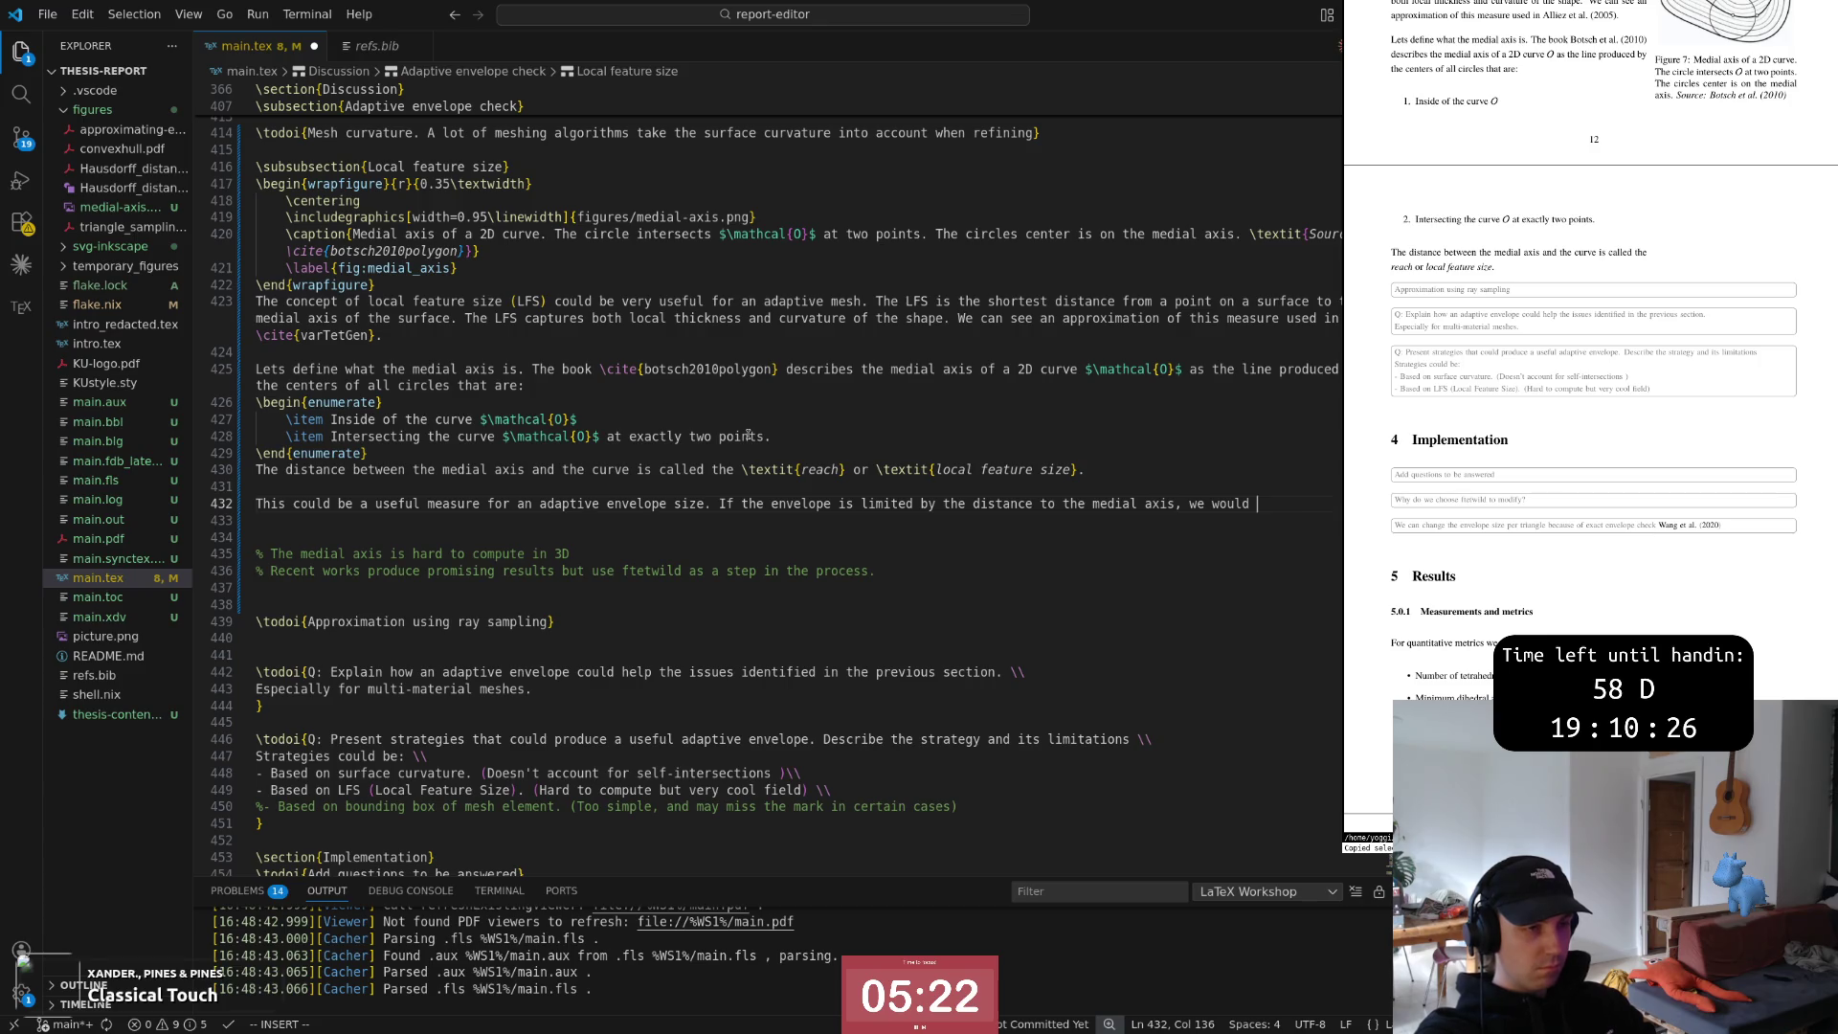
type("avoid issues ")
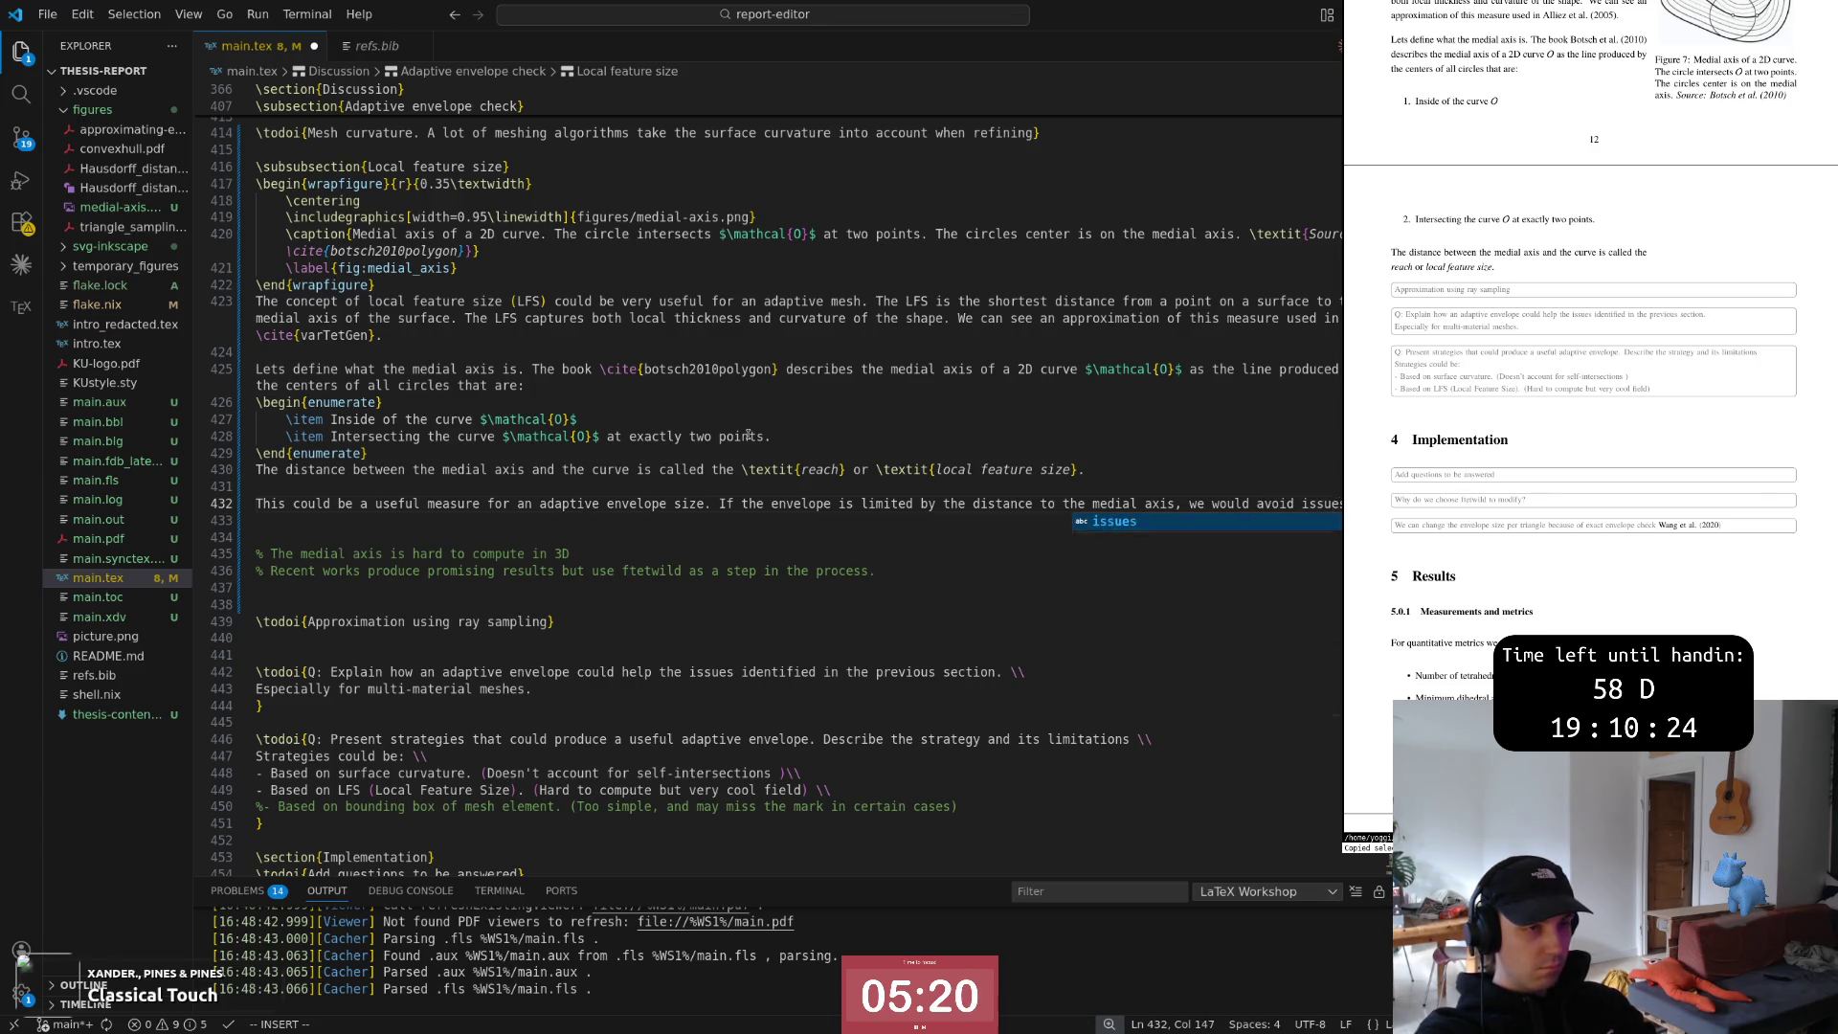
type("such")
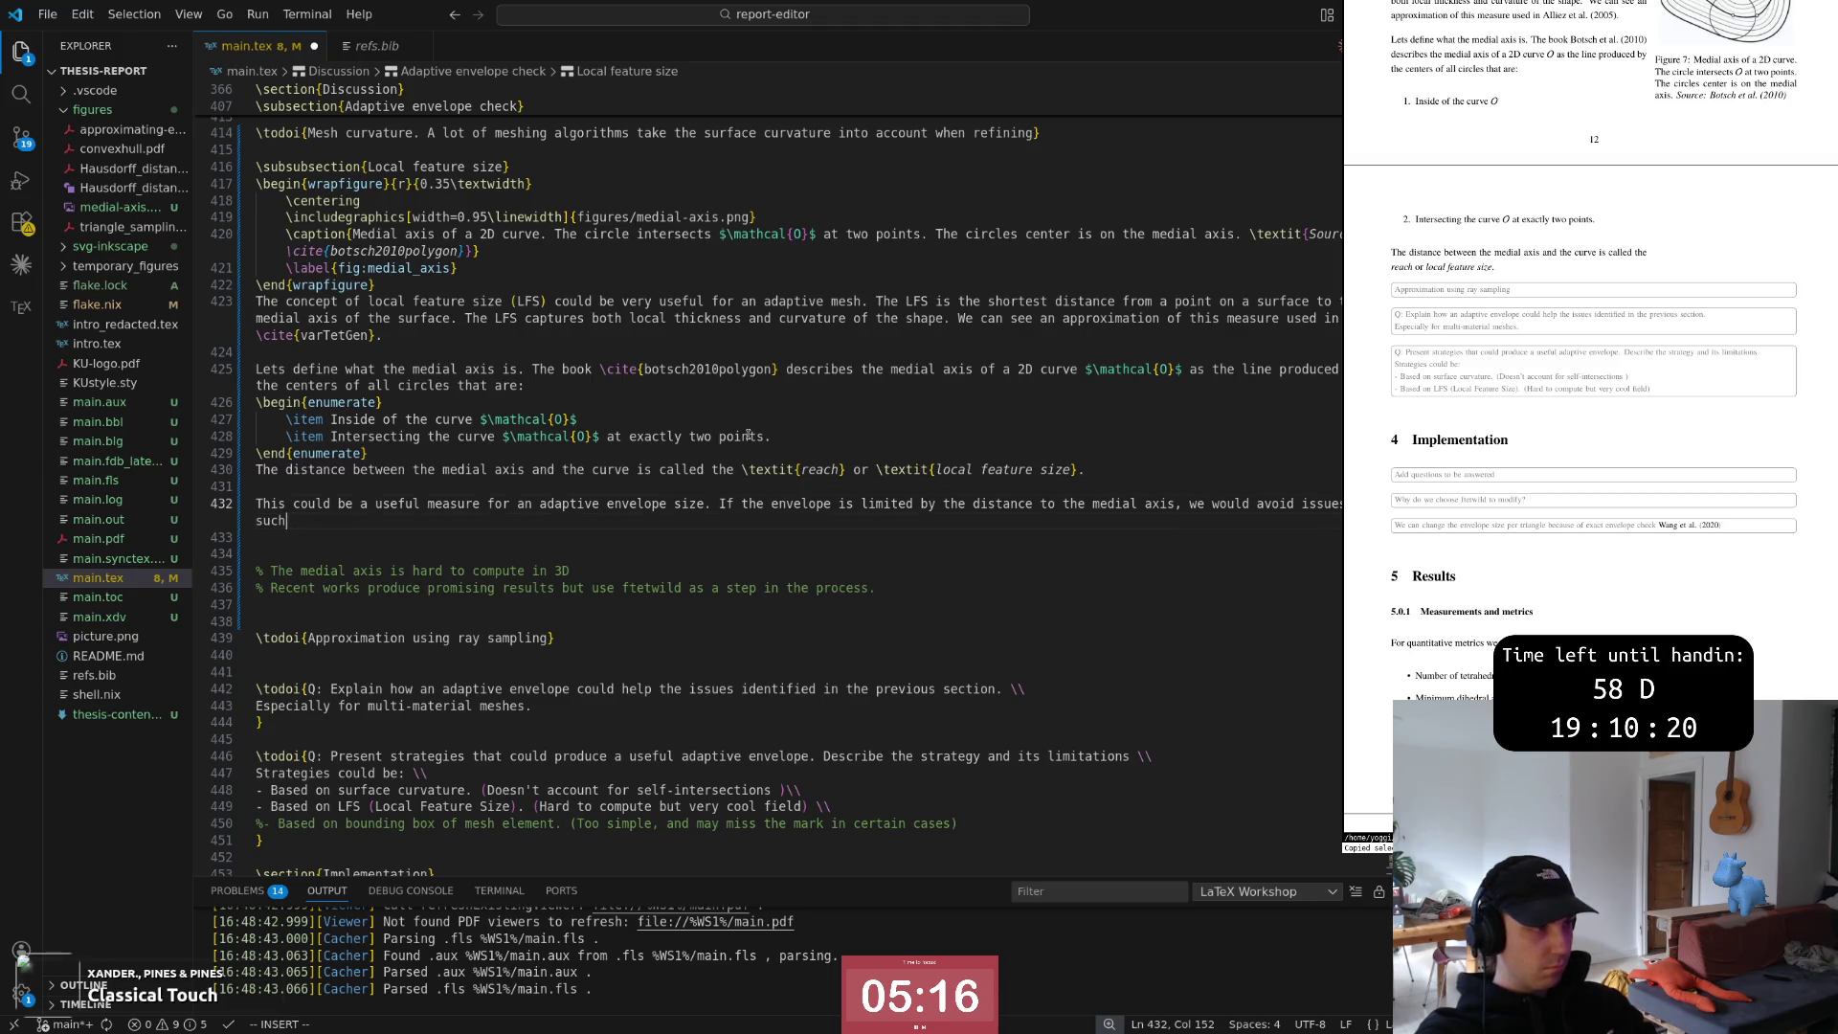
Rewrite the sentence to say the envelope surface would guarantee not intersecting with itself
key("ctrl+BackSpace")
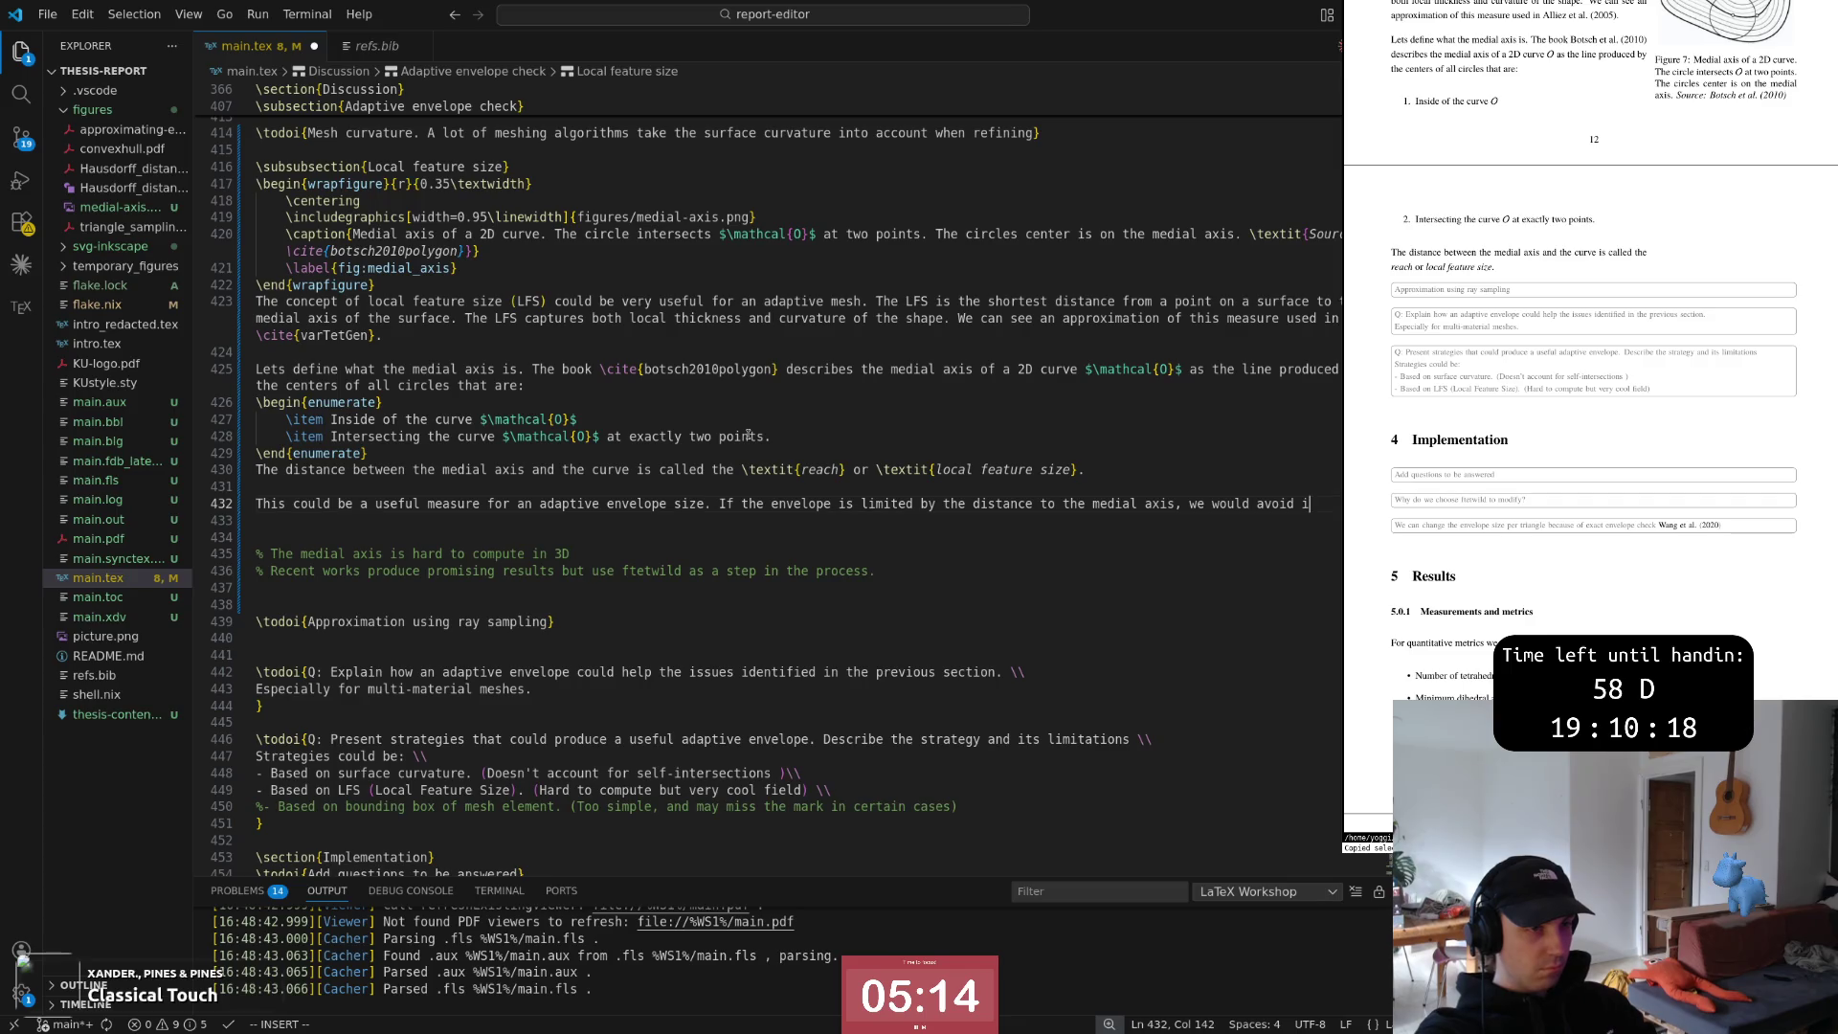
key("BackSpace")
key("BackSpace")
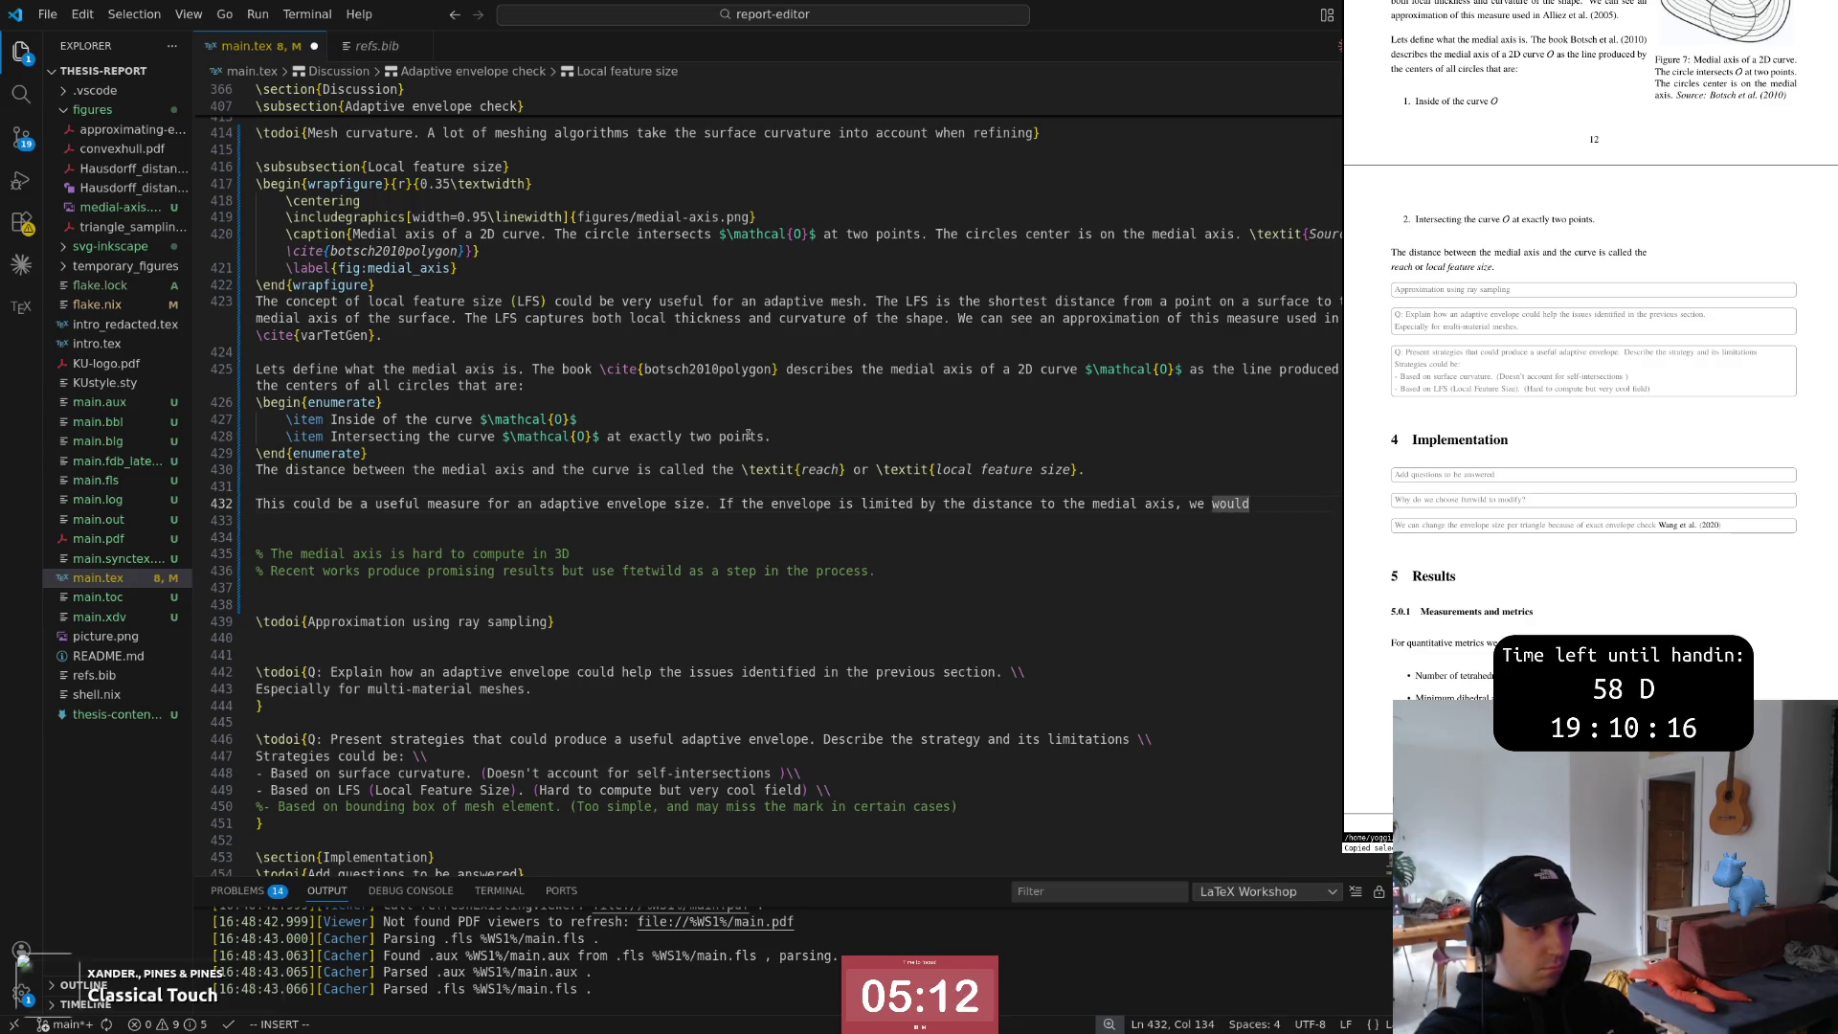
type(" gurante")
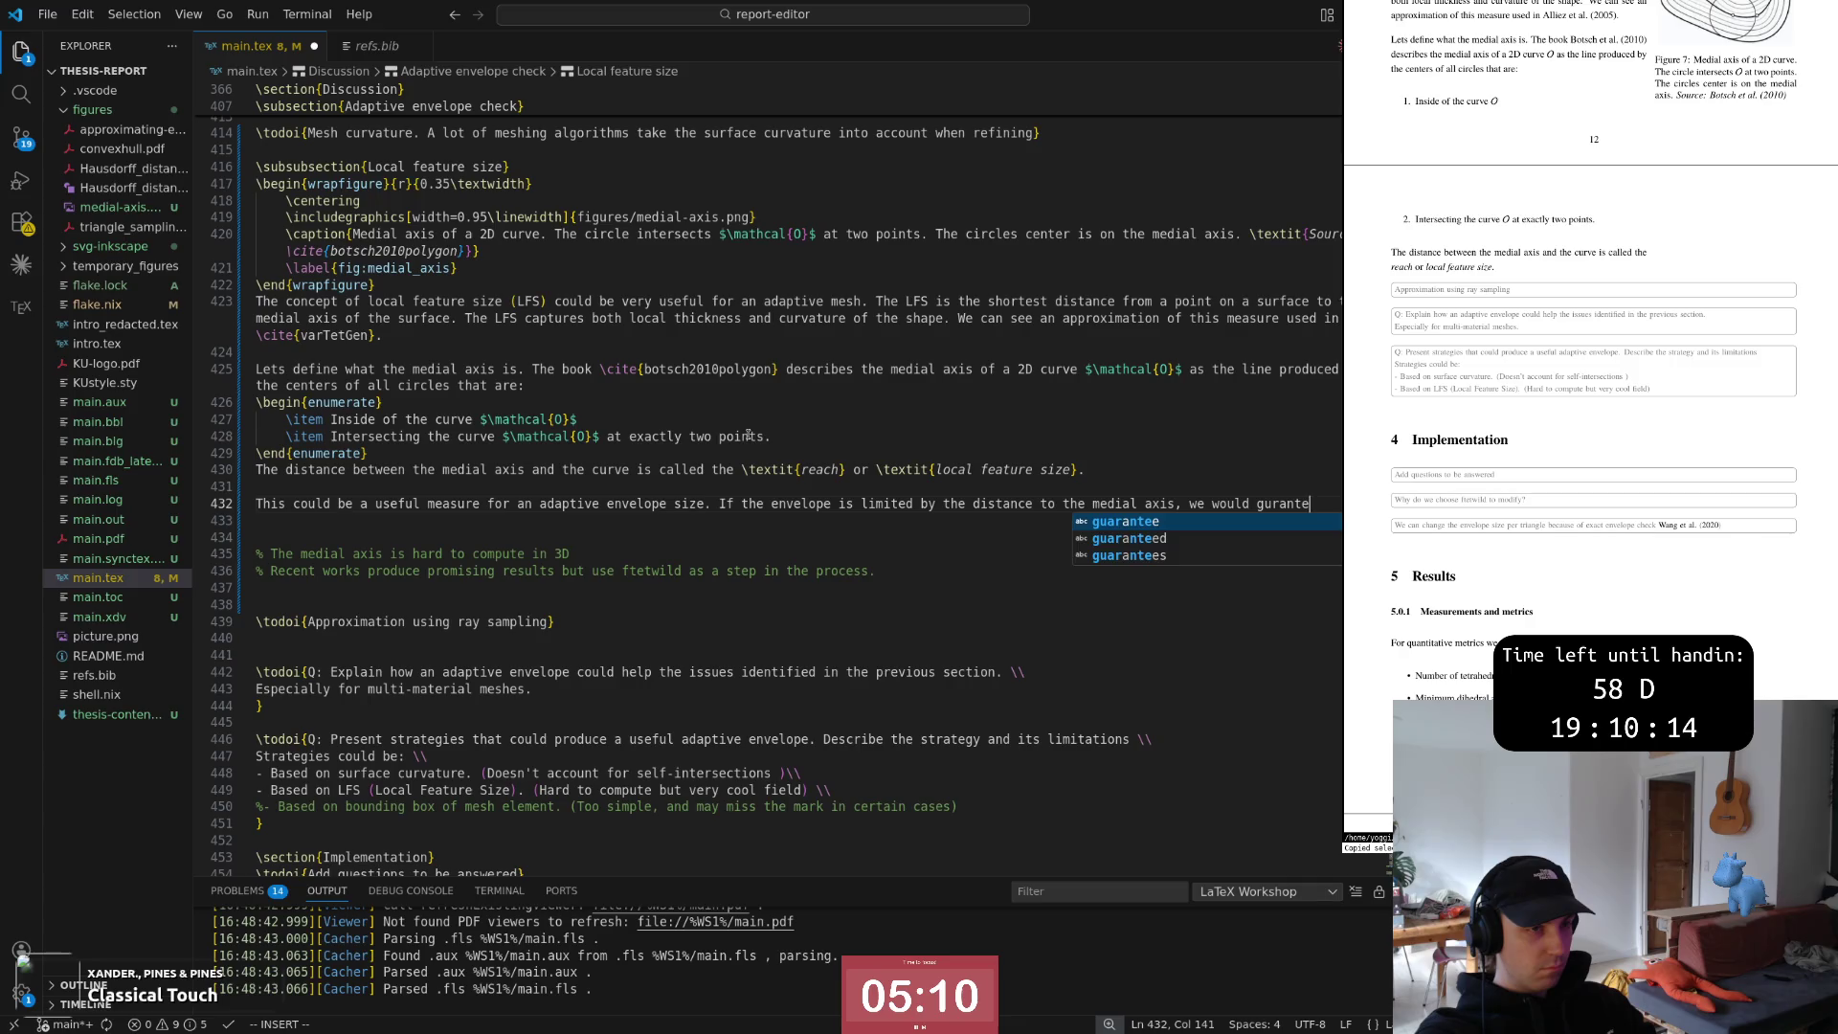
type("e that the  ")
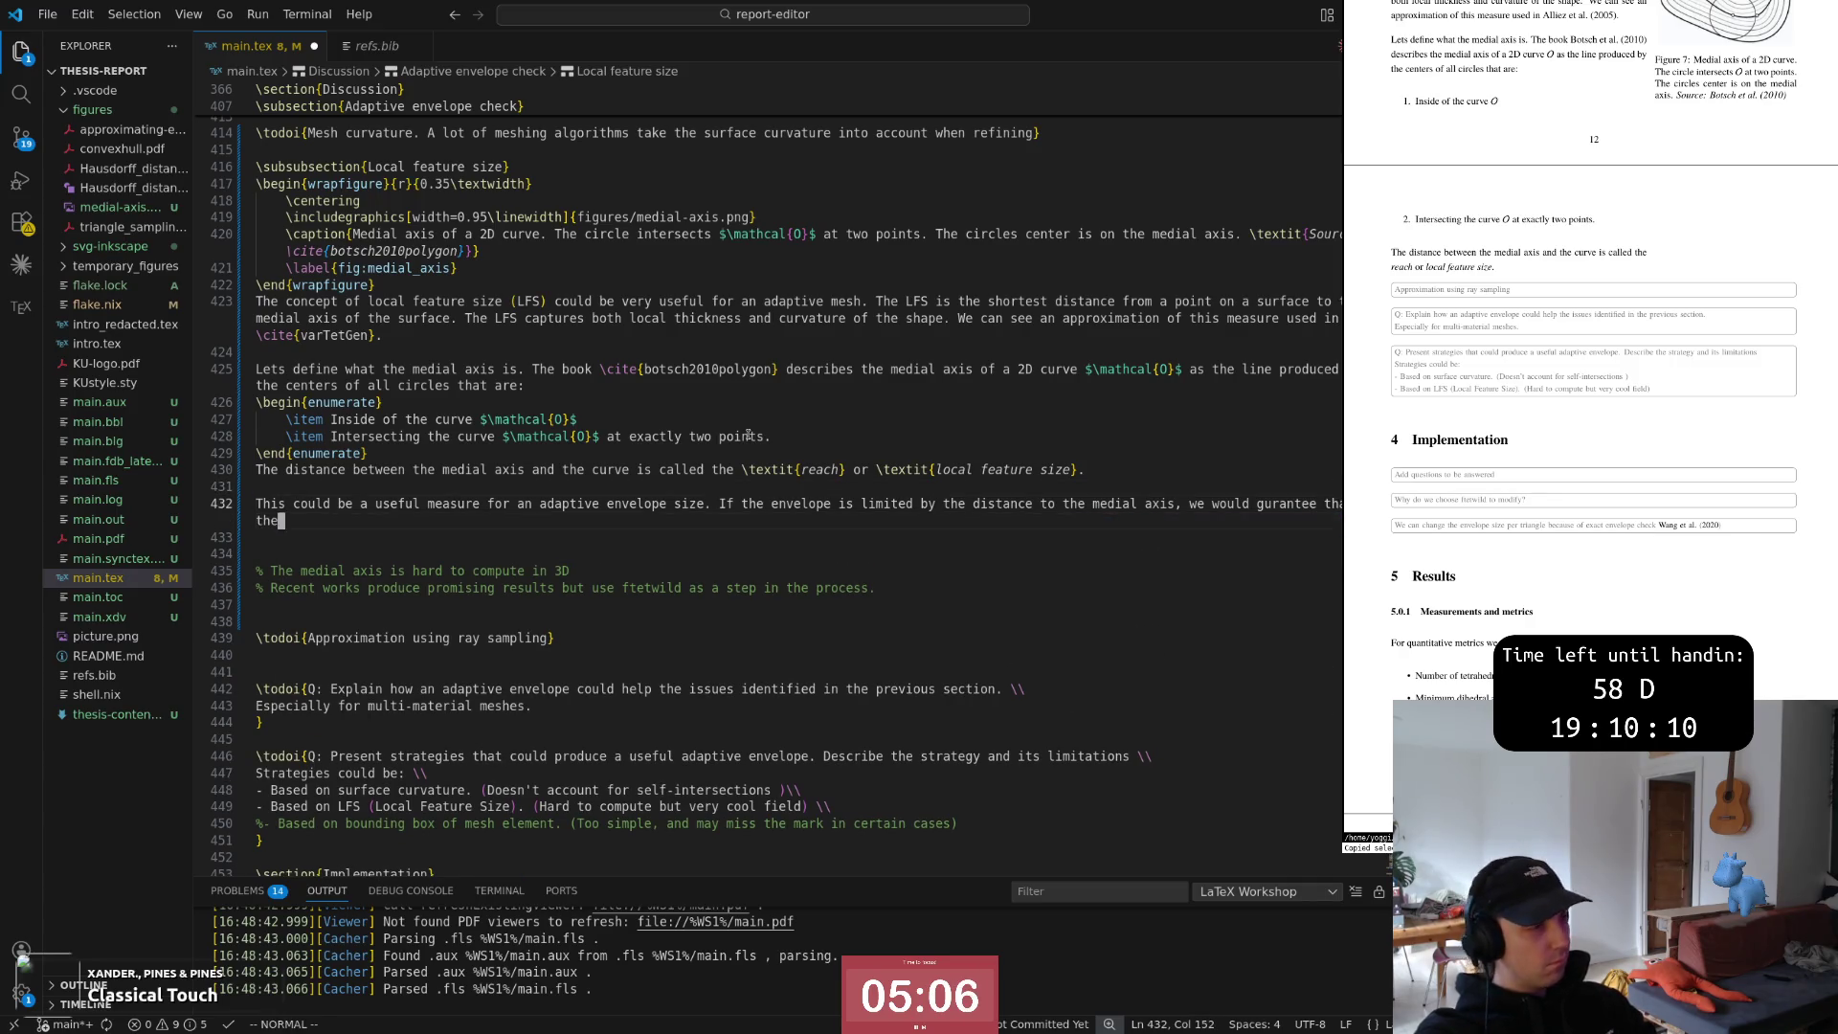
type("envelope  ")
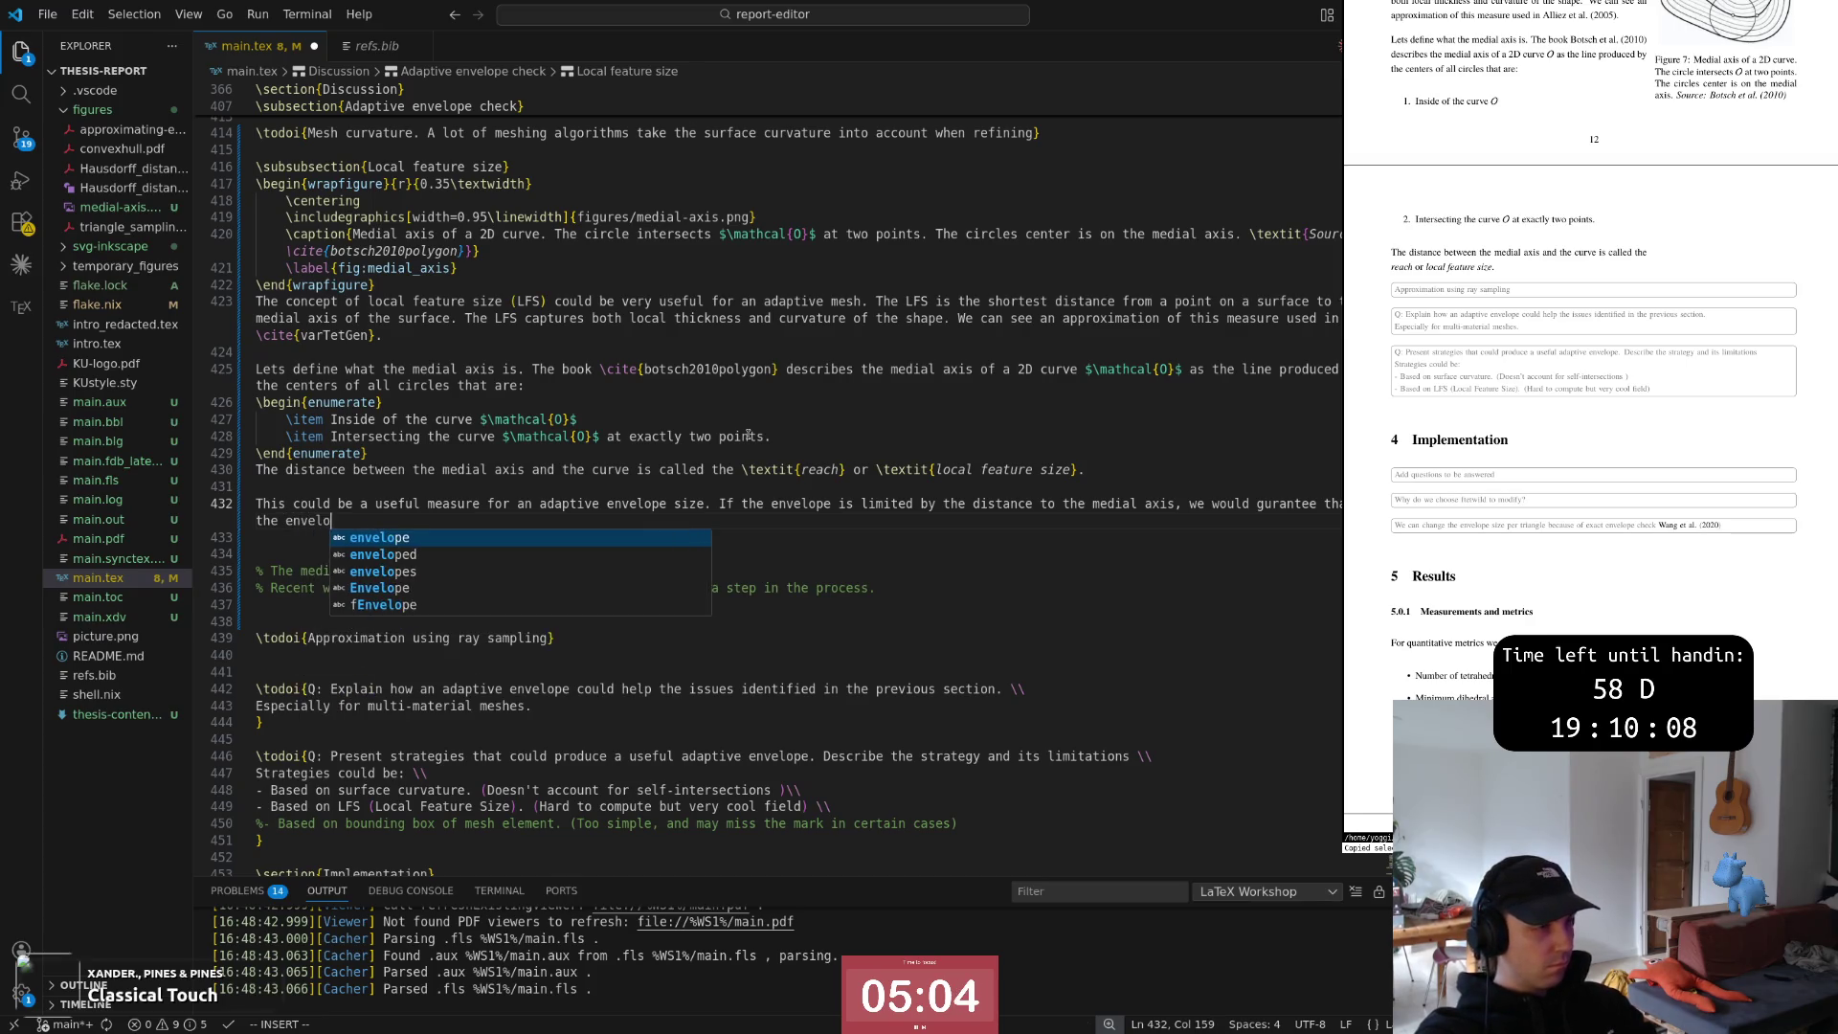
type("wo")
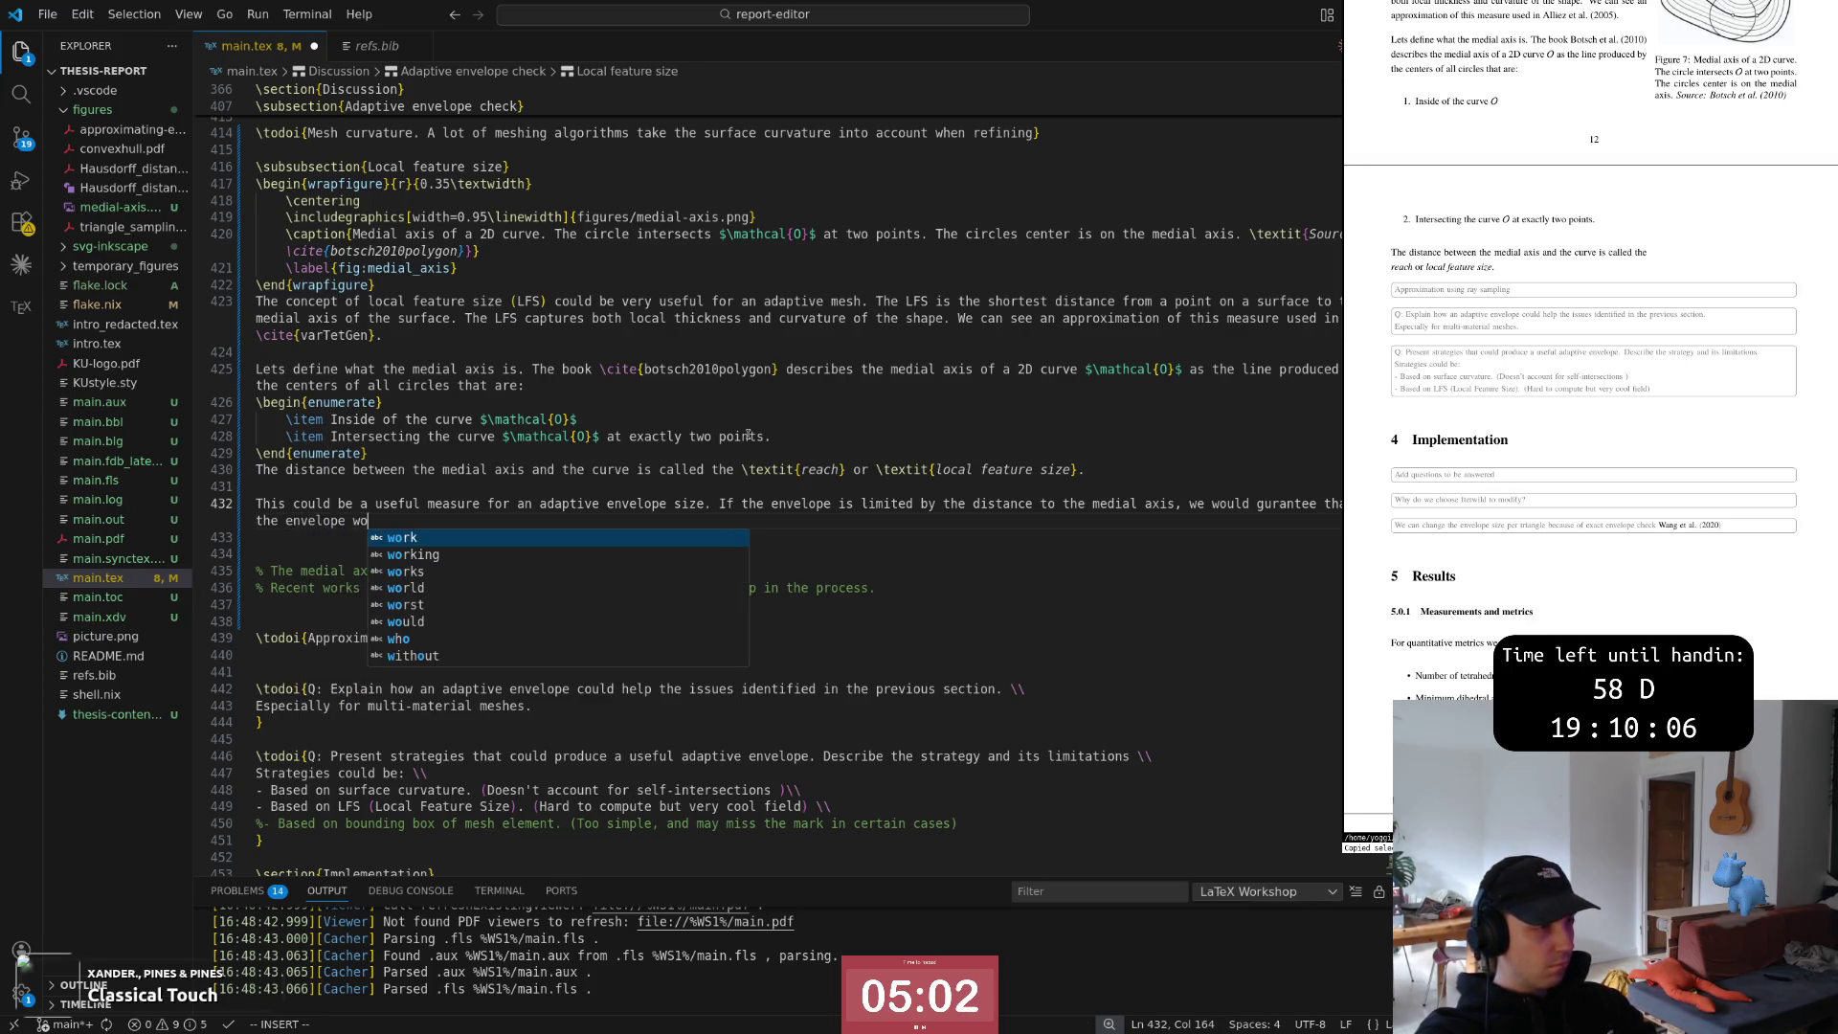
type("uld ")
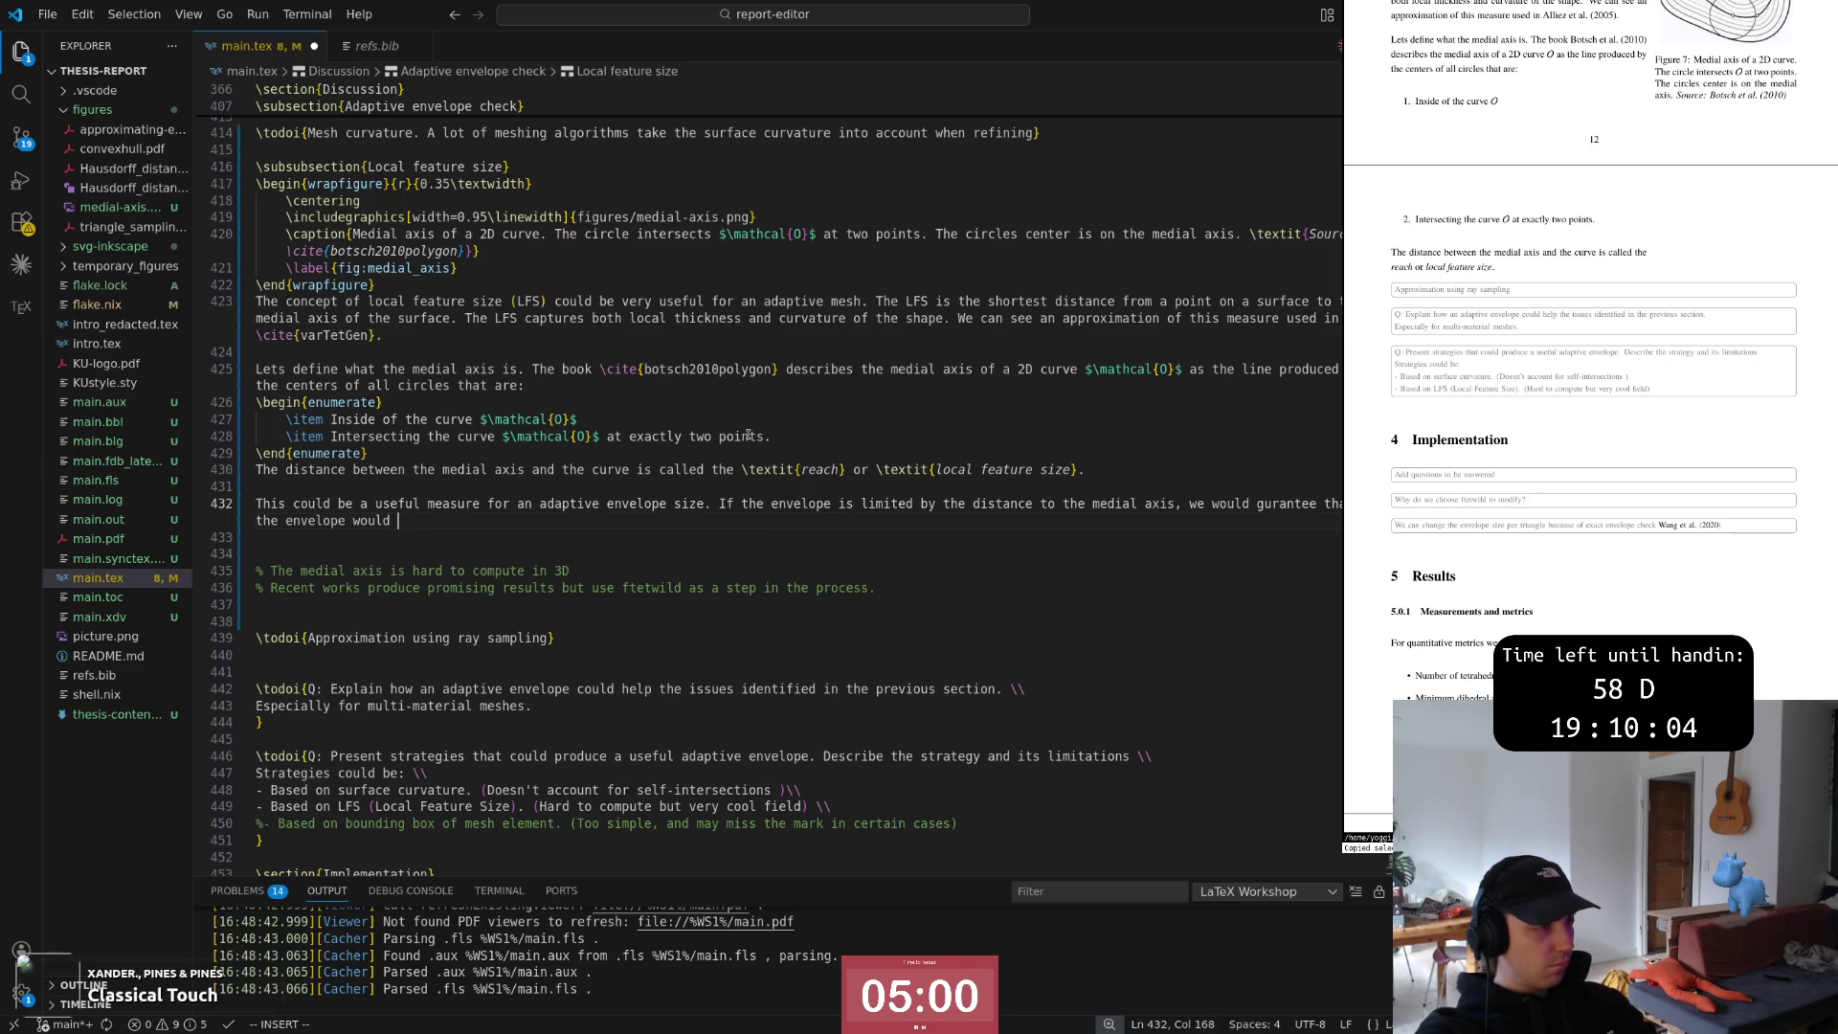
type("s")
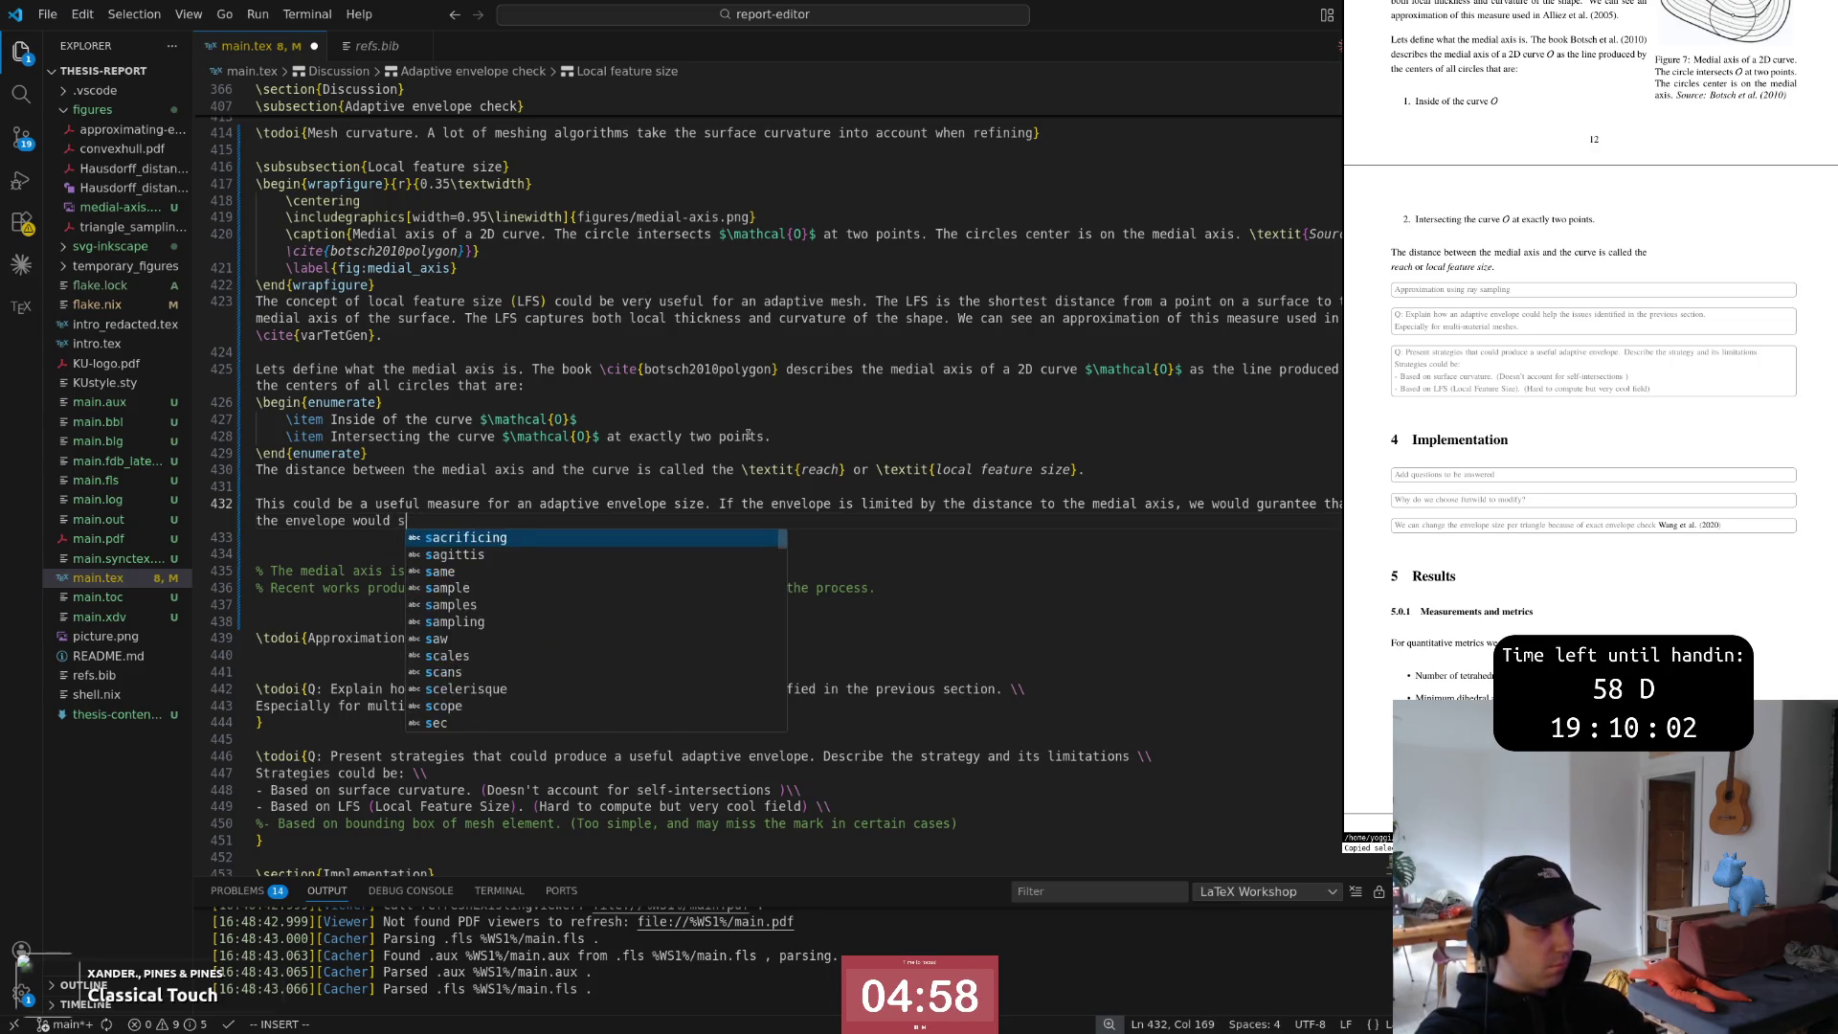
key("BackSpace")
type("intersect ")
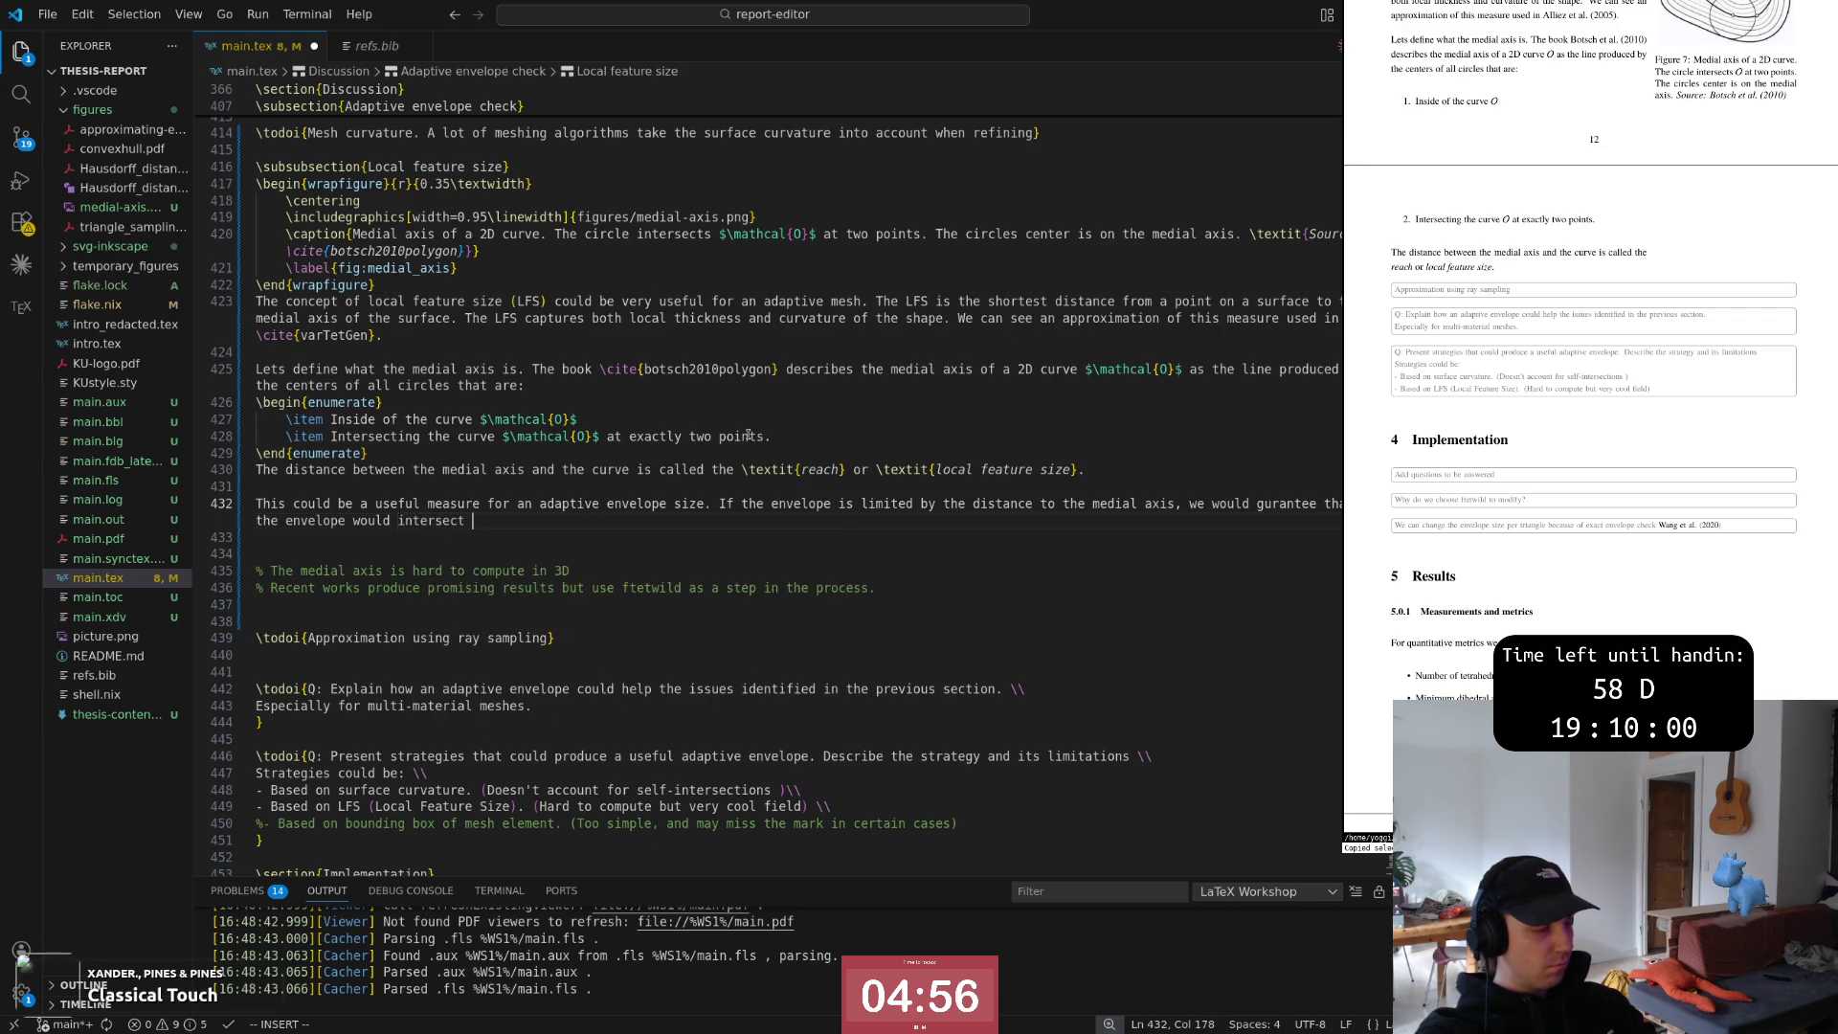
type("with the other si")
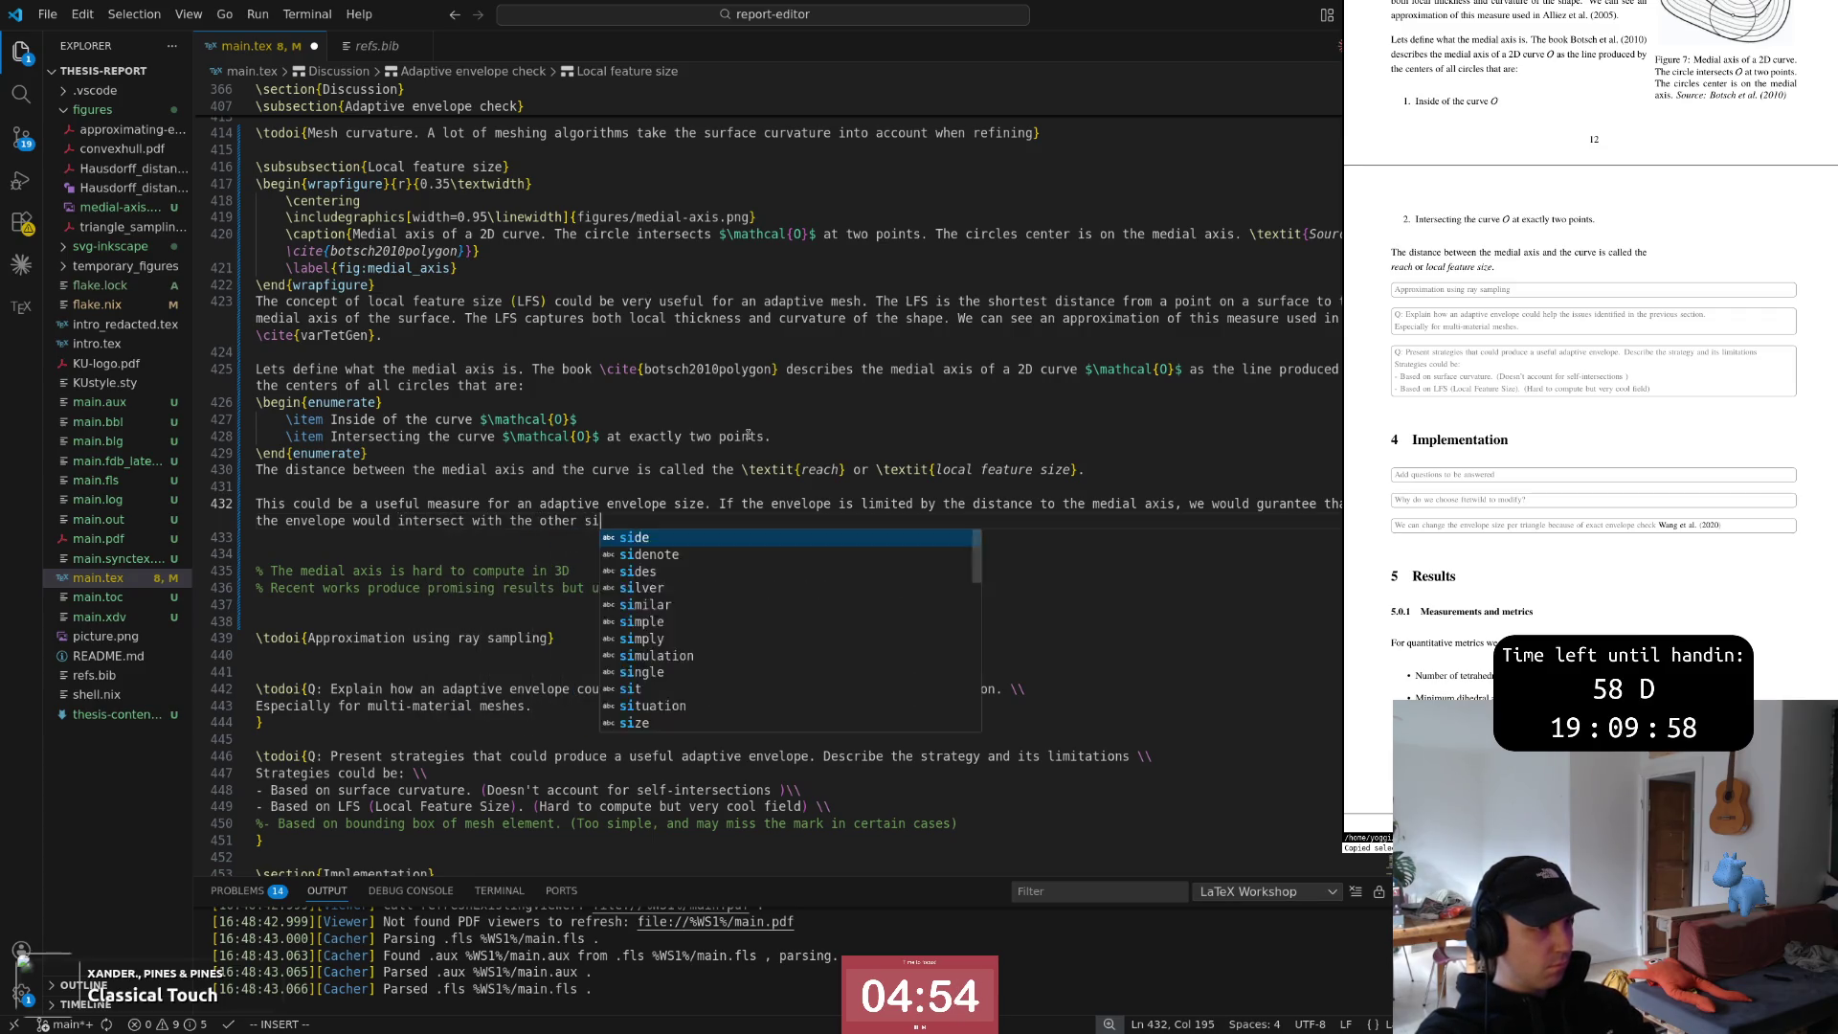
type("de of i")
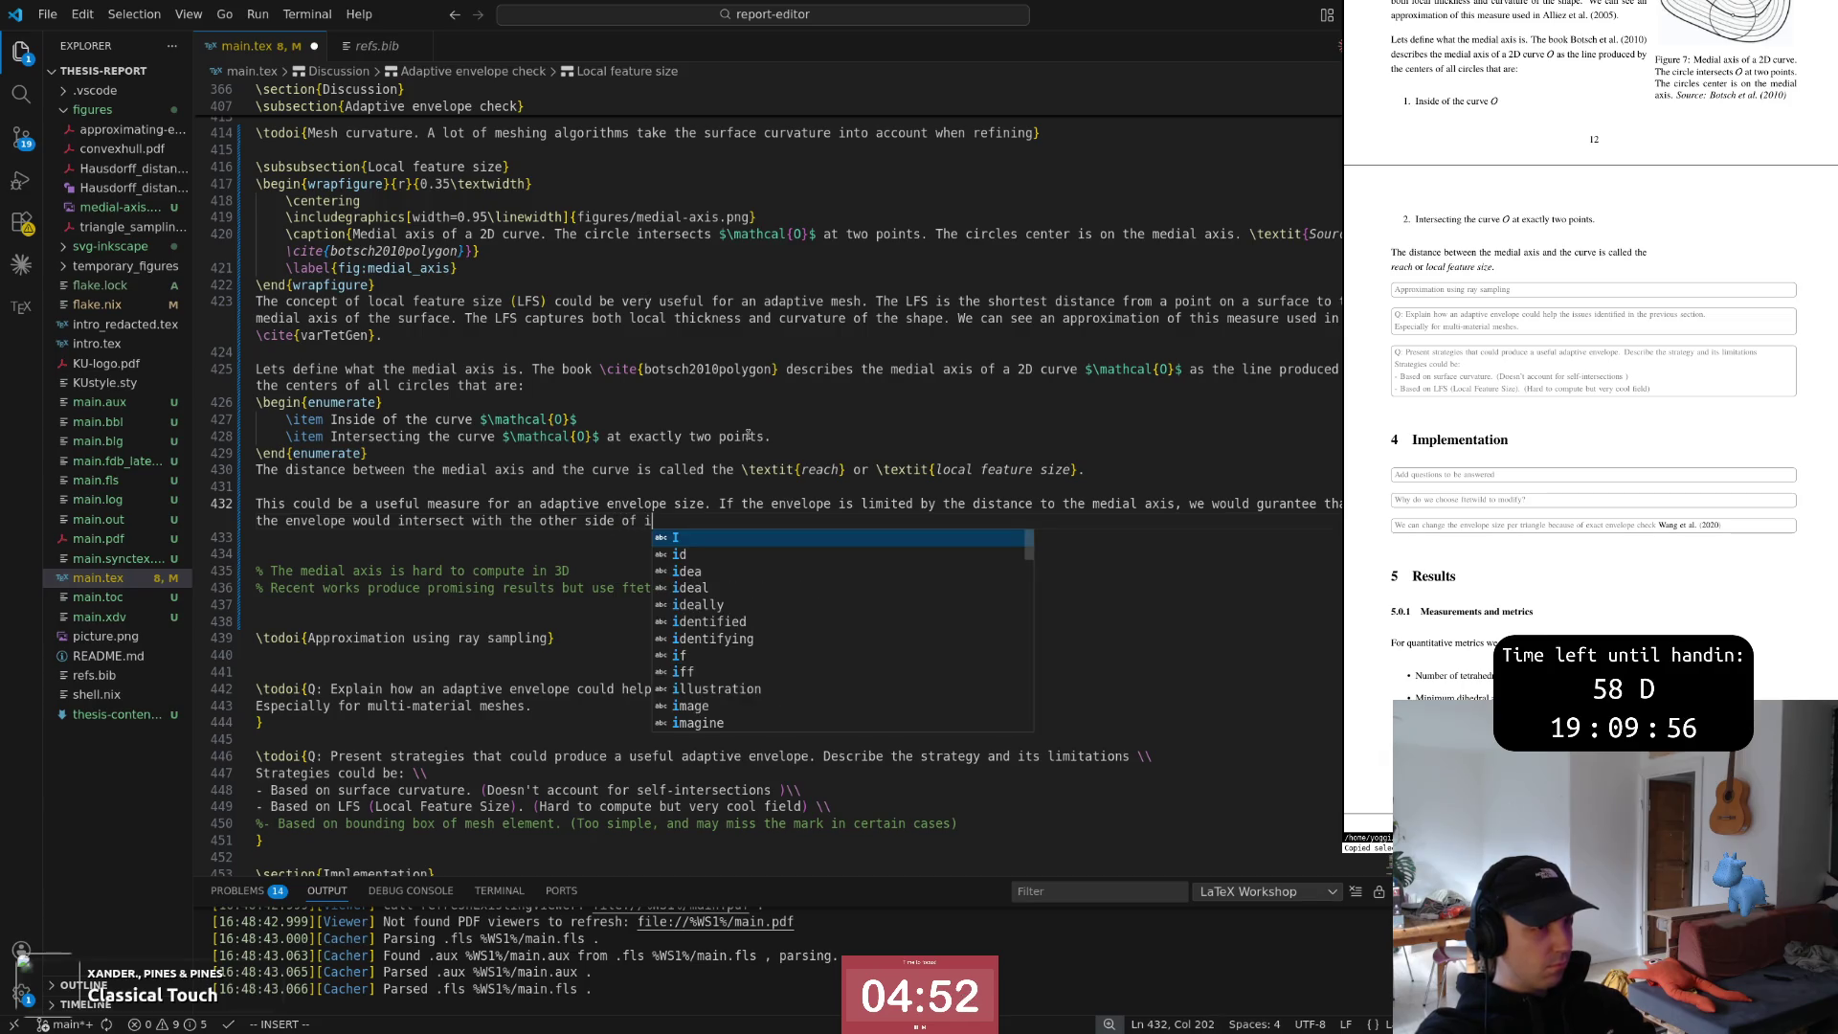
type("t")
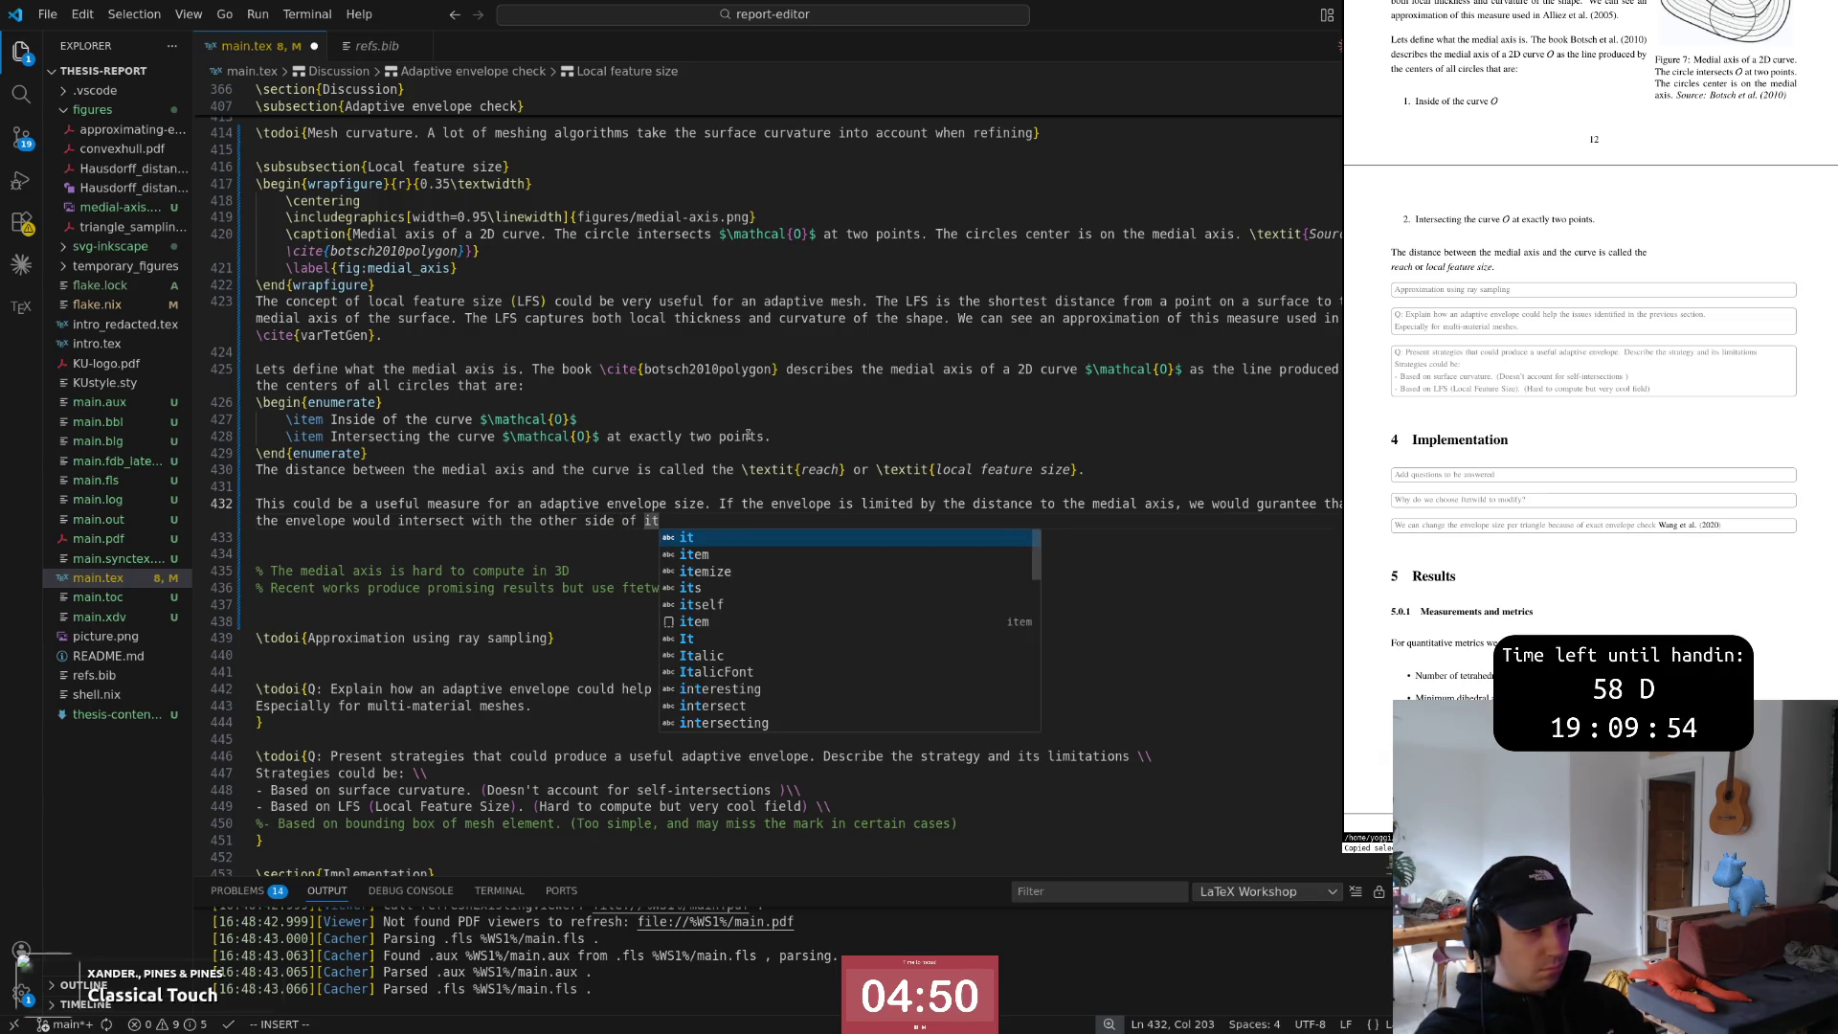
type("'s own surf")
key("Tab")
type(".")
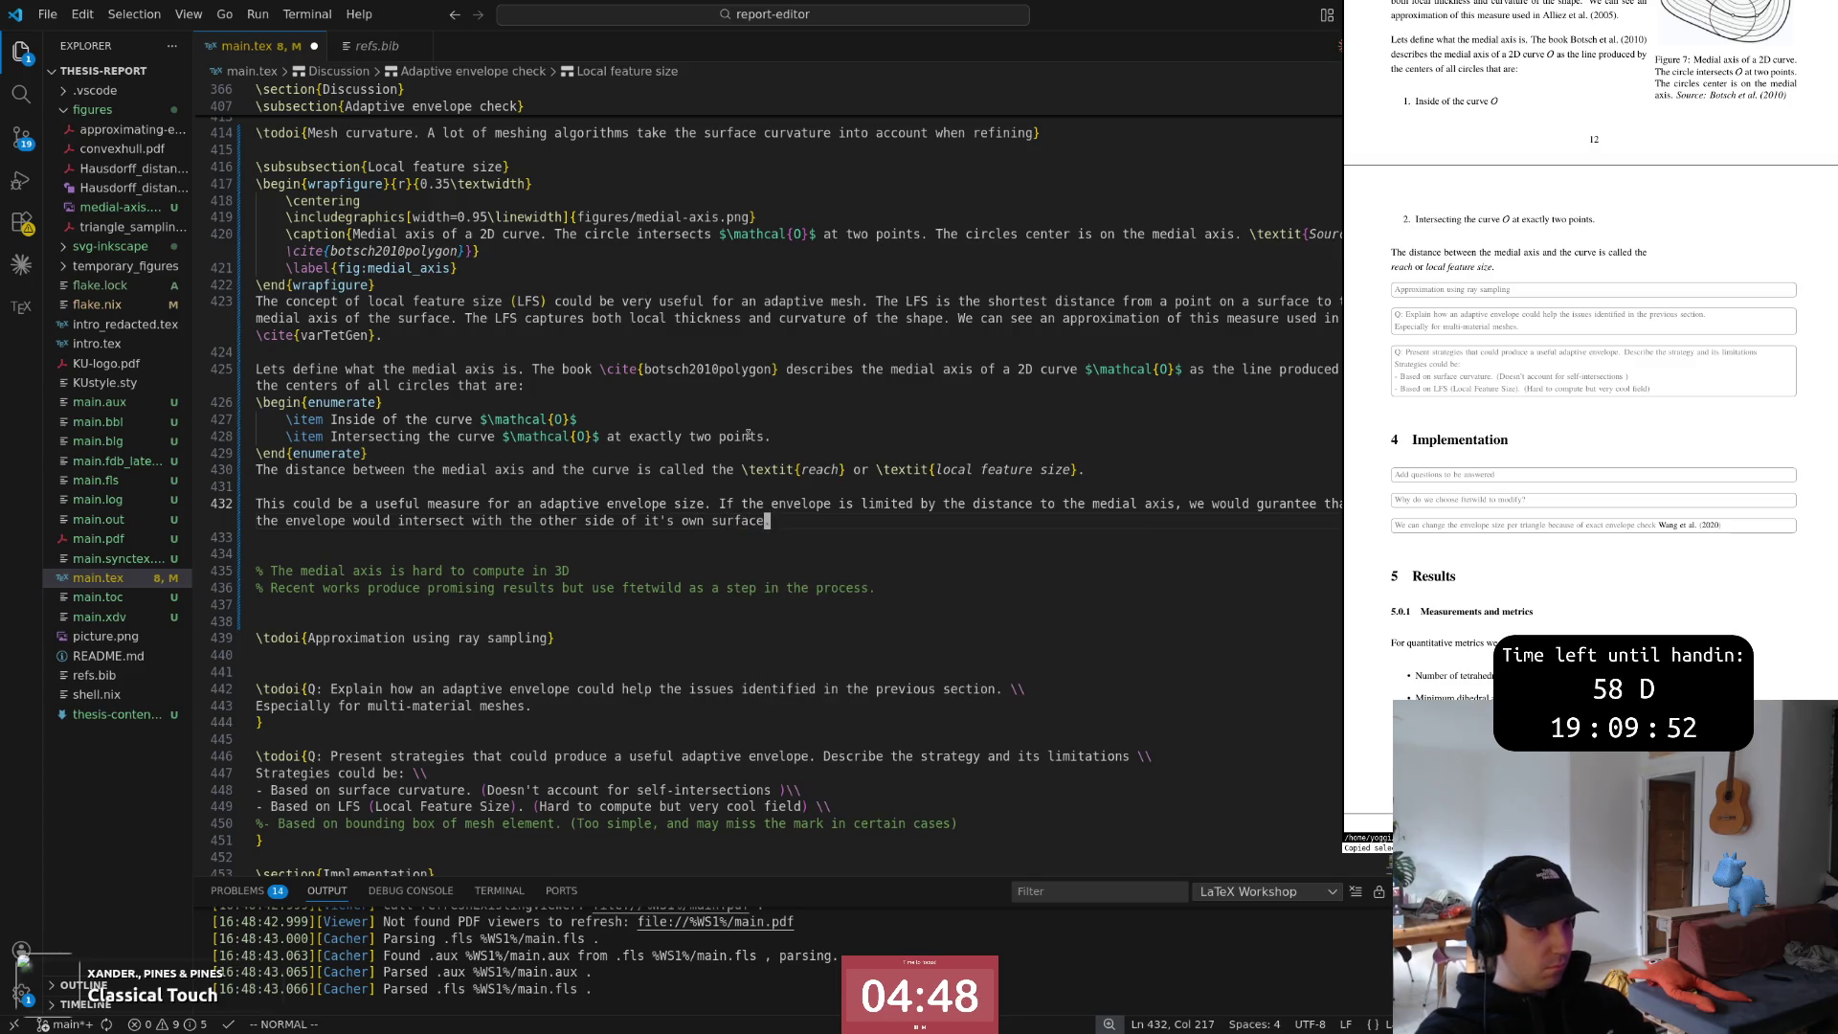
key("Escape")
key("b")
key("b")
key("b")
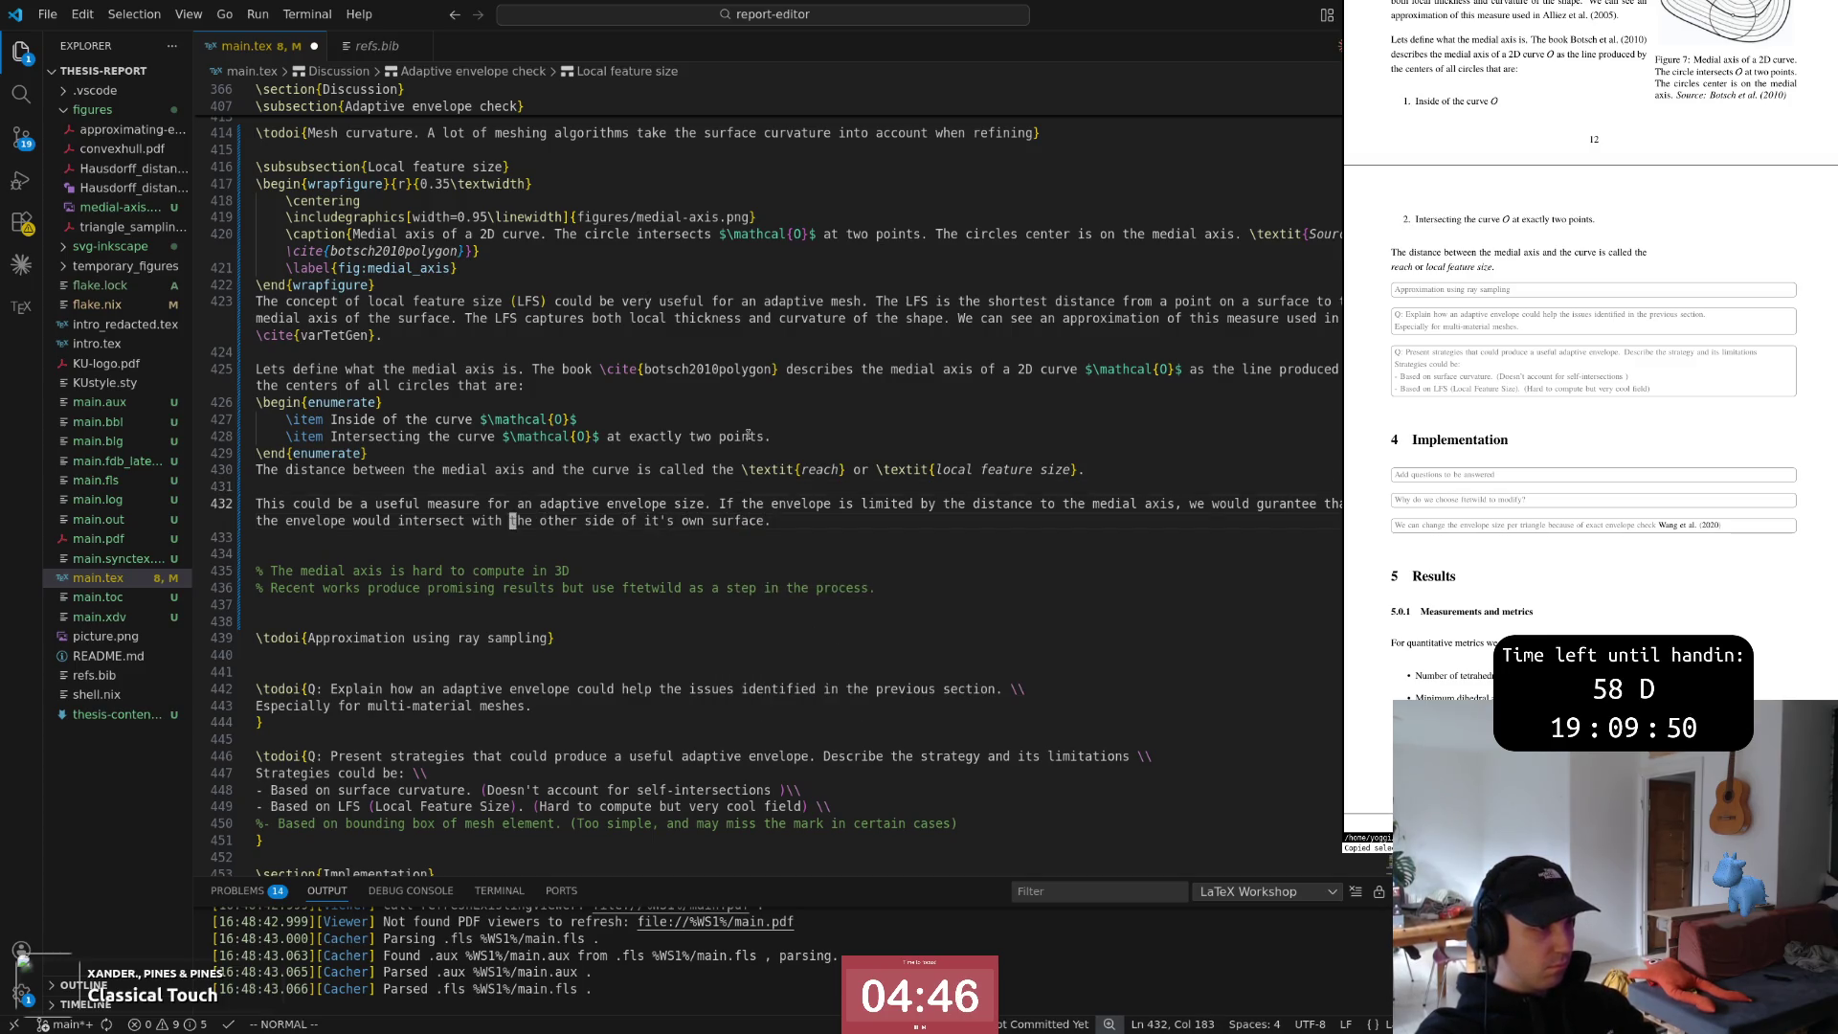
type("Citself")
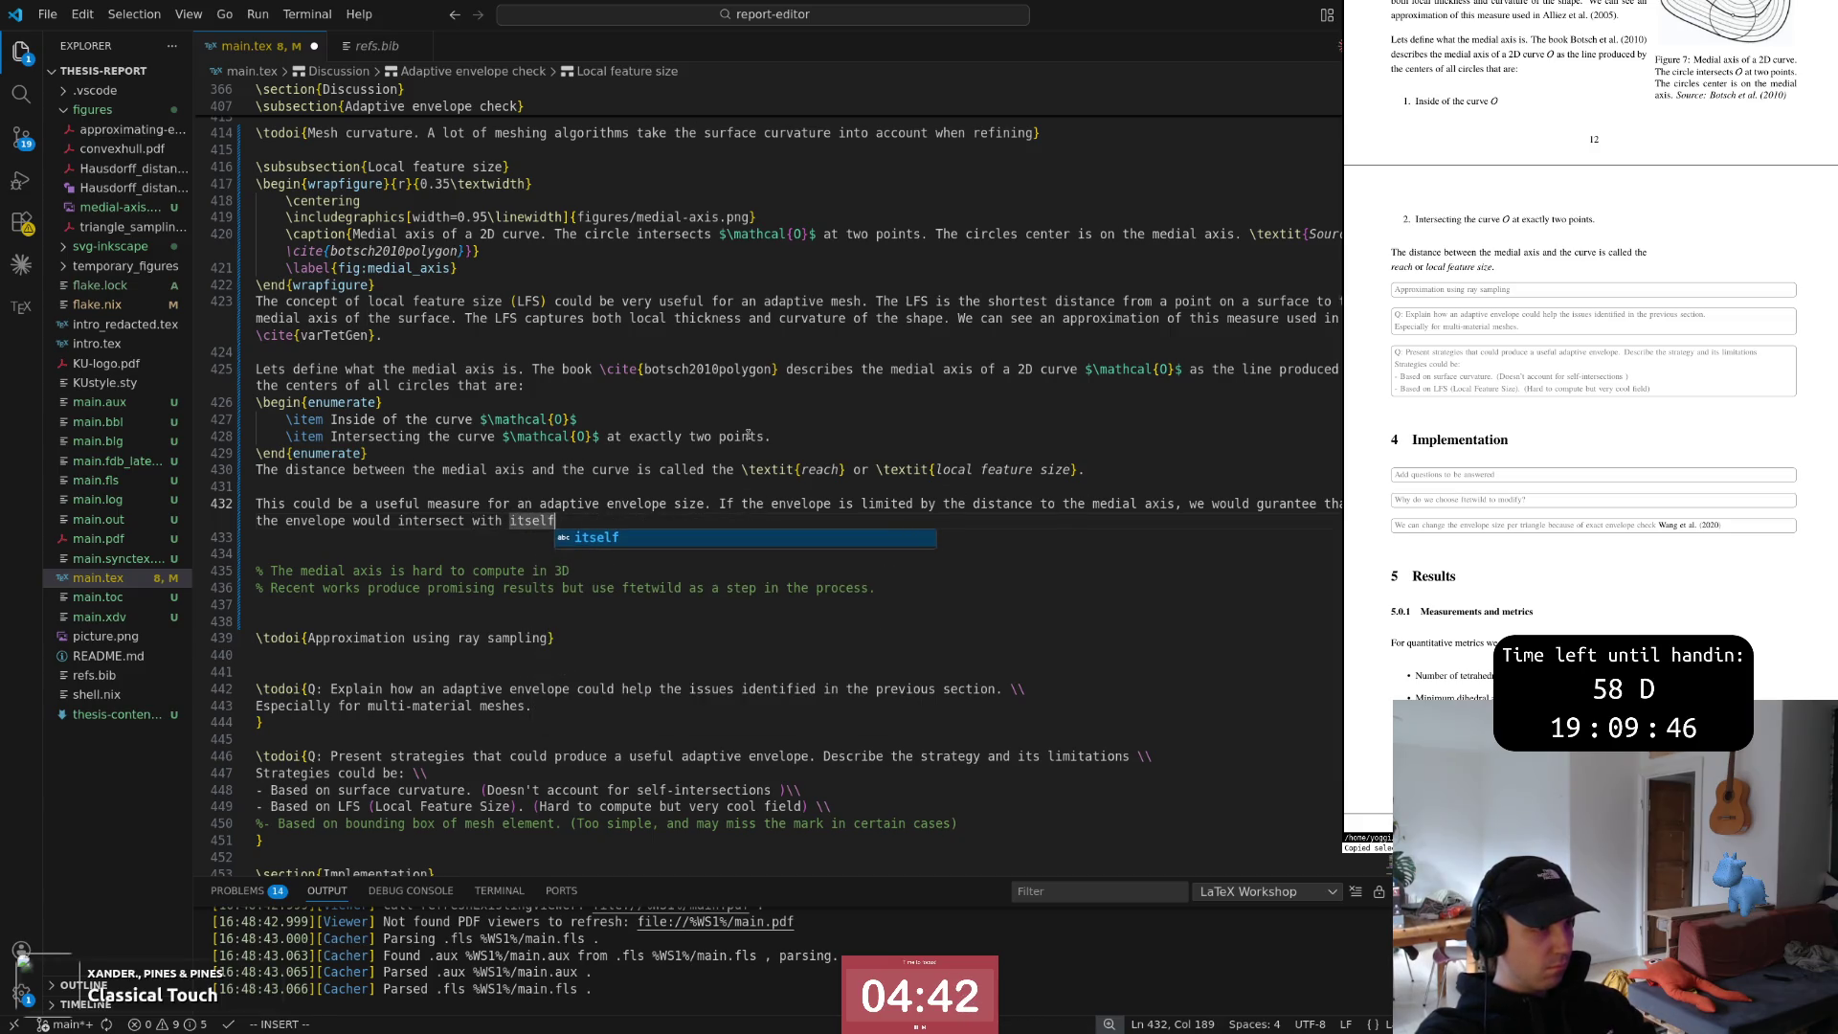
key("Escape")
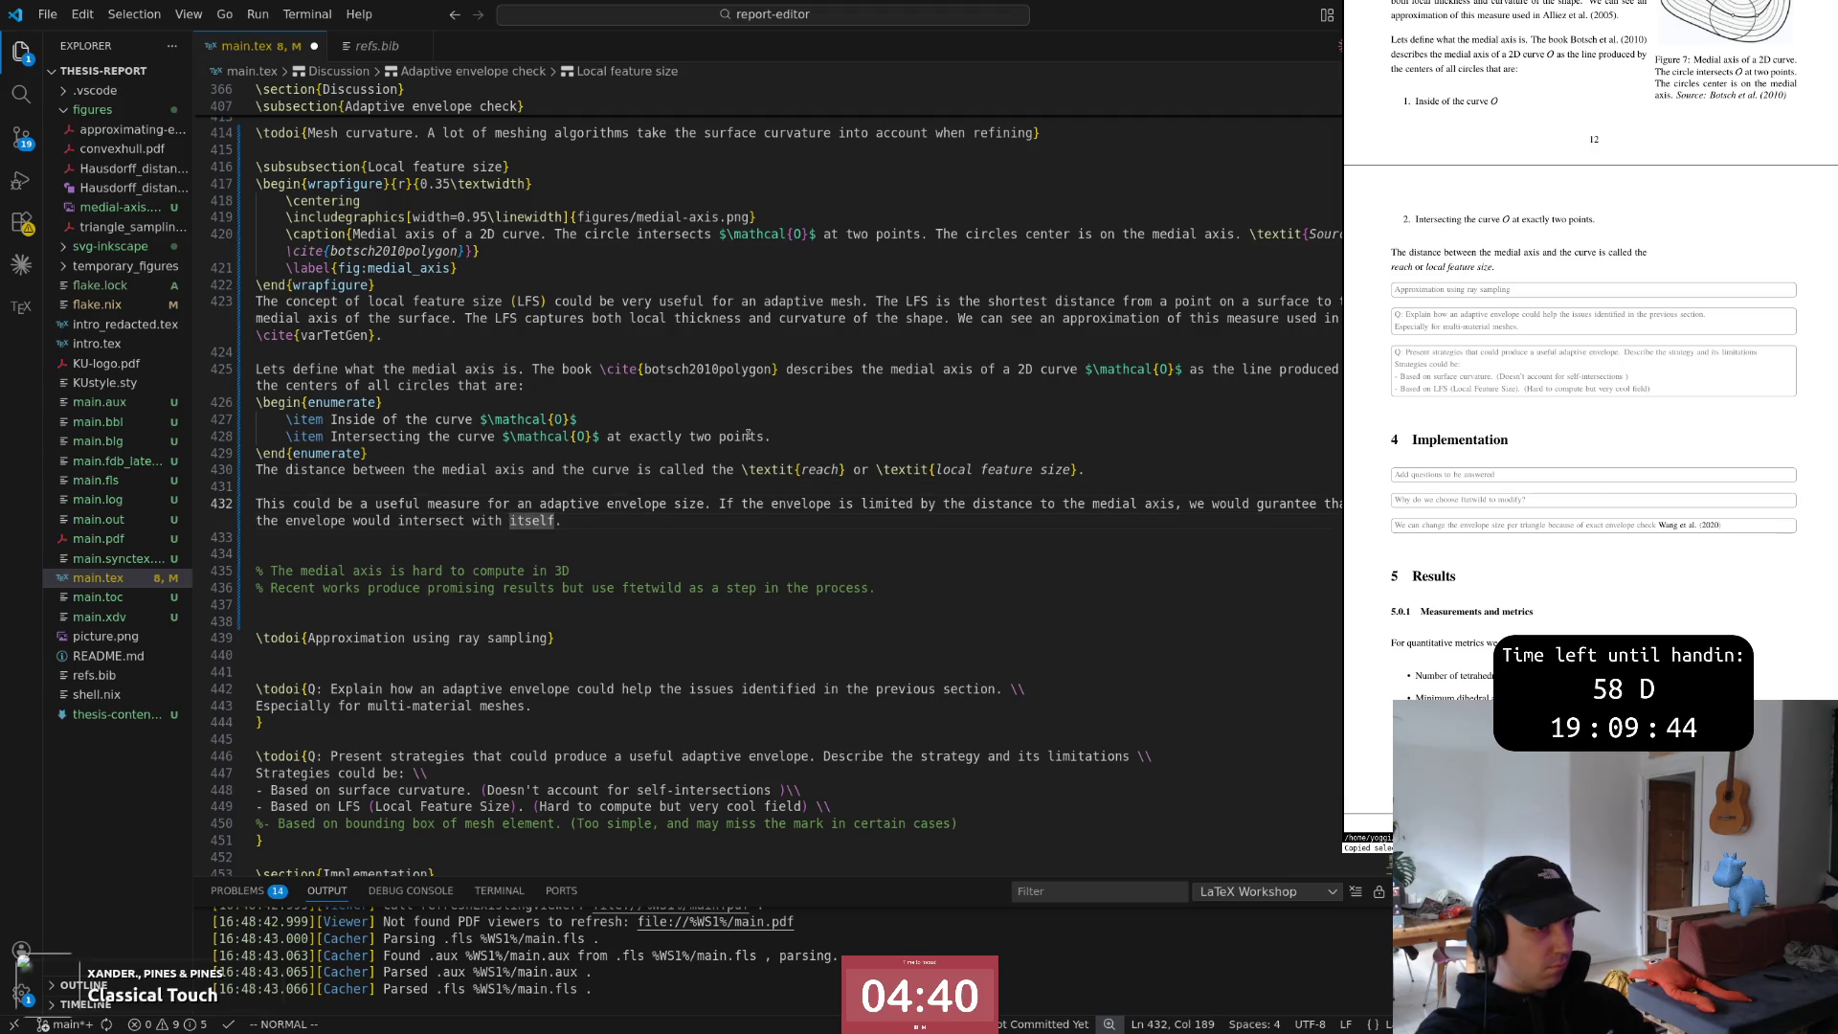
key("0")
key("w")
key("w")
key("w")
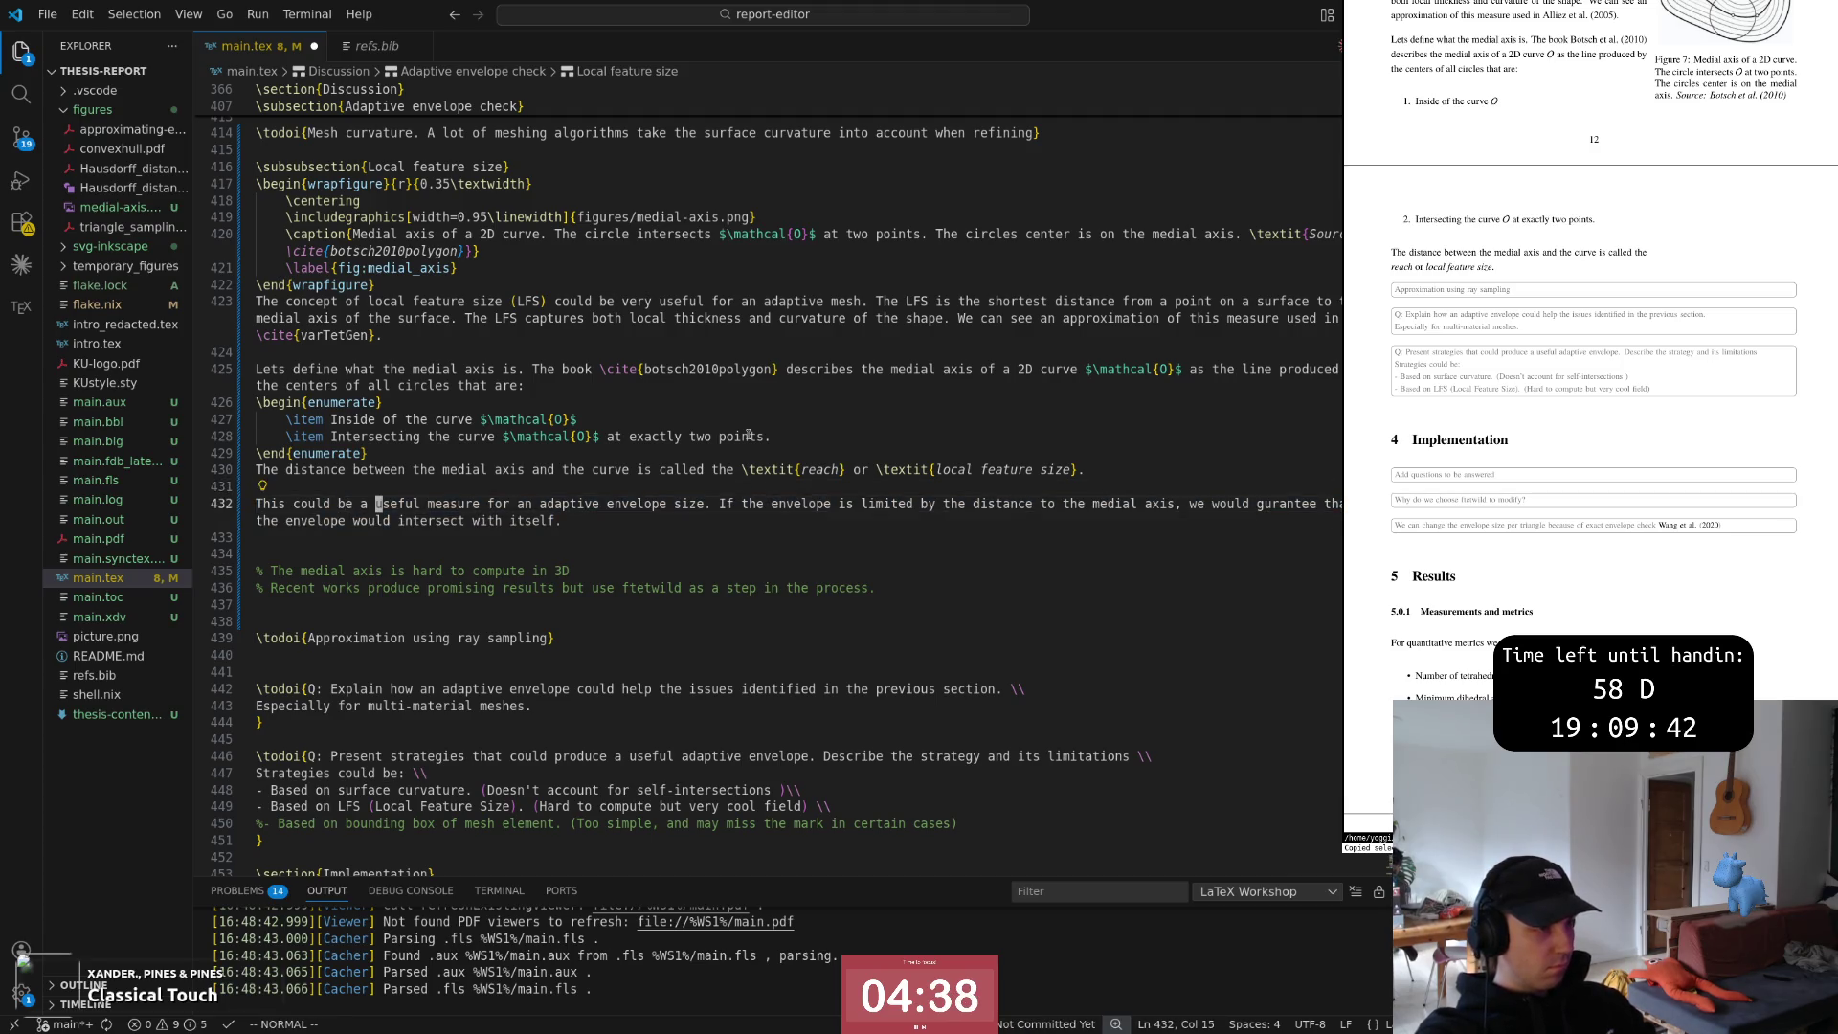
End the paragraph with the problem illustrated in \ref{fig:thin_feature_disappears}
key("A")
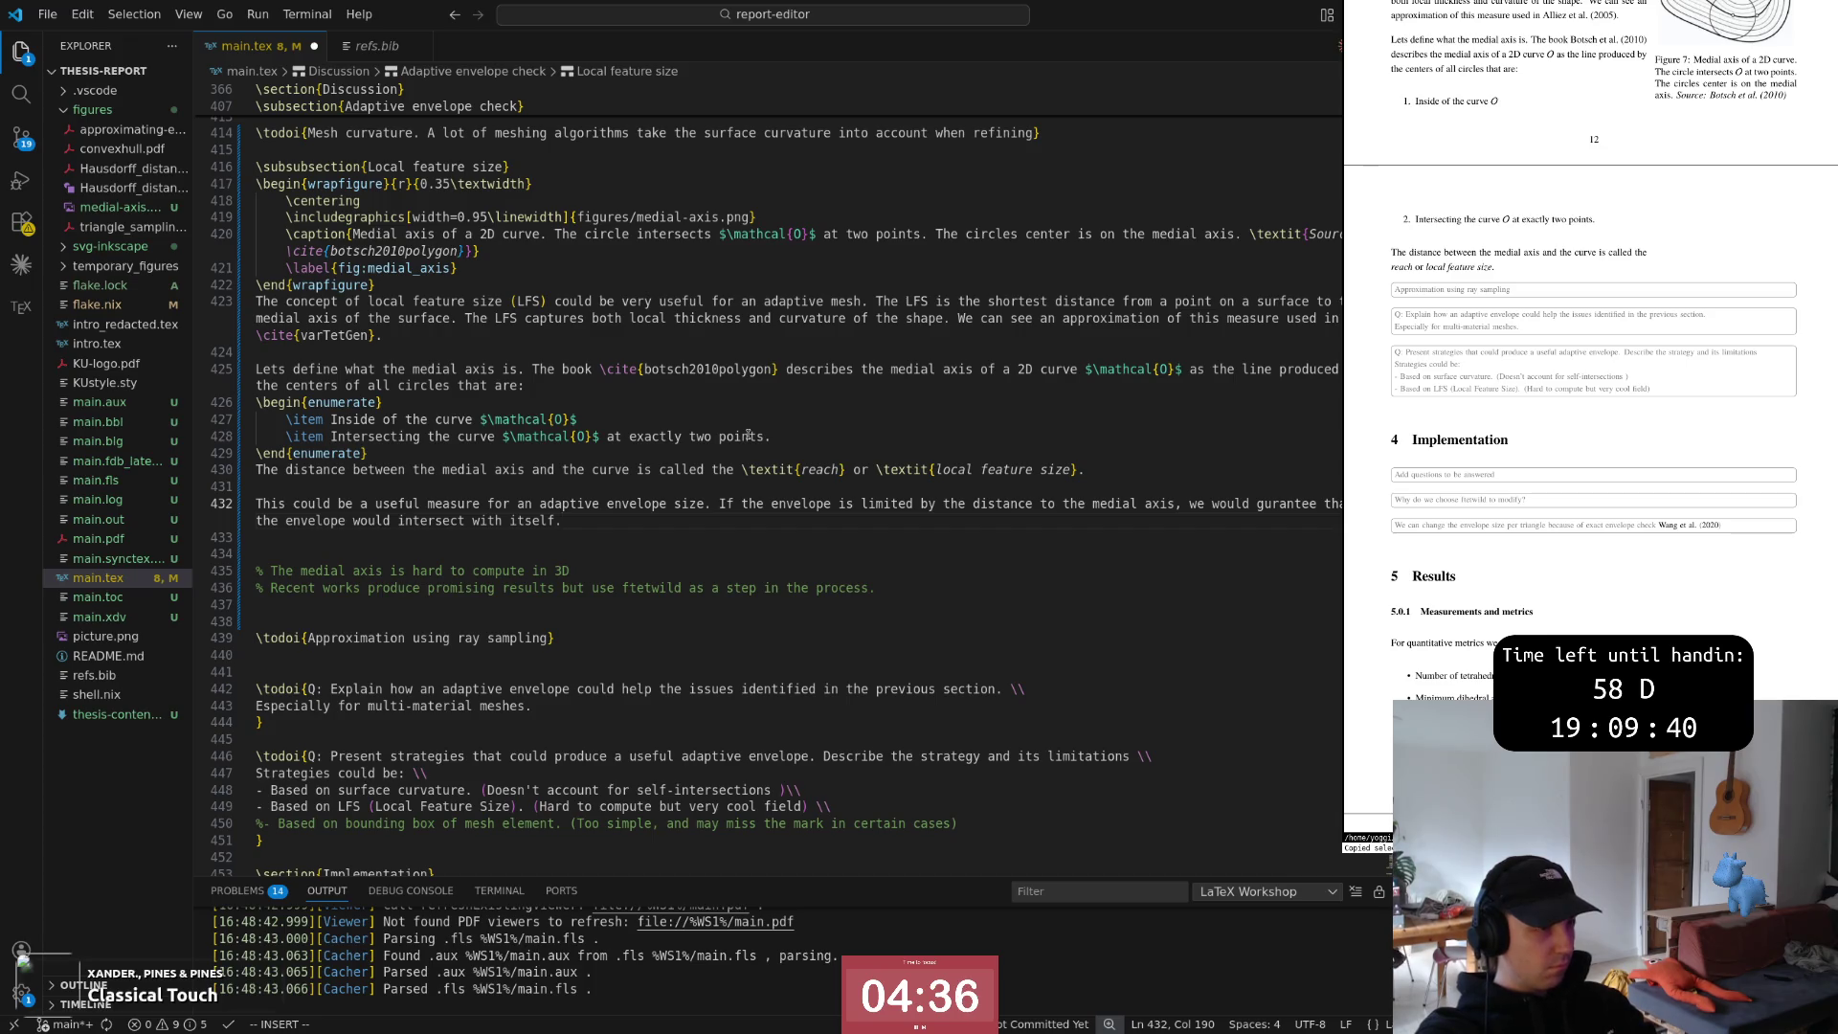
type(" Thus")
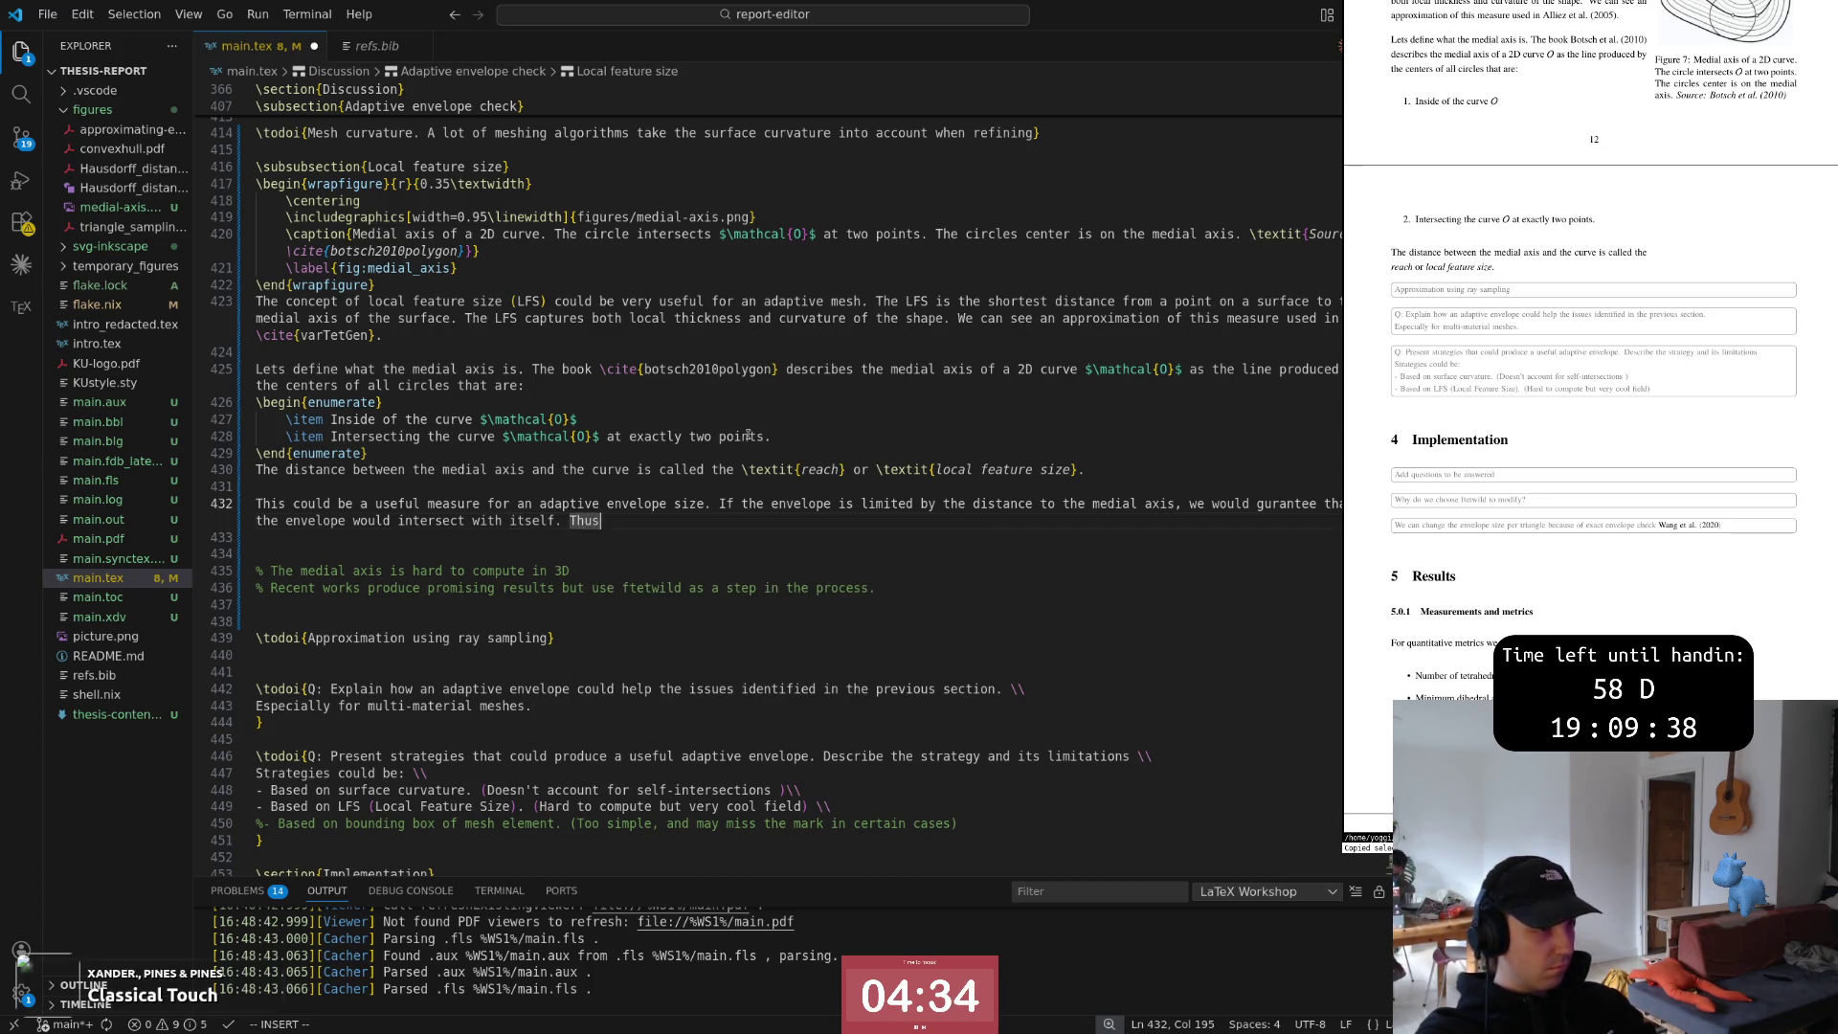
type(", avoiding ")
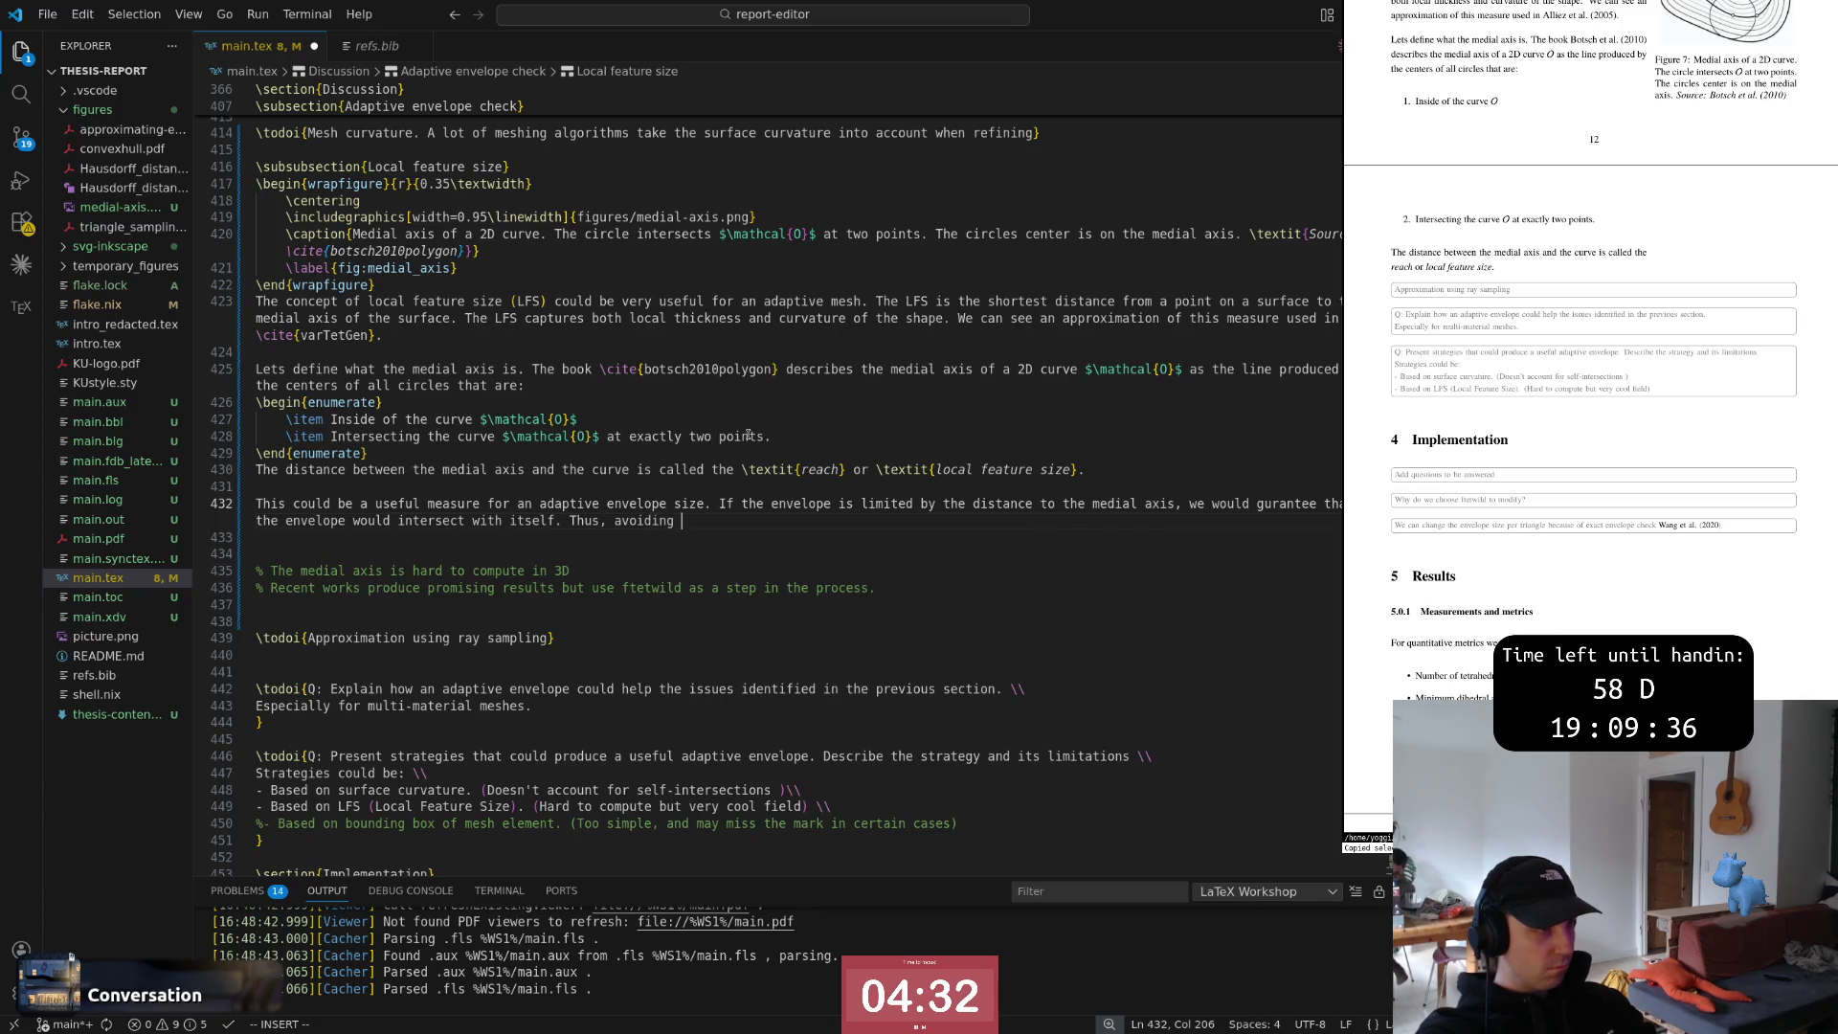
type("the problem ")
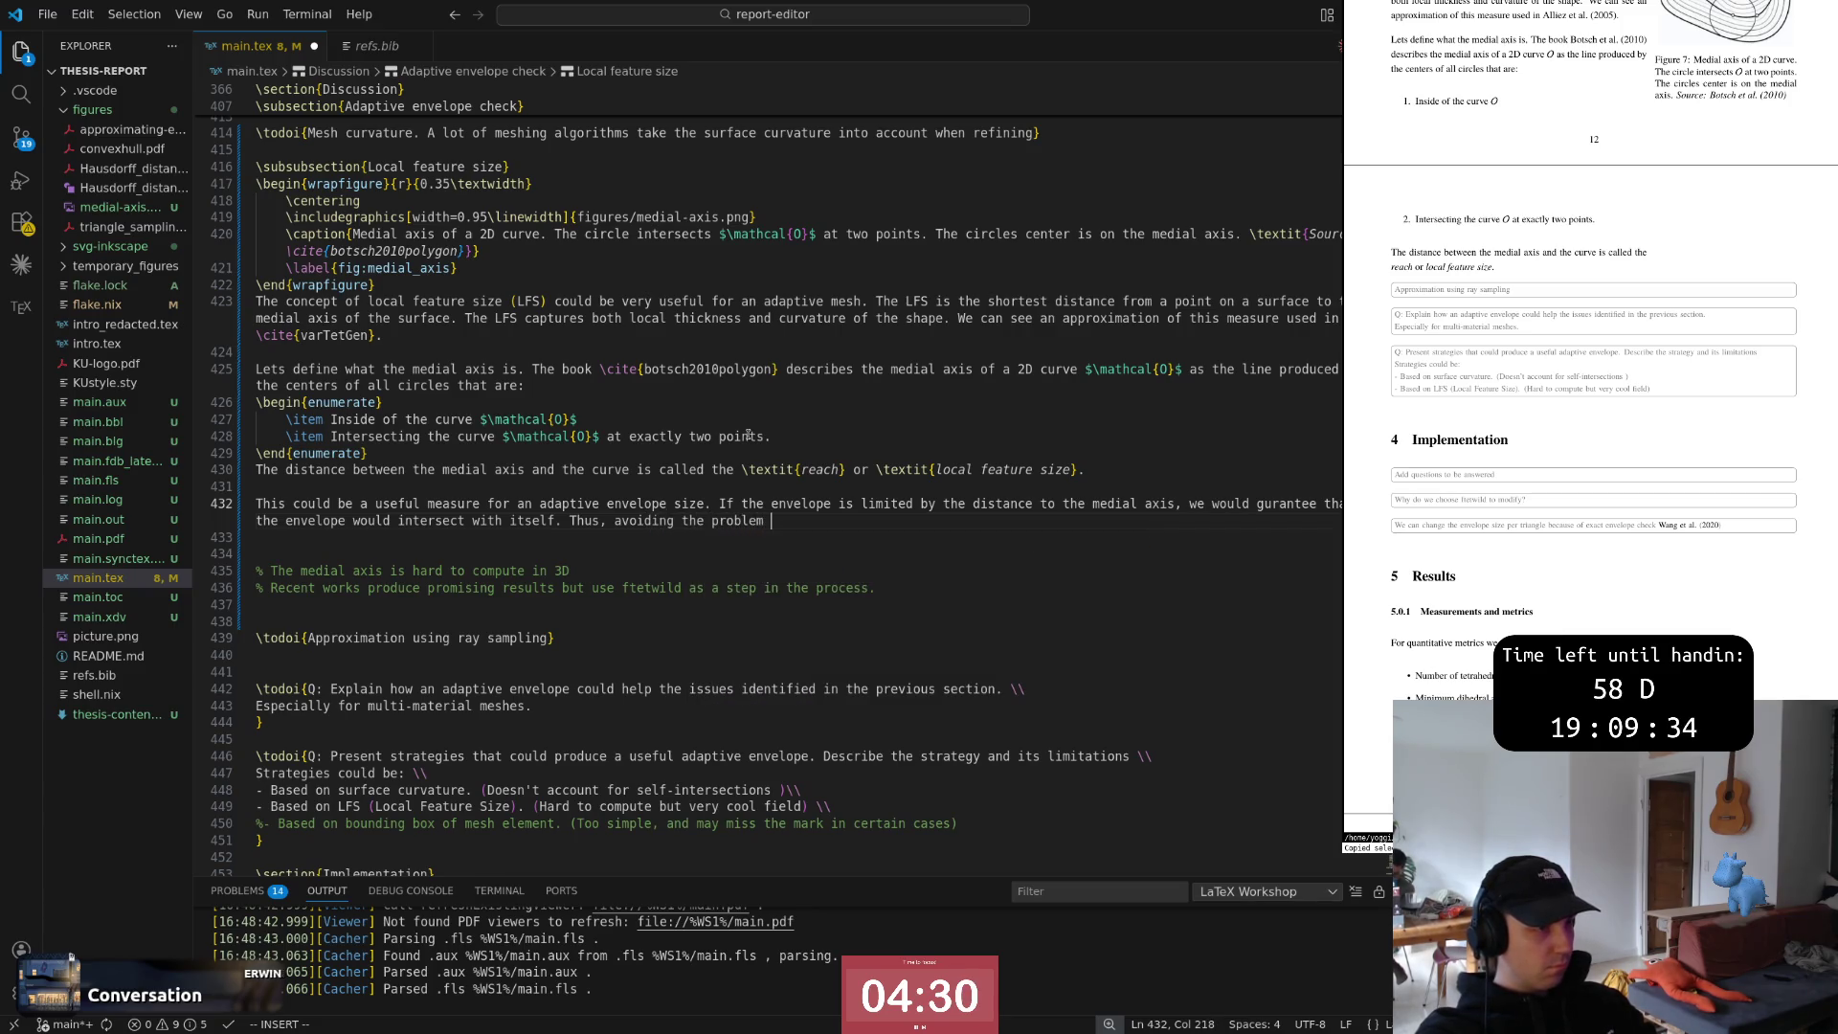
type("we")
type(" illustra")
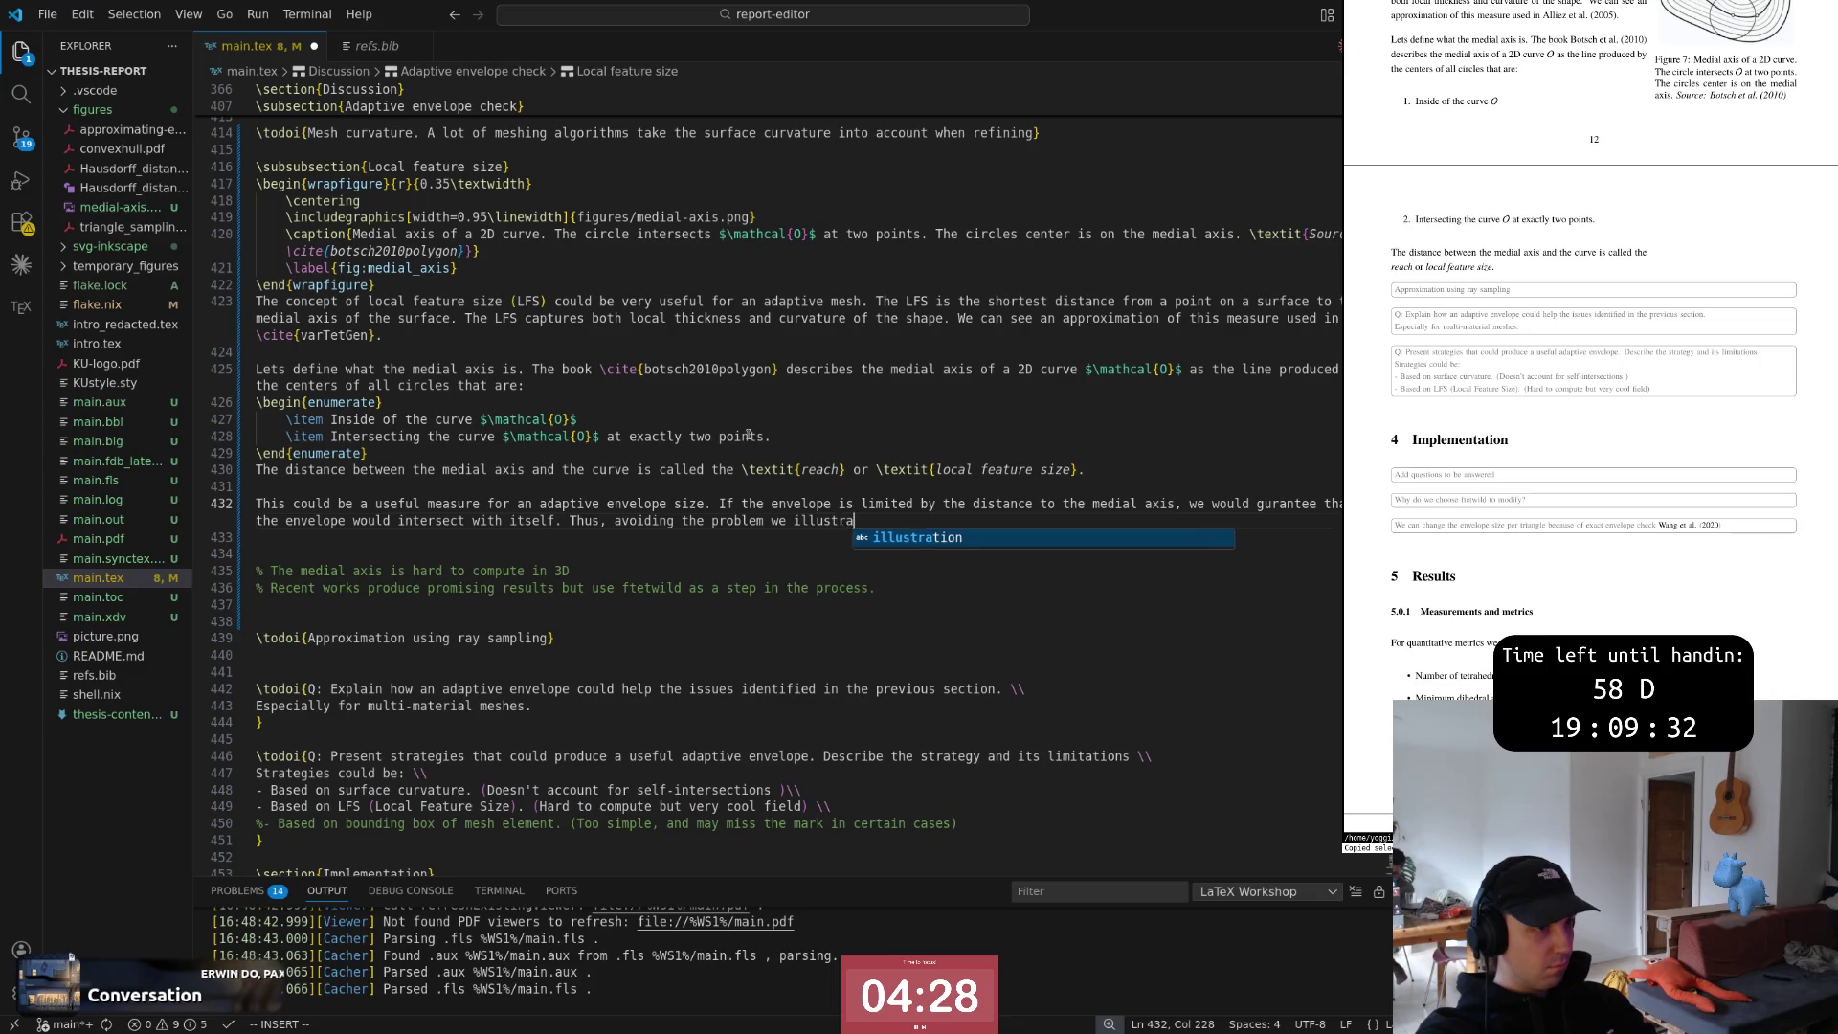
type("ted in figure \\")
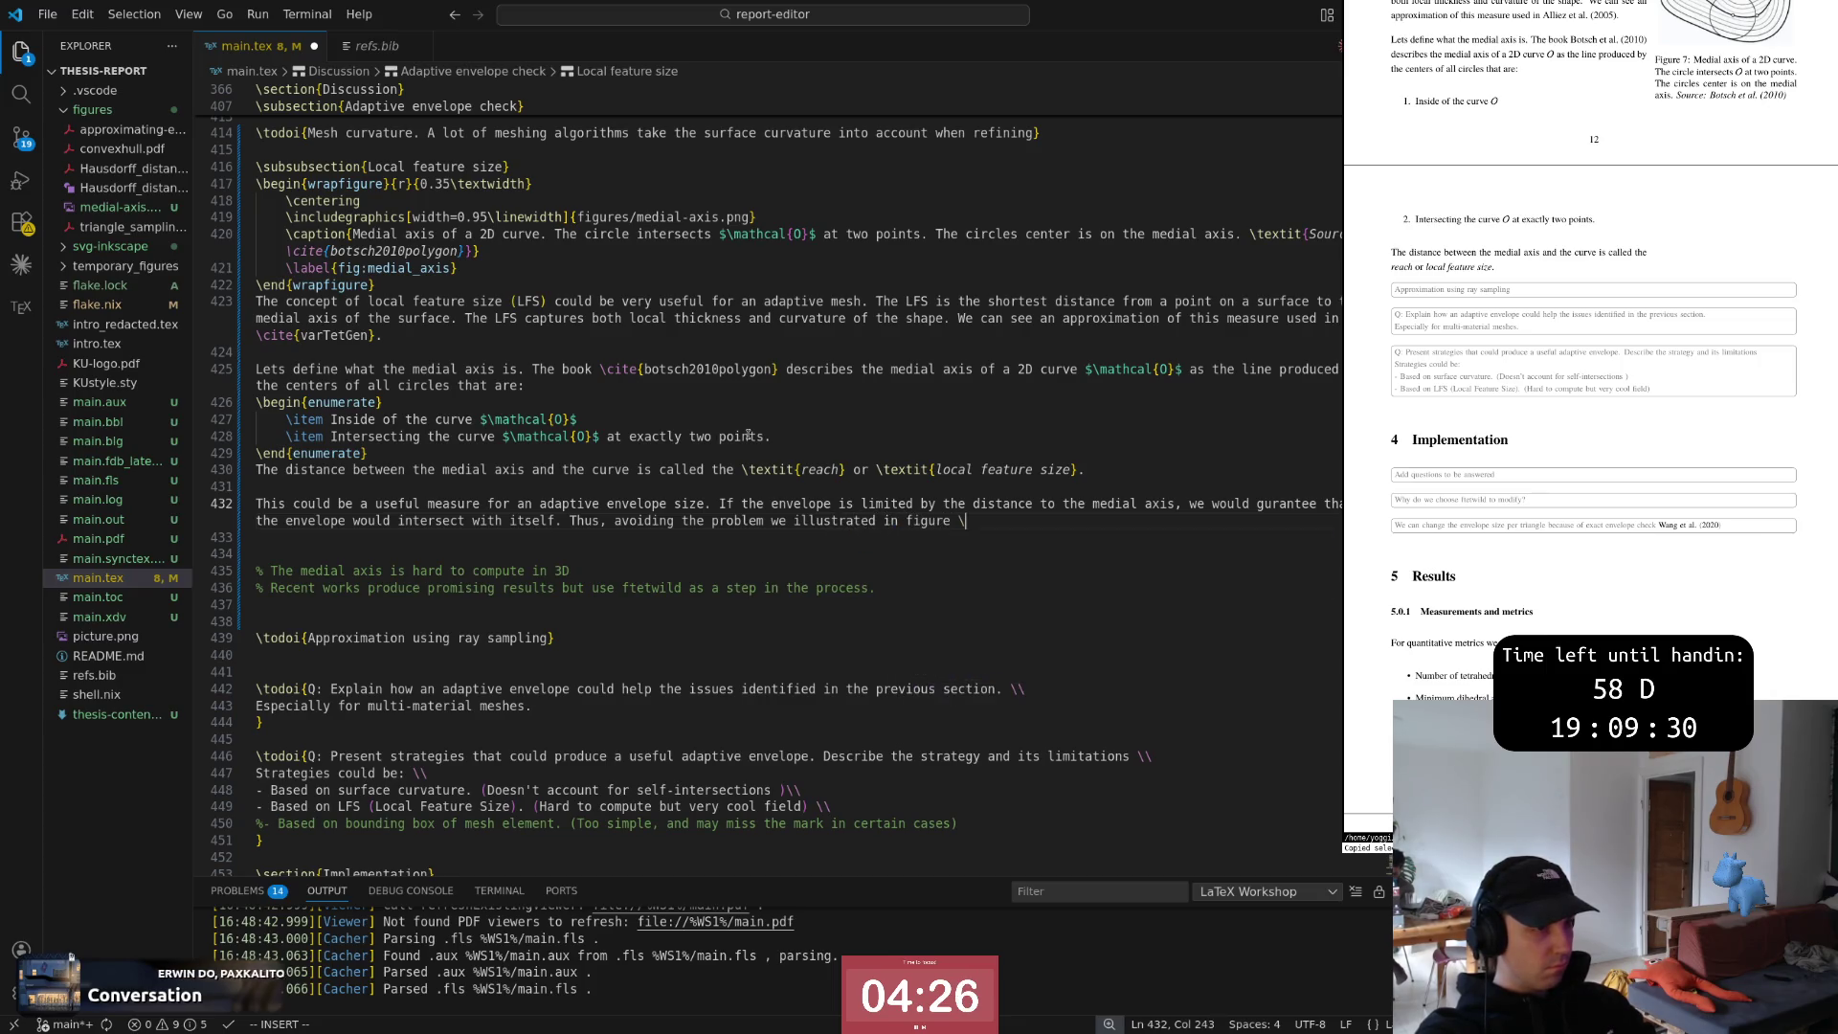
type("igure \ref{fig")
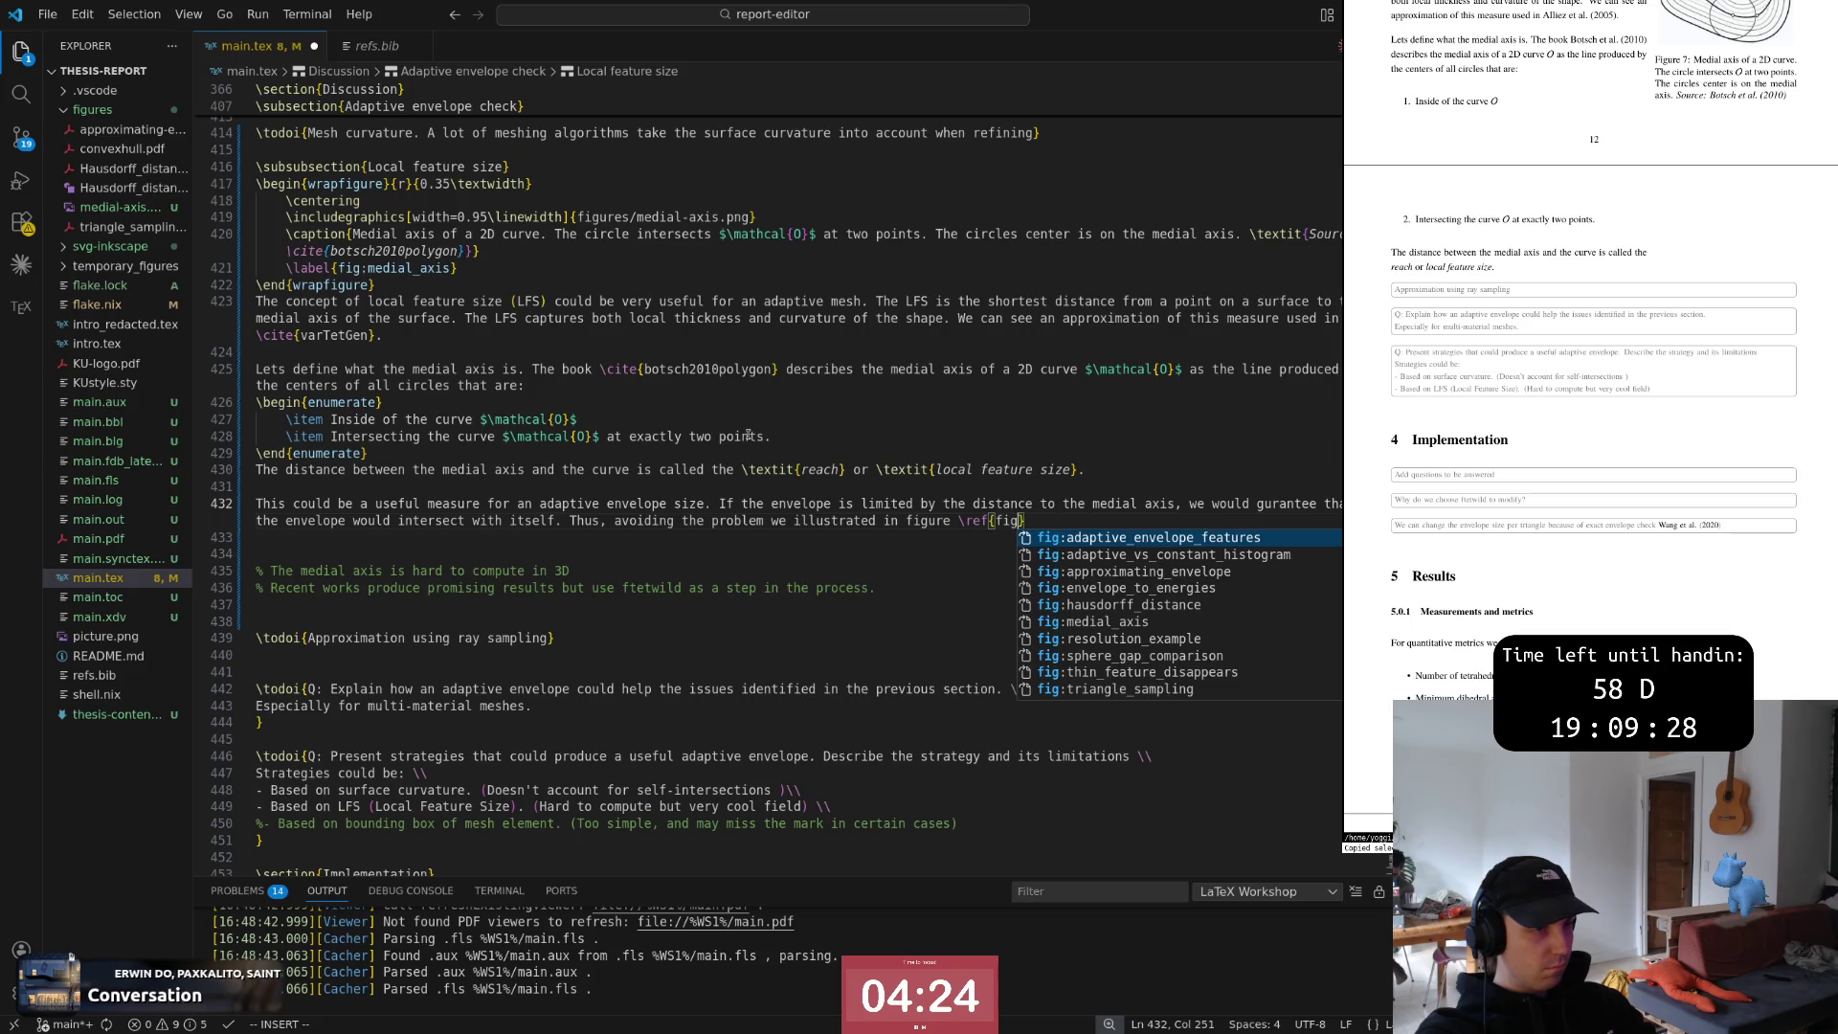
type(":")
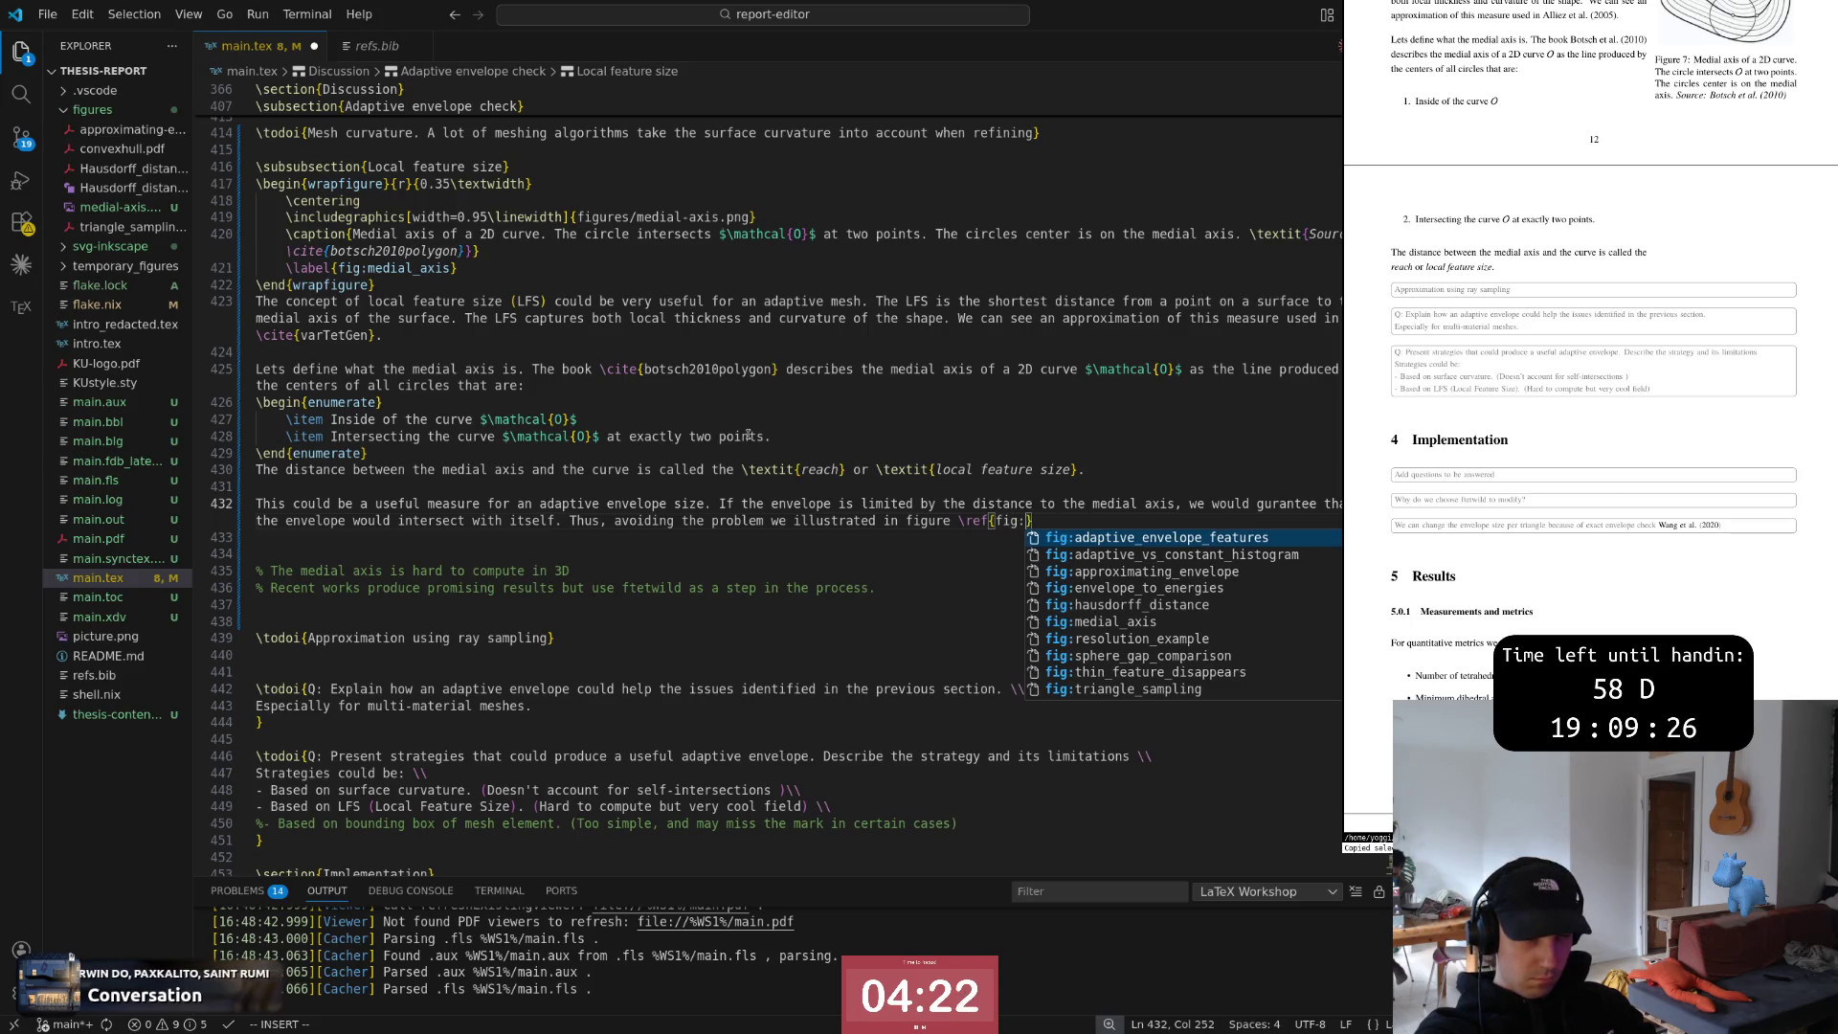
key("Down")
key("Down")
key("Down")
key("Down")
key("Down")
key("Down")
key("Return")
key("Escape")
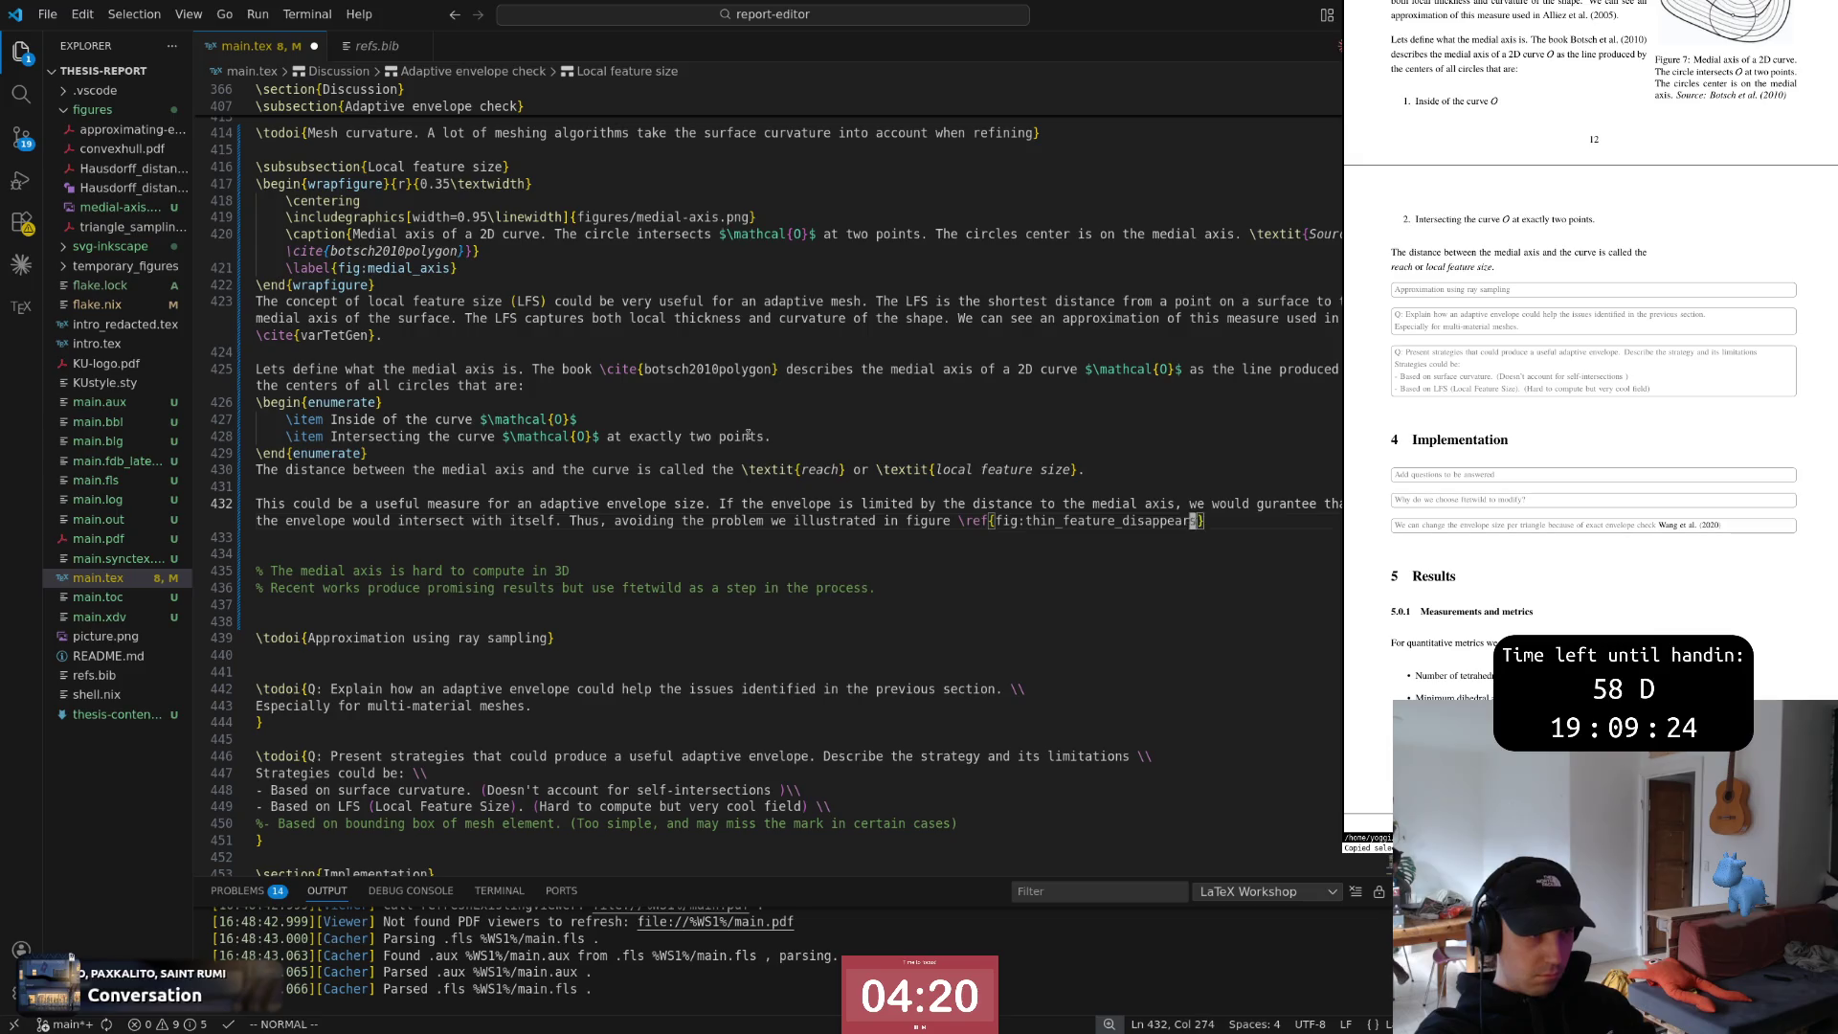
type("ars.")
key("Escape")
Delete the stray 'we' before 'illustrated' and save main.tex
key("b")
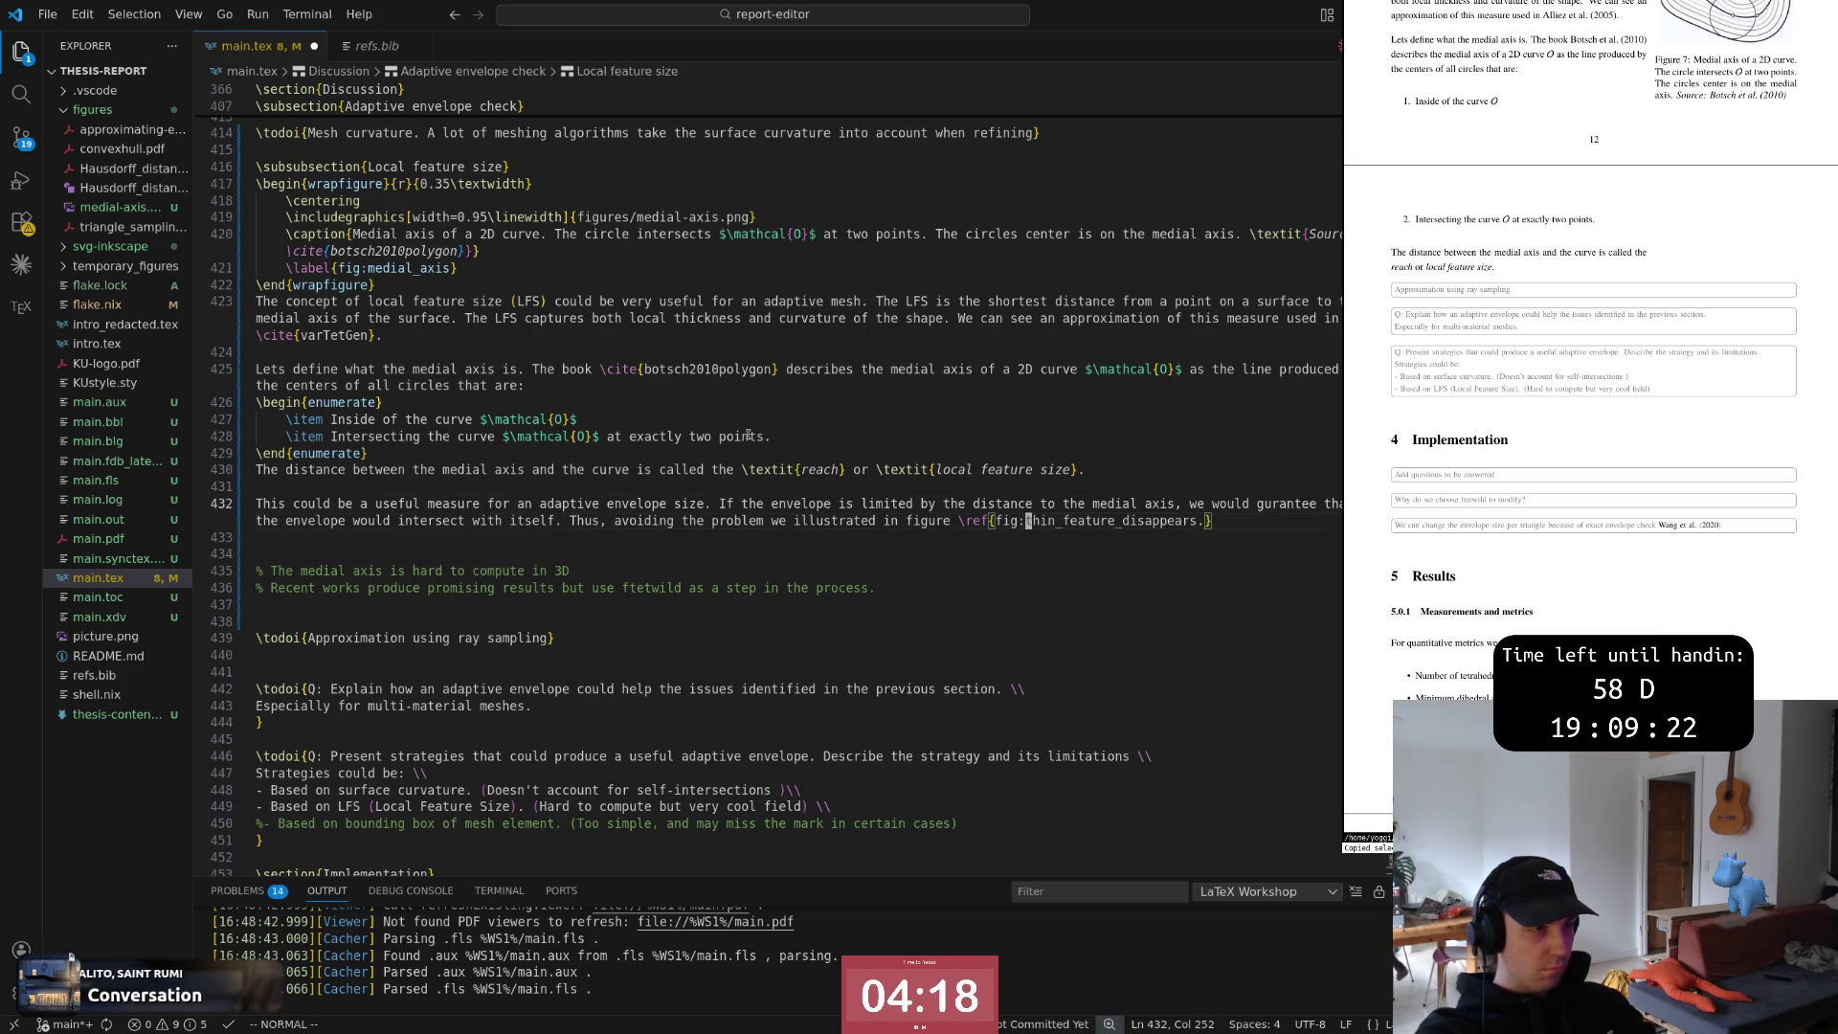
key("b")
key("b")
key("b")
key("d")
key("w")
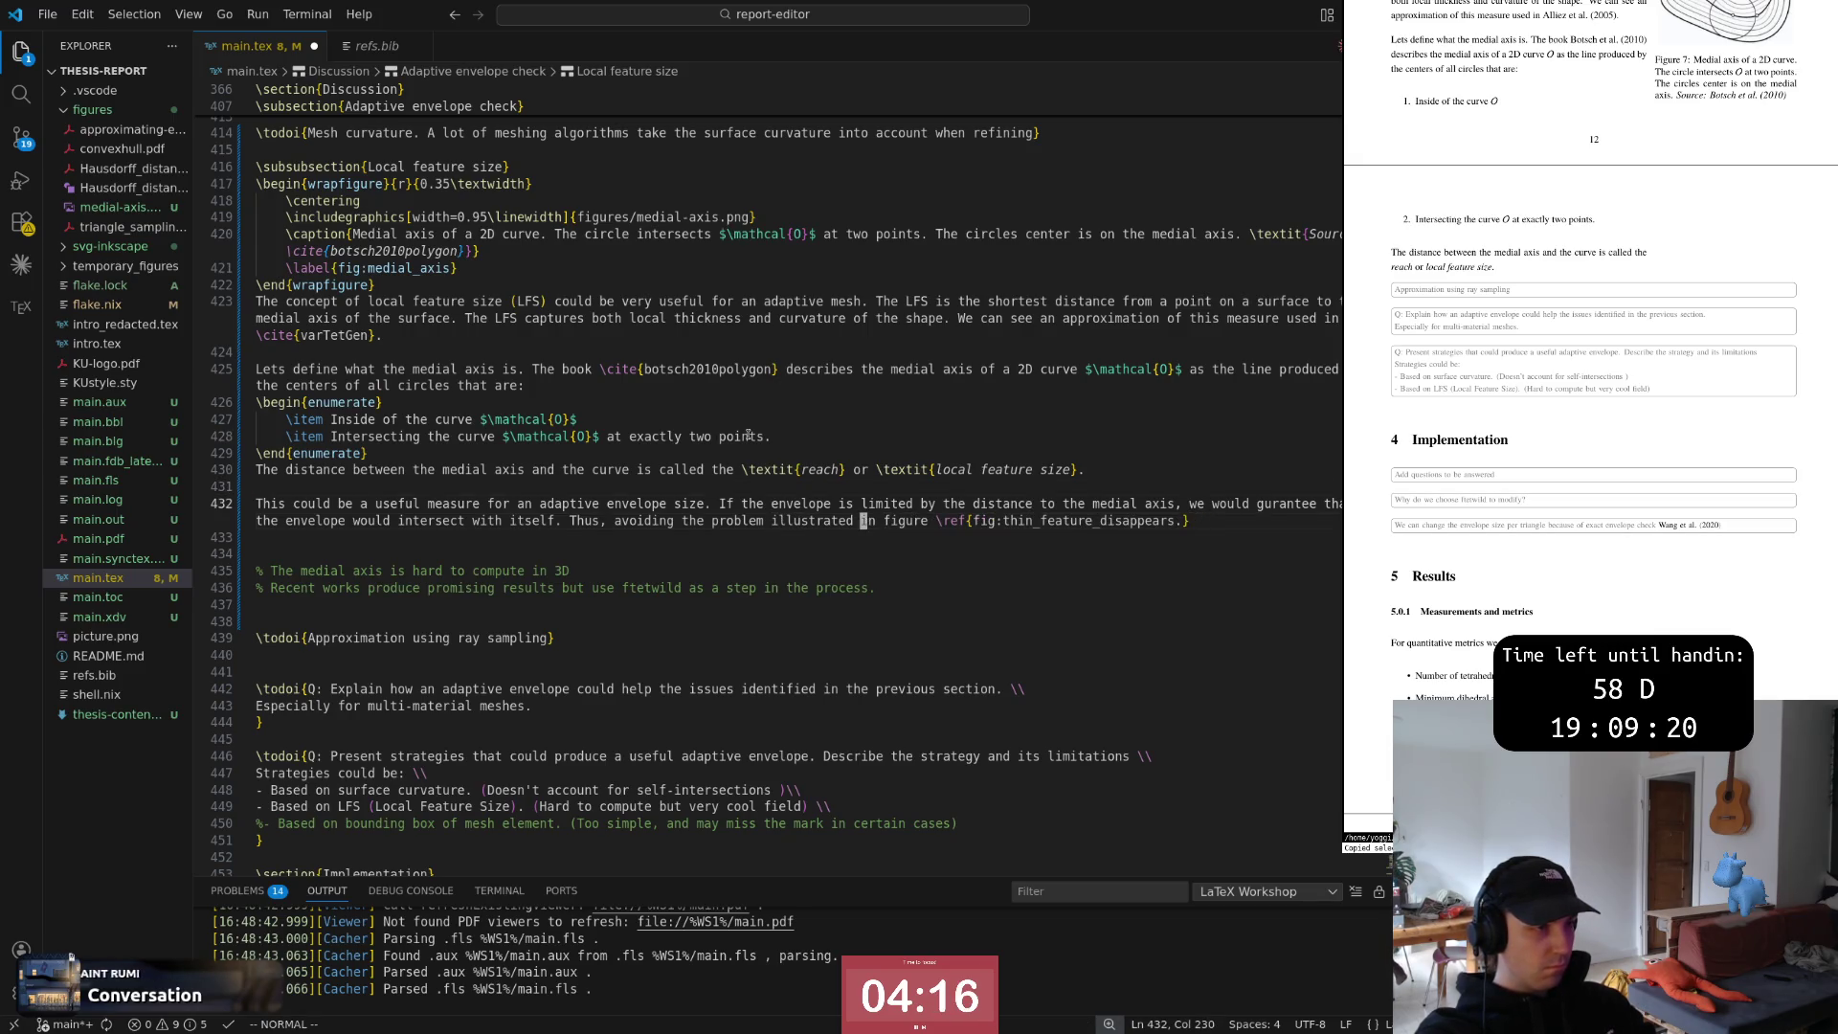
key("w")
key("w")
key("w")
type(":w")
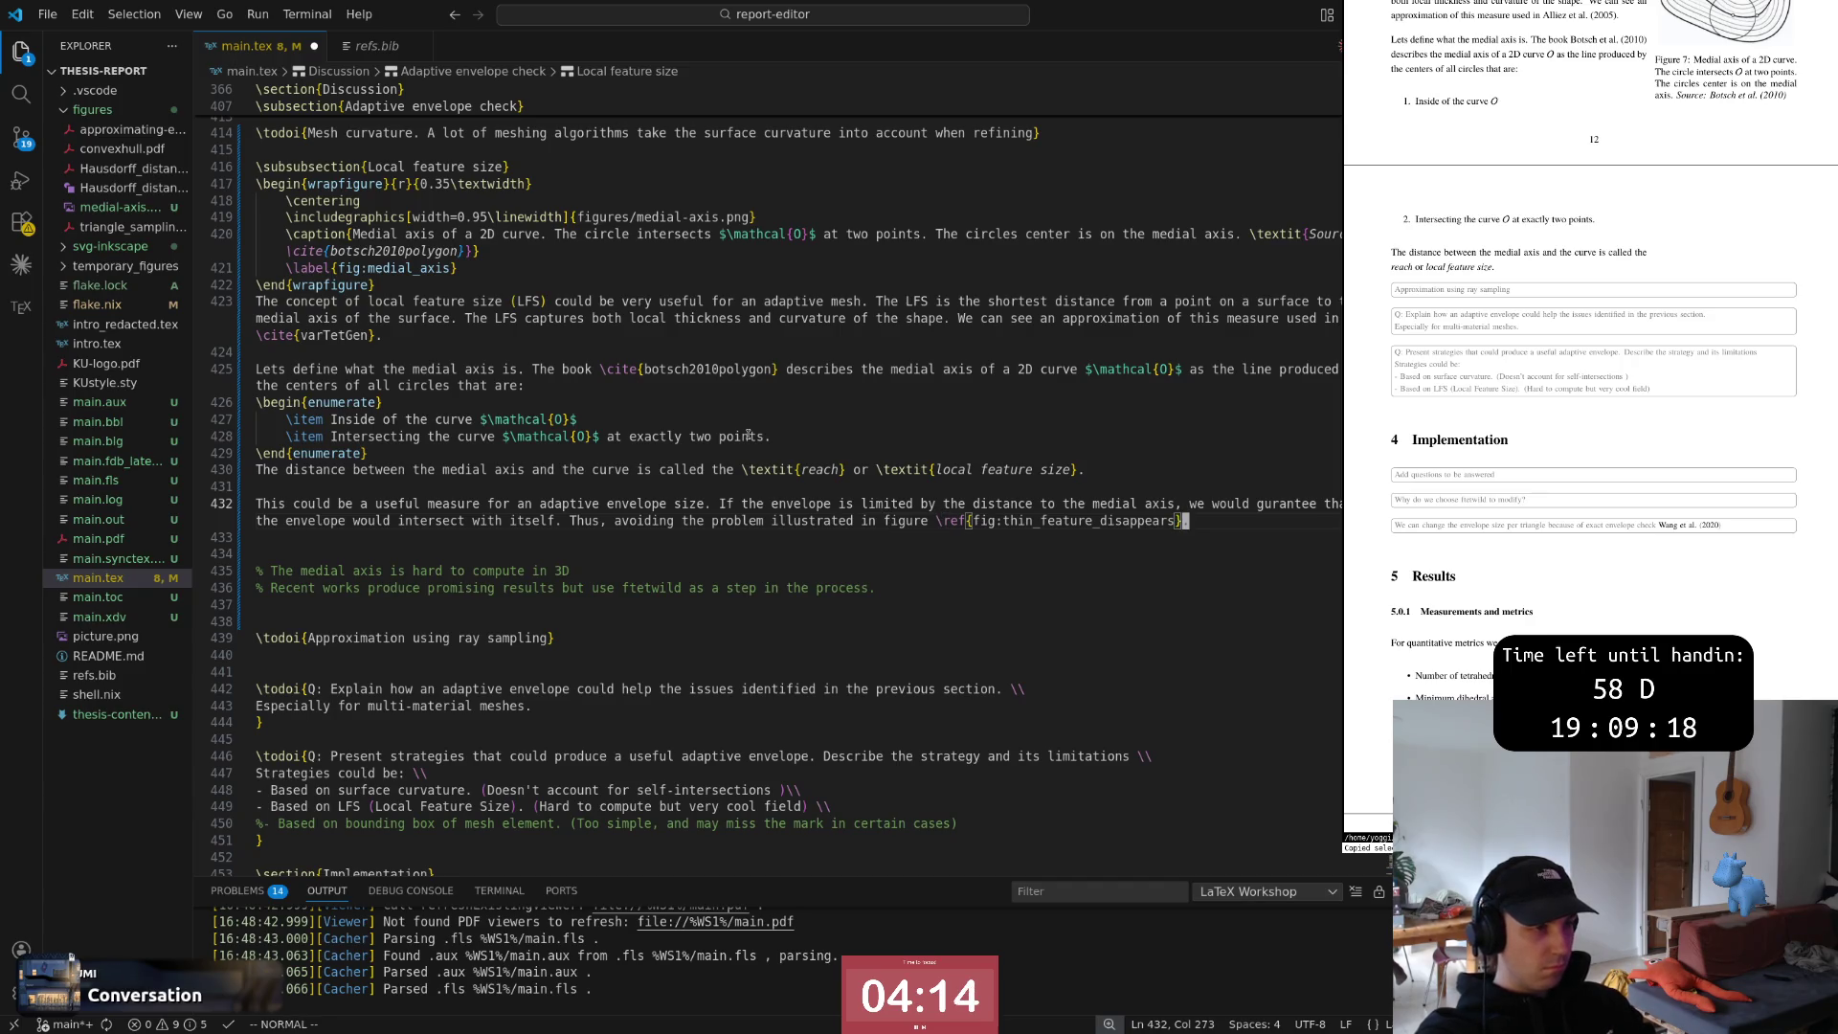
key("Return")
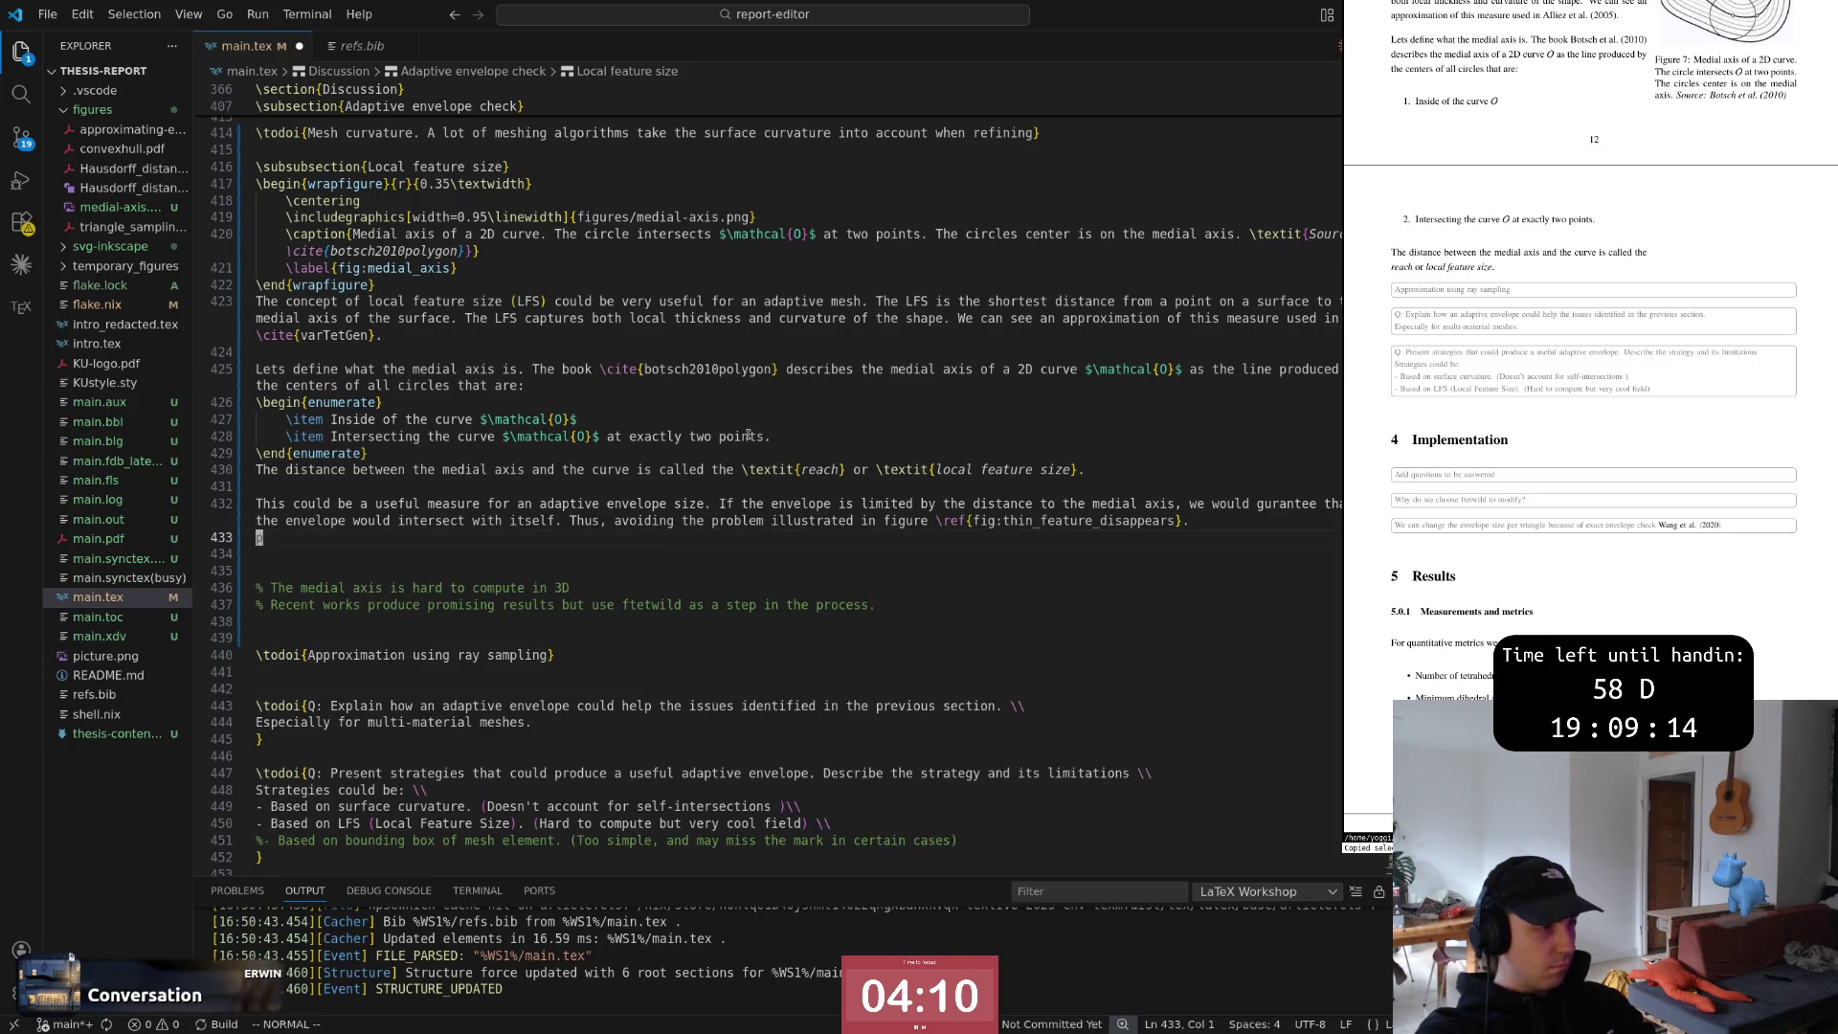
Change 'we would' to 'it would' on line 432
key("u")
key("ctrl+r")
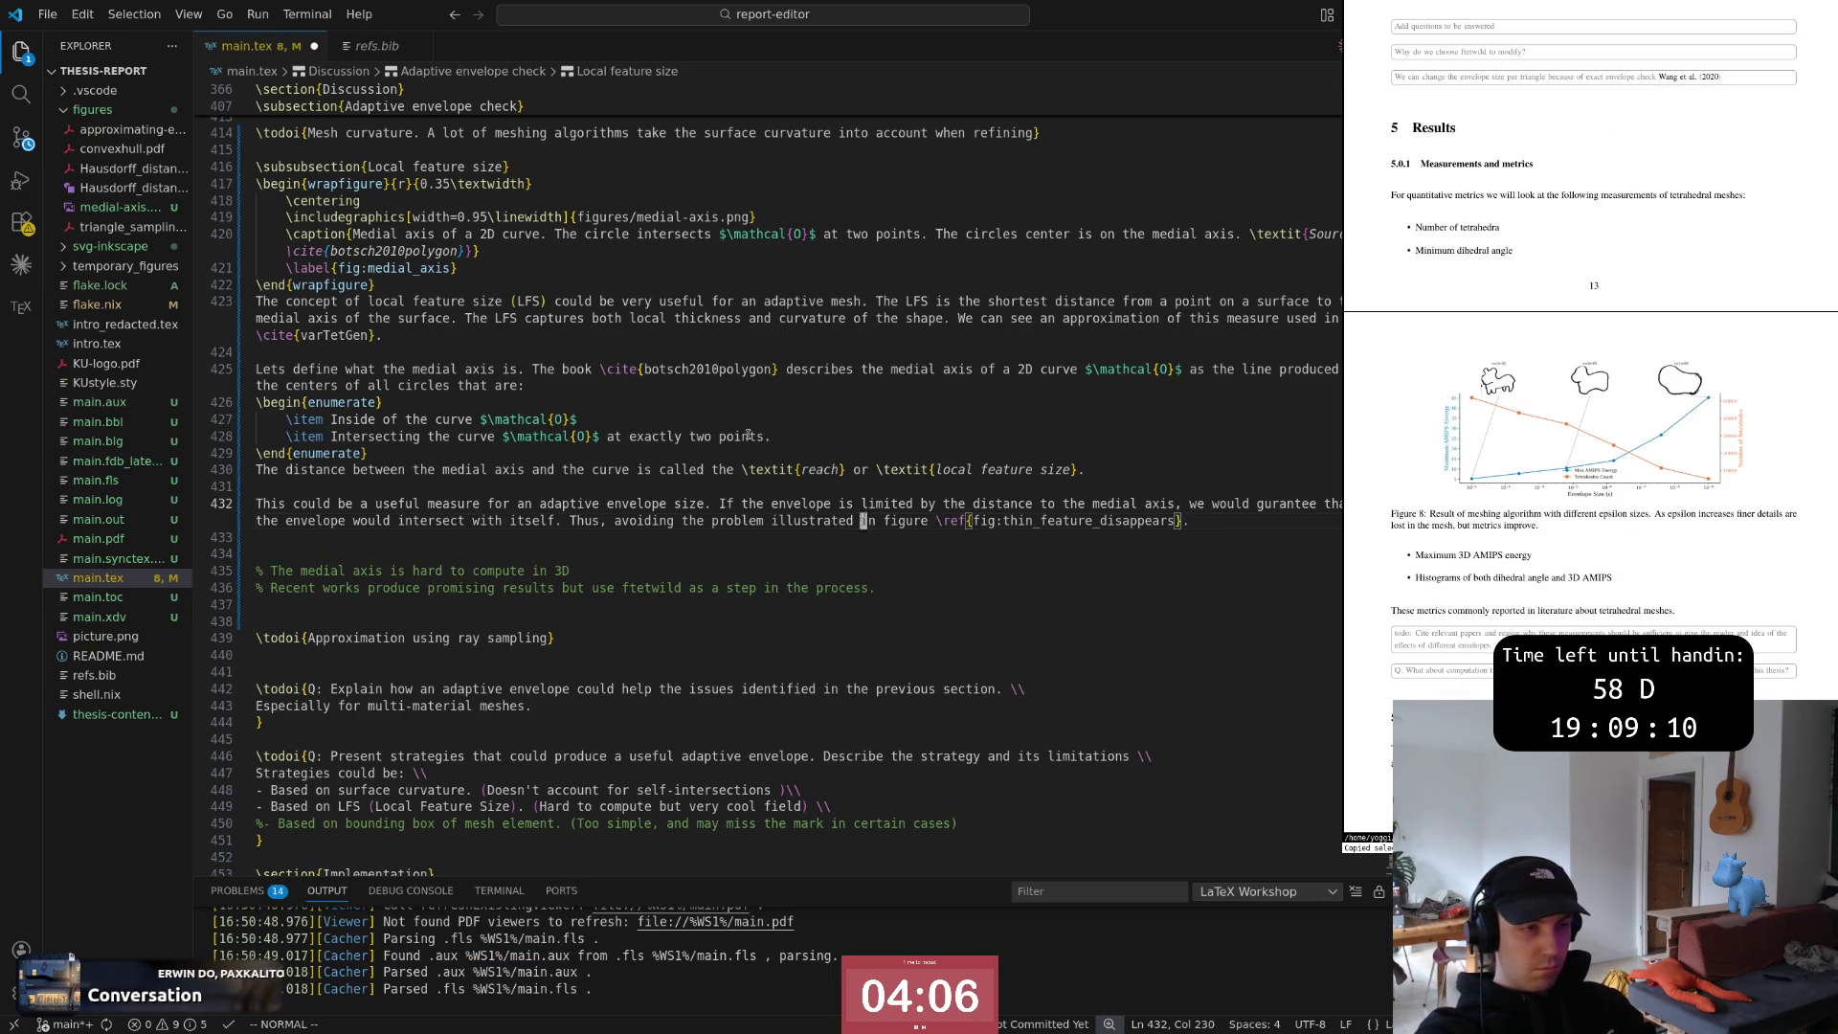
type("kwcwit")
key("Escape")
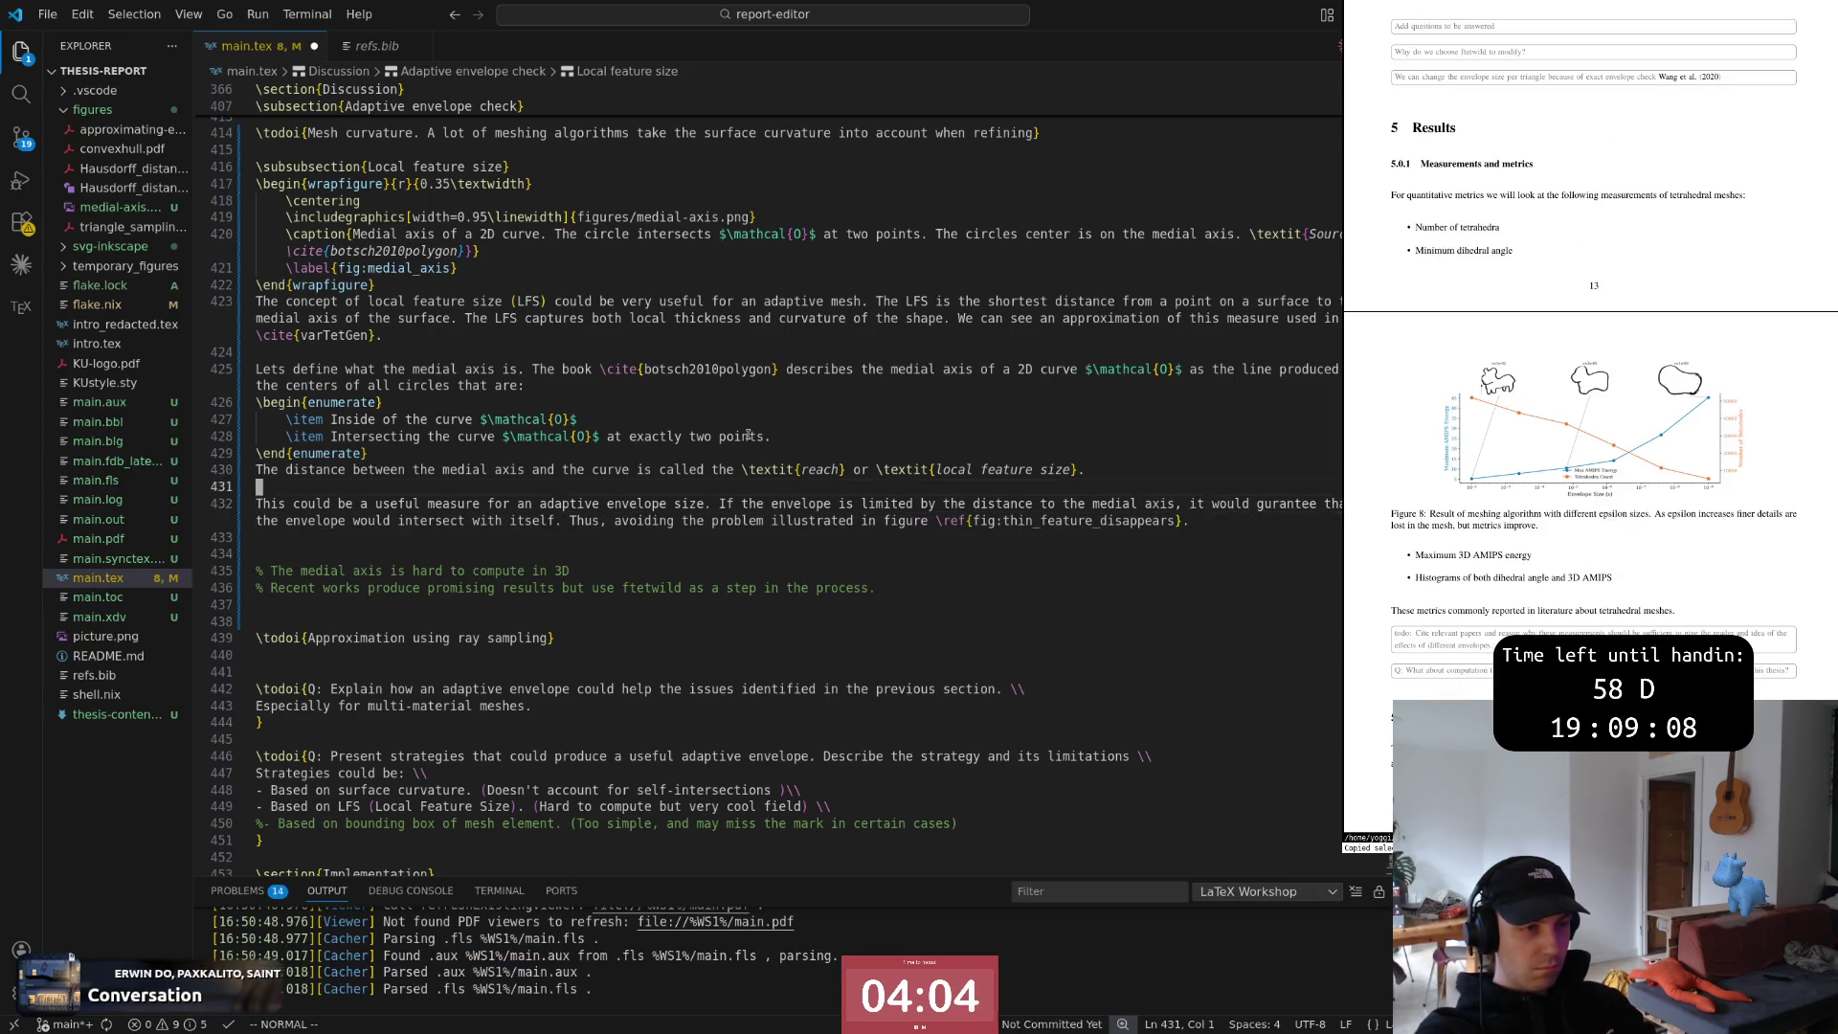
key("k")
Insert 'not' before 'intersect' so the envelope would not intersect itself
key("j")
key("$")
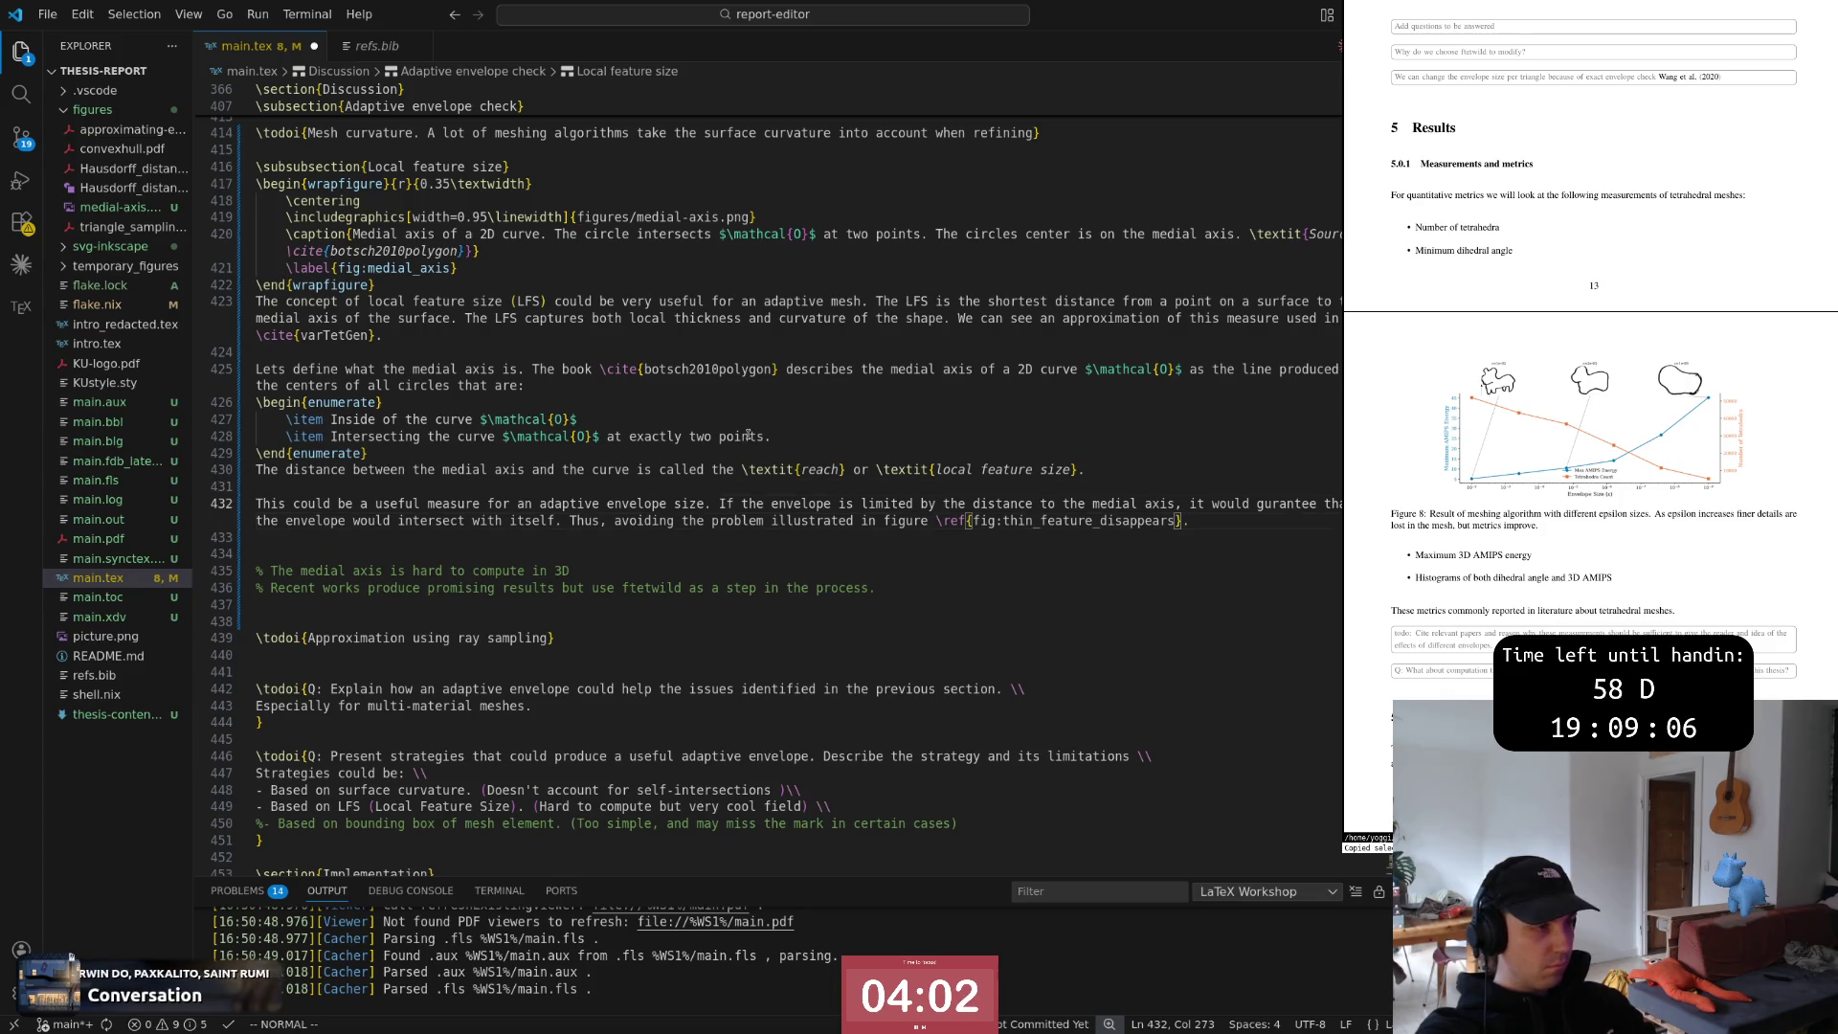
key("B")
key("B")
key("B")
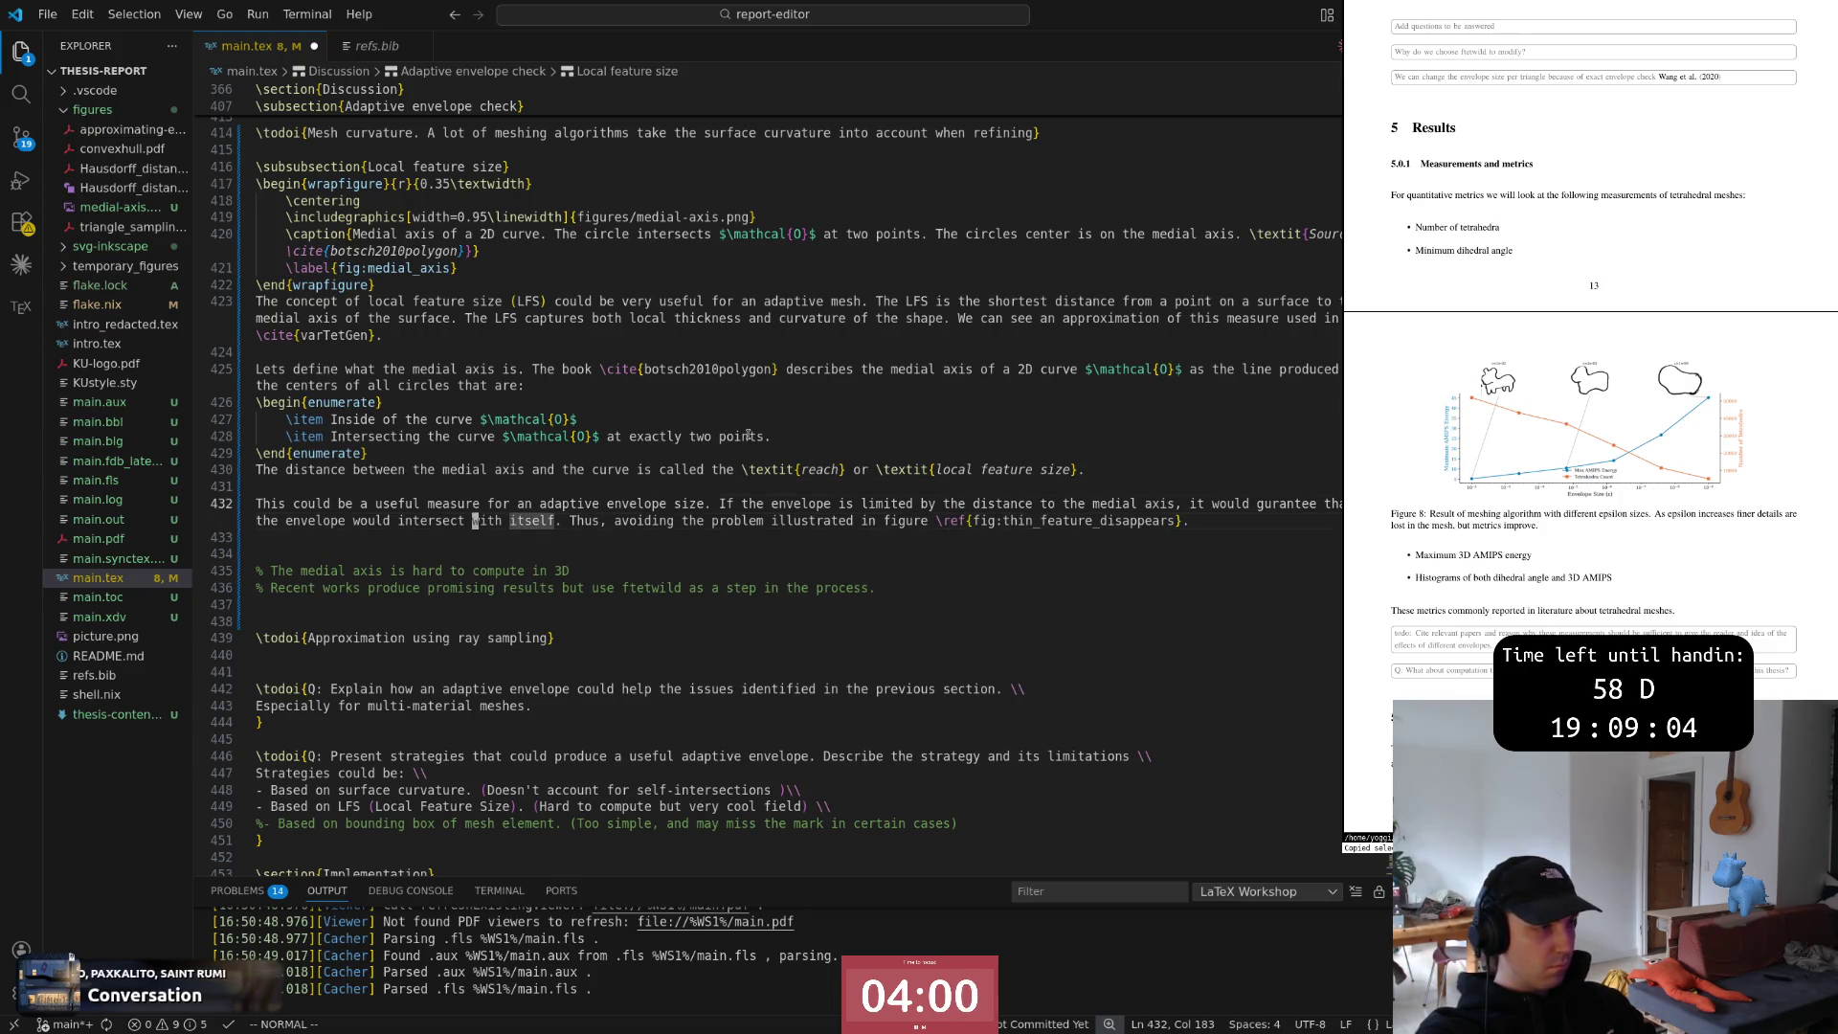
key("B")
key("B")
key("B")
type("inot")
key("Escape")
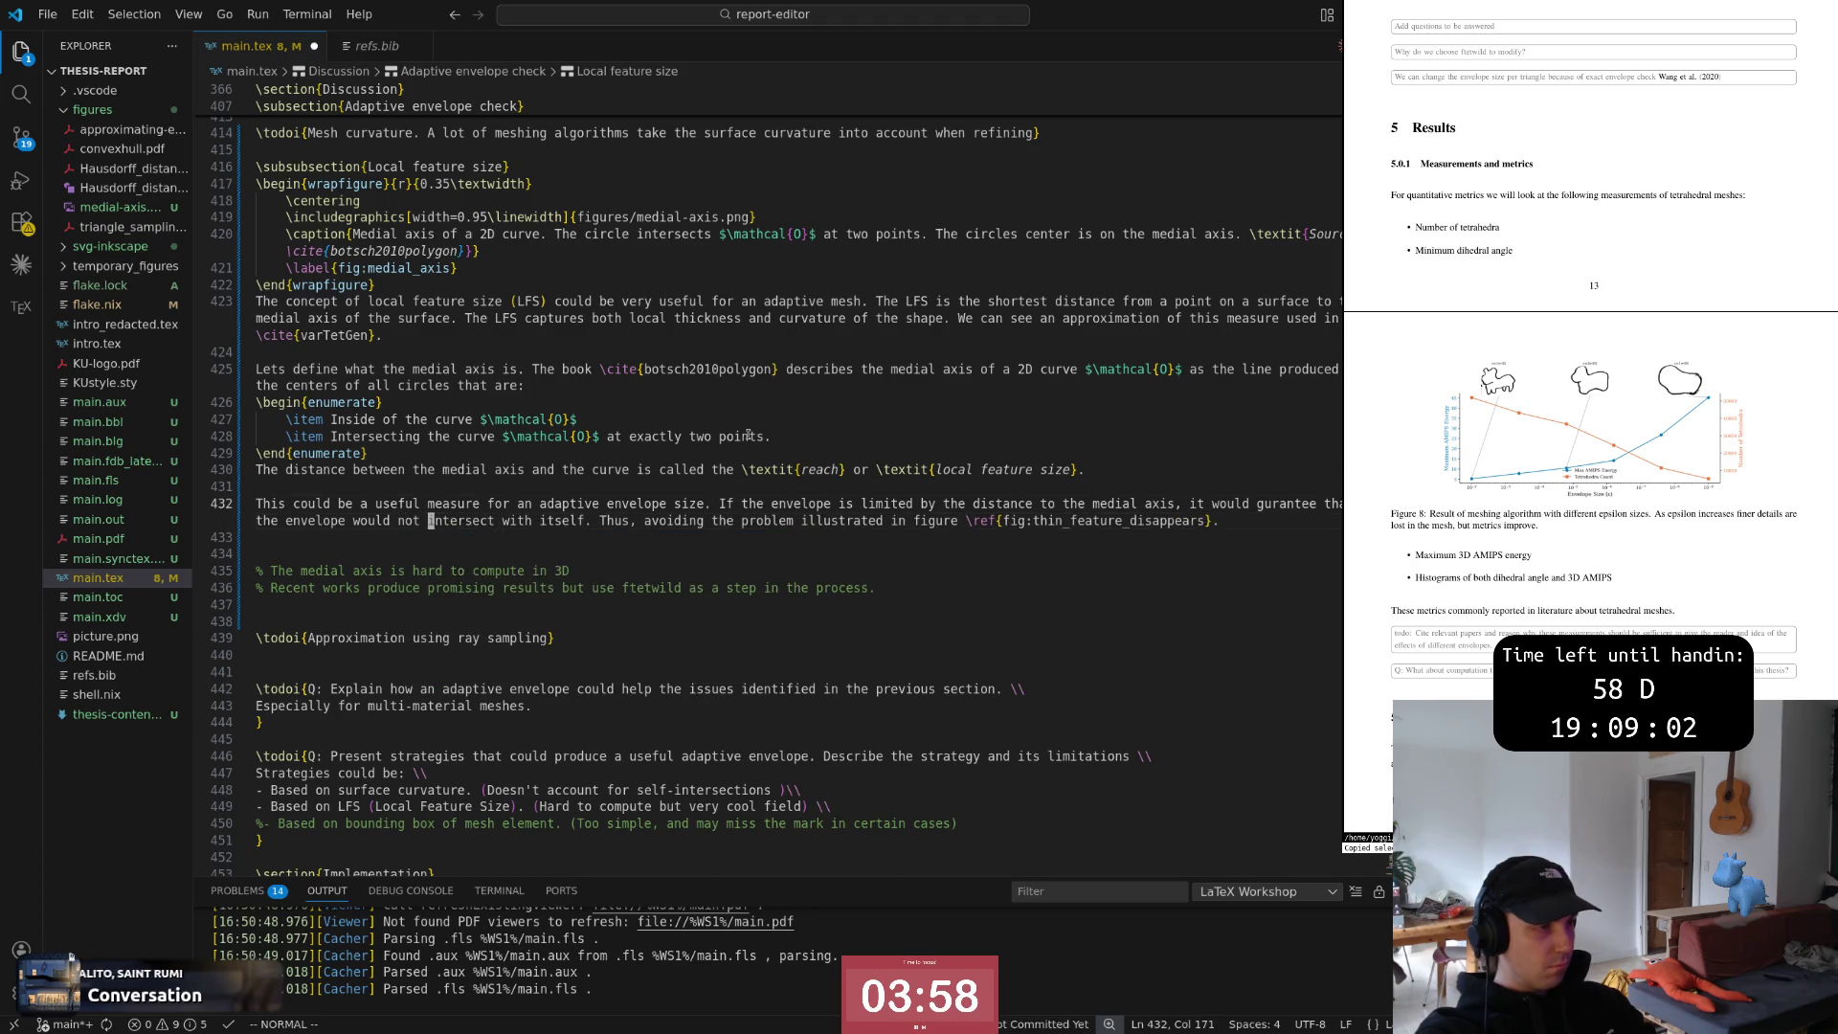
key("e")
key("e")
key("e")
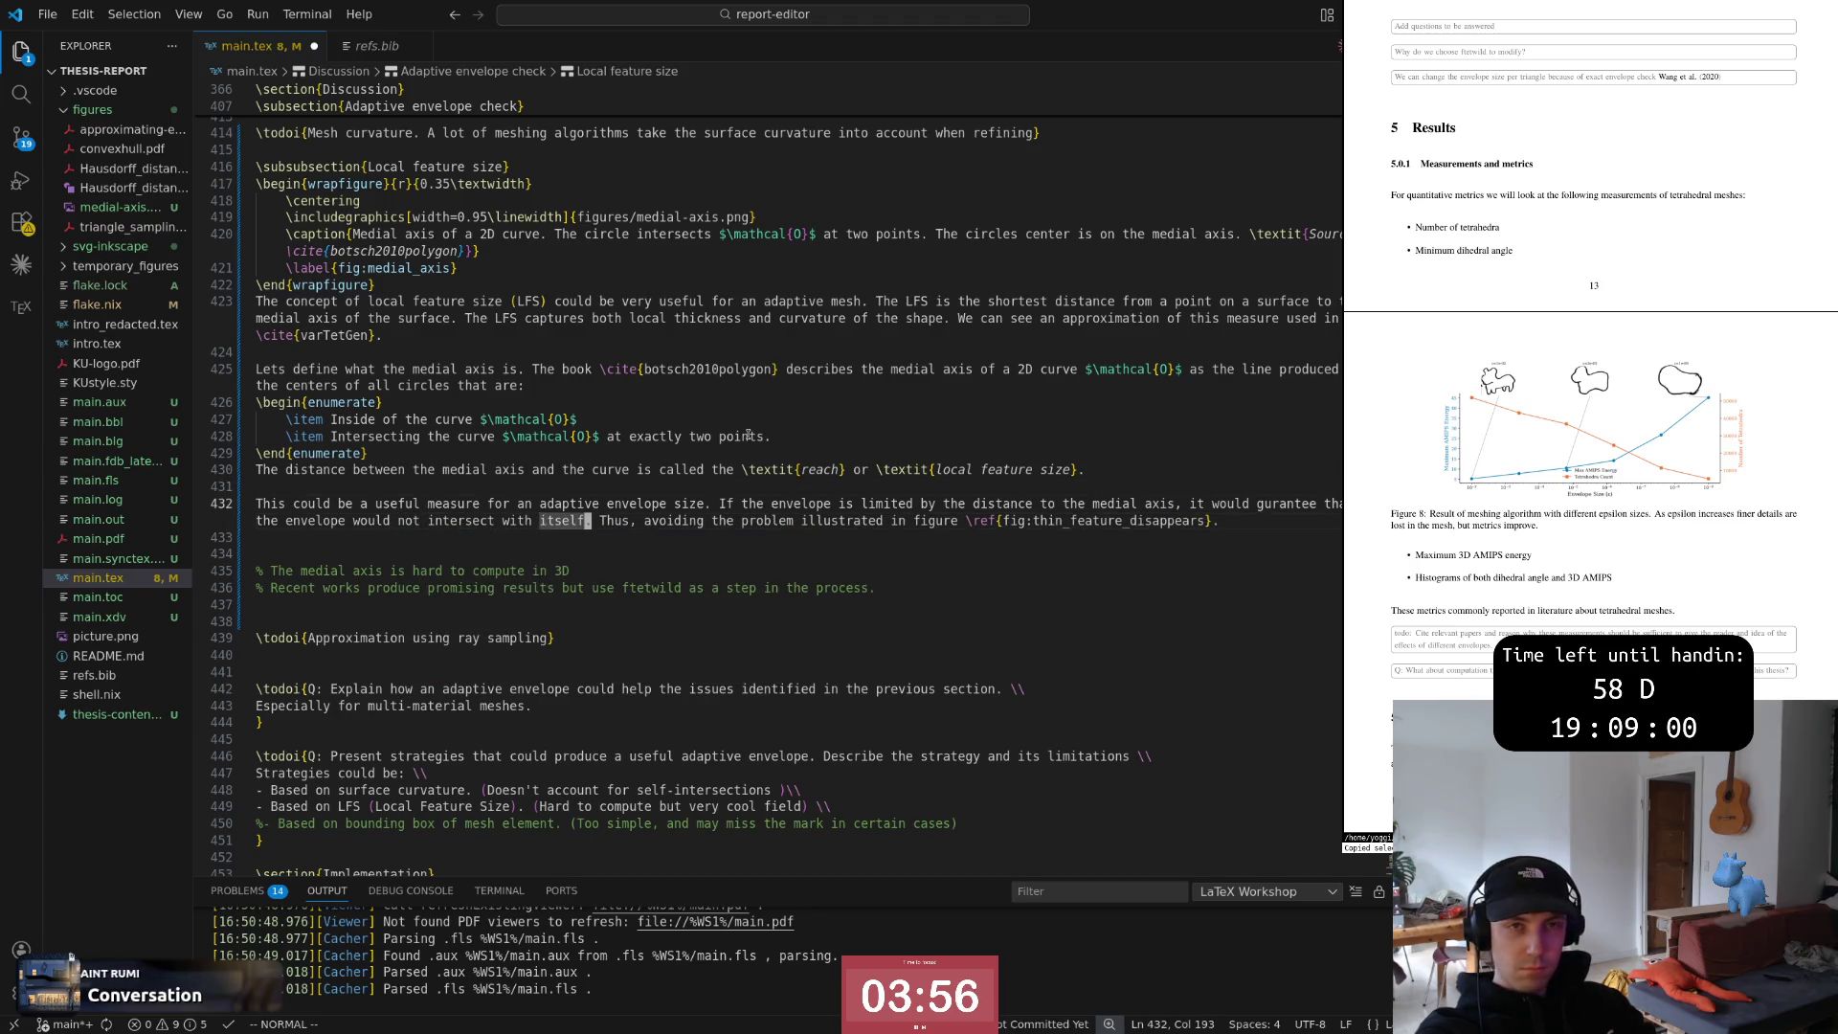
scroll(1580, 432, "up", 8)
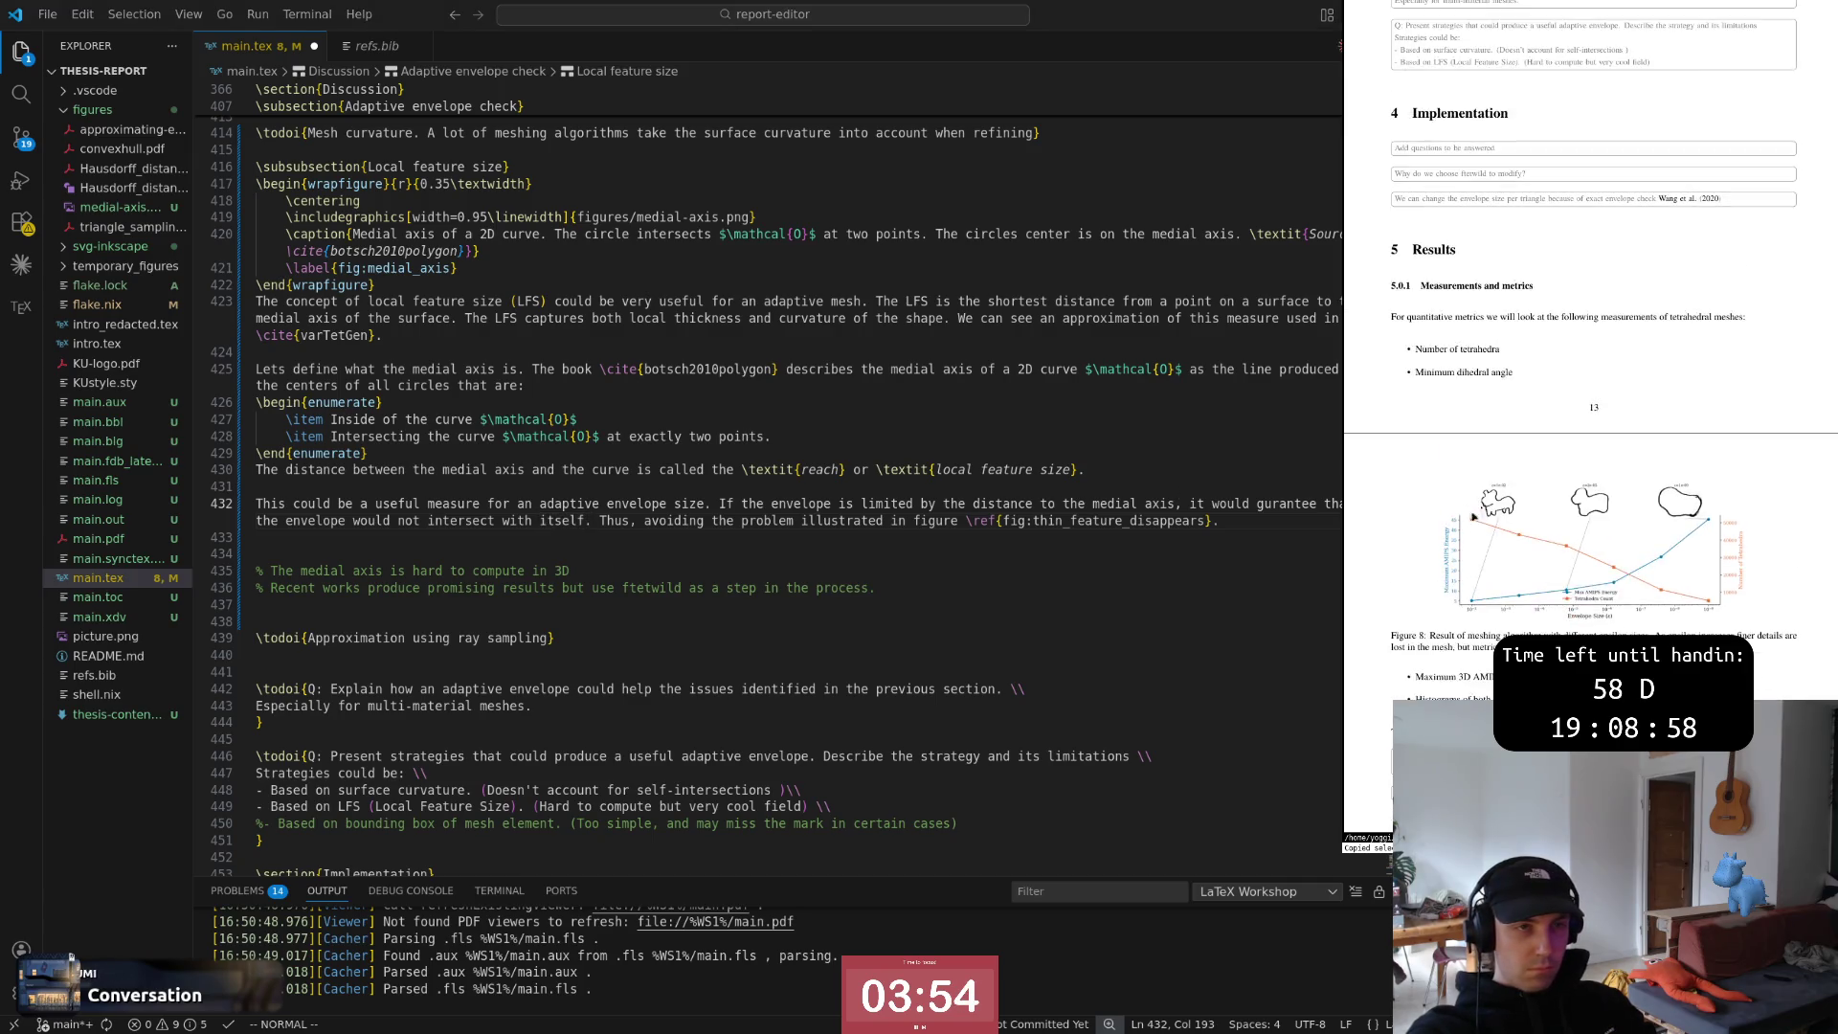
scroll(1579, 430, "up", 2)
scroll(1580, 432, "up", 1)
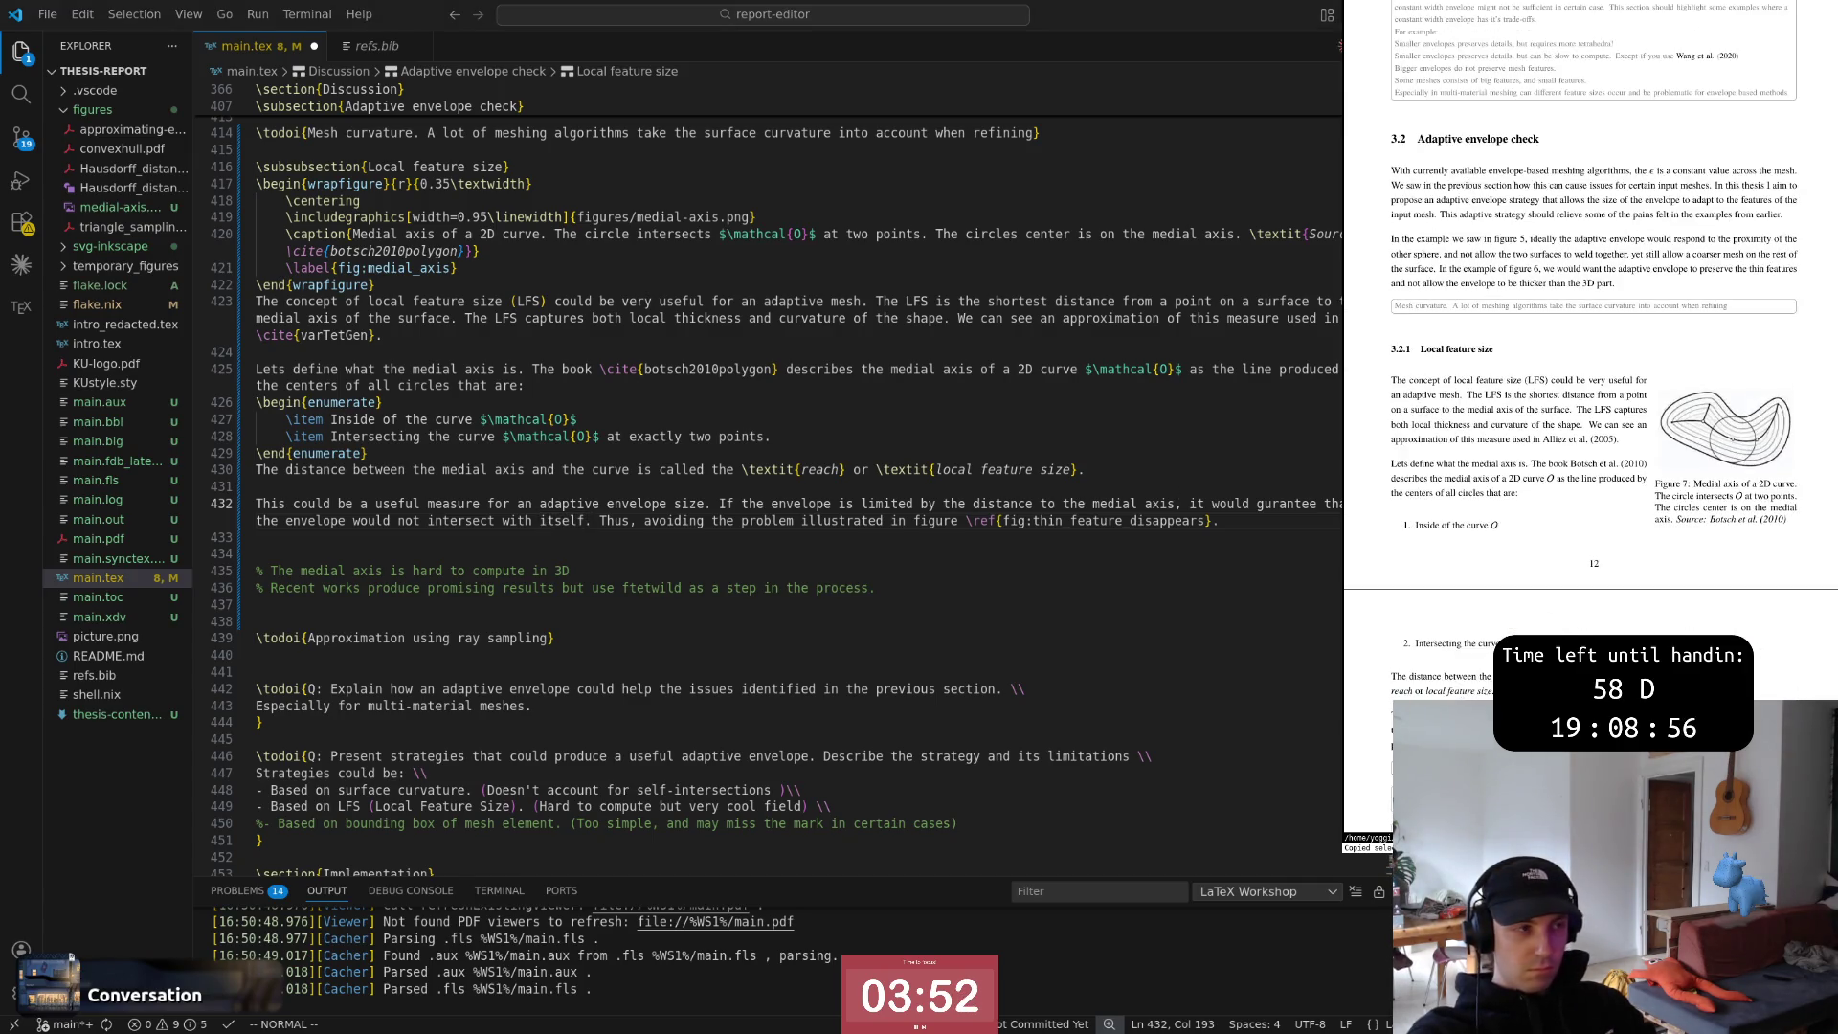
scroll(1580, 432, "up", 2)
Place the caret around the envelope paragraph while viewing the rendered Local feature size section
left_click(735, 522)
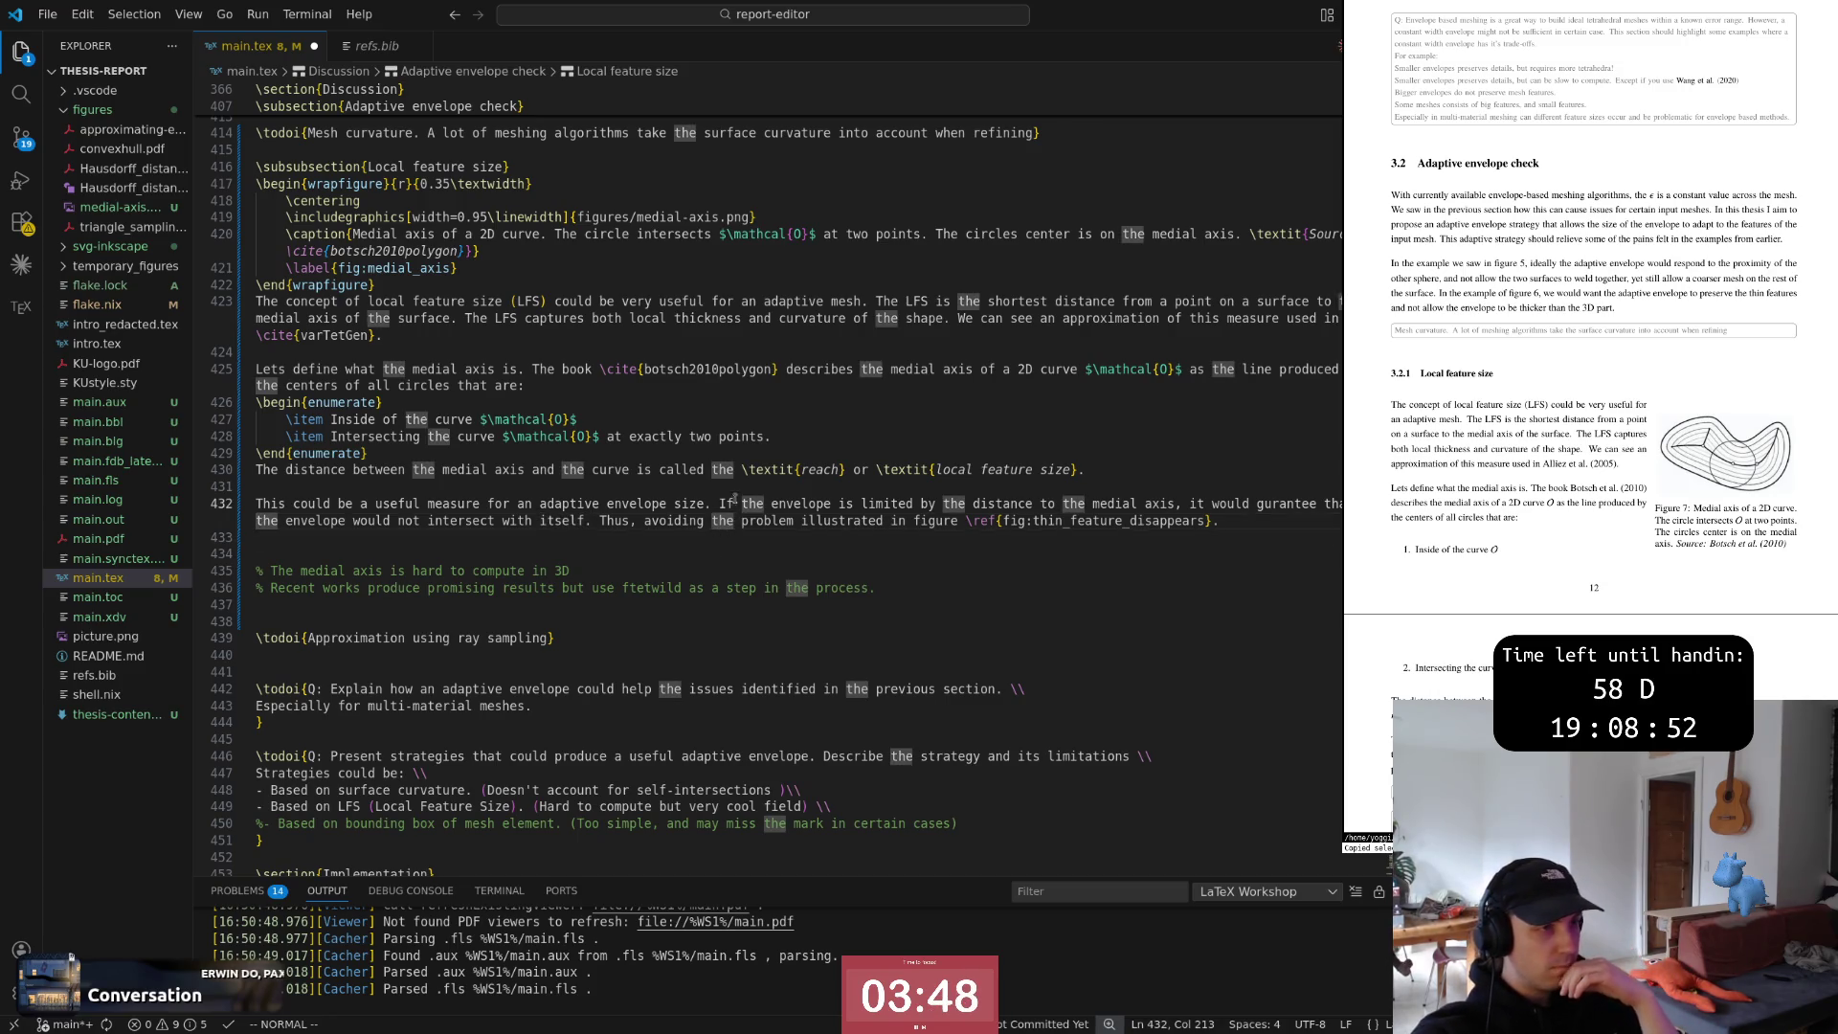
key("braceleft")
key("braceleft")
left_click(746, 538)
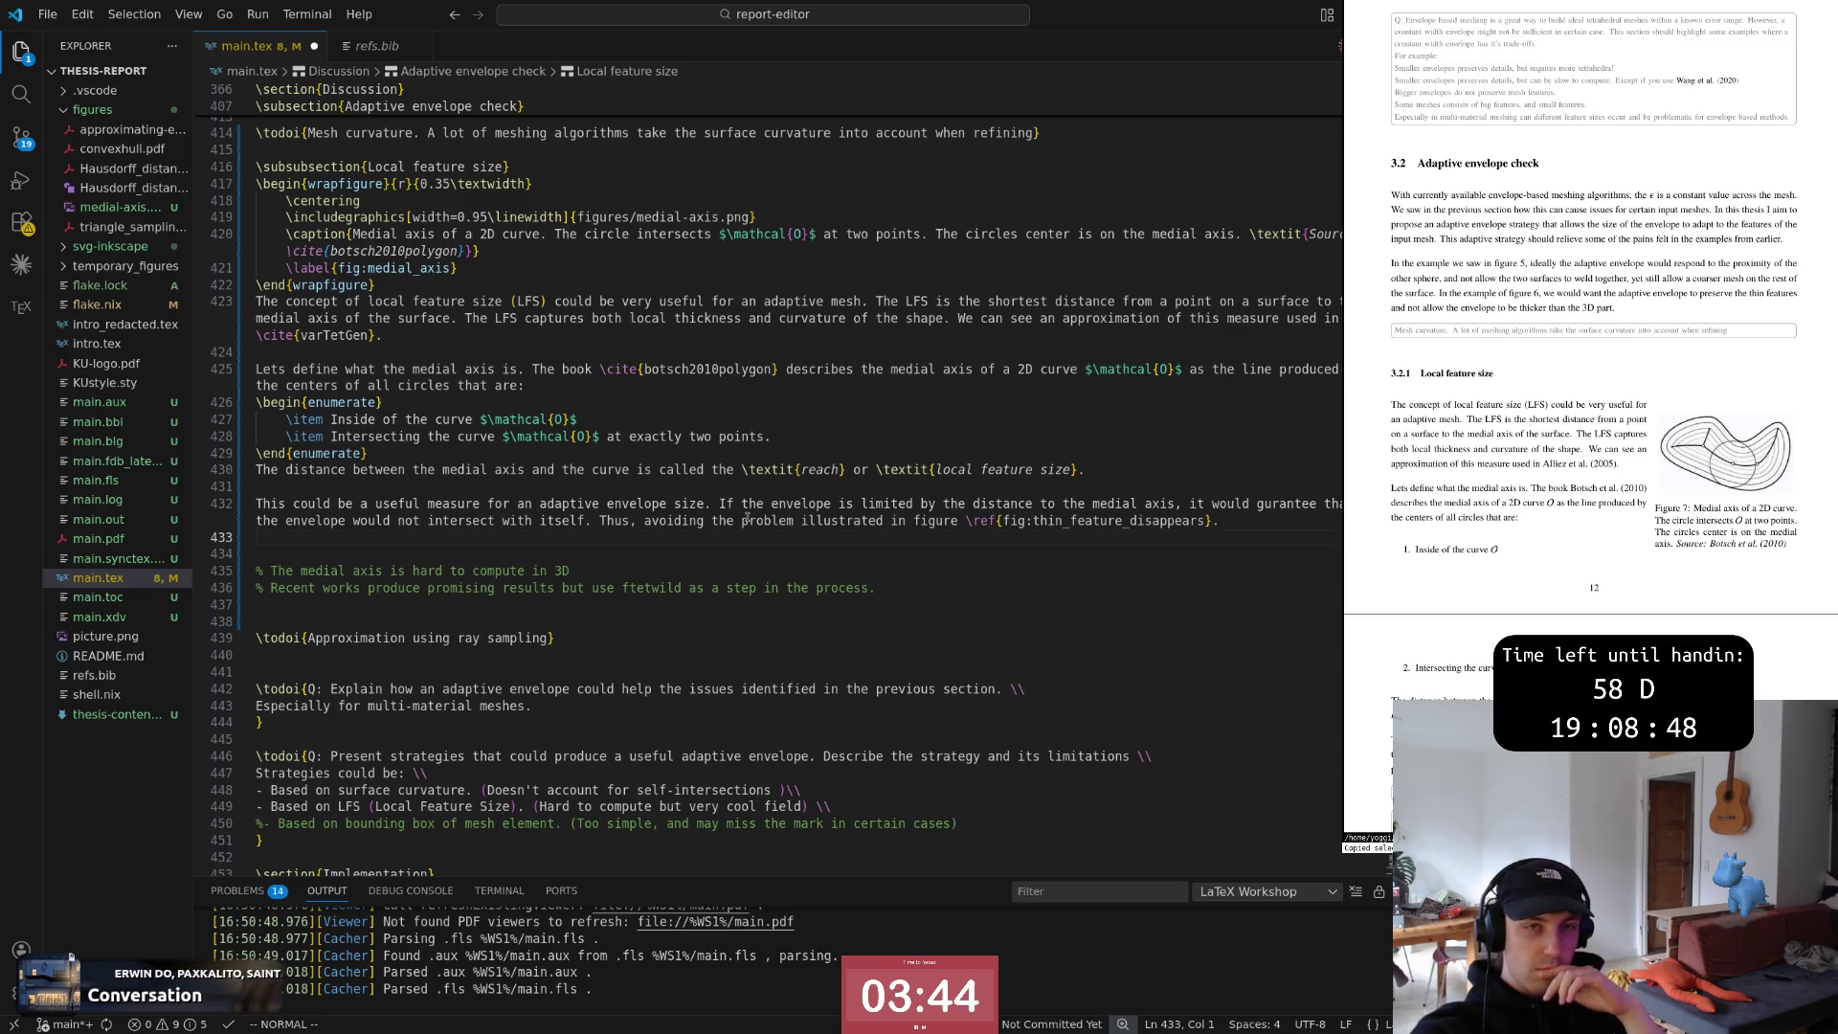
scroll(1498, 527, "down", 1)
scroll(1498, 526, "down", 1)
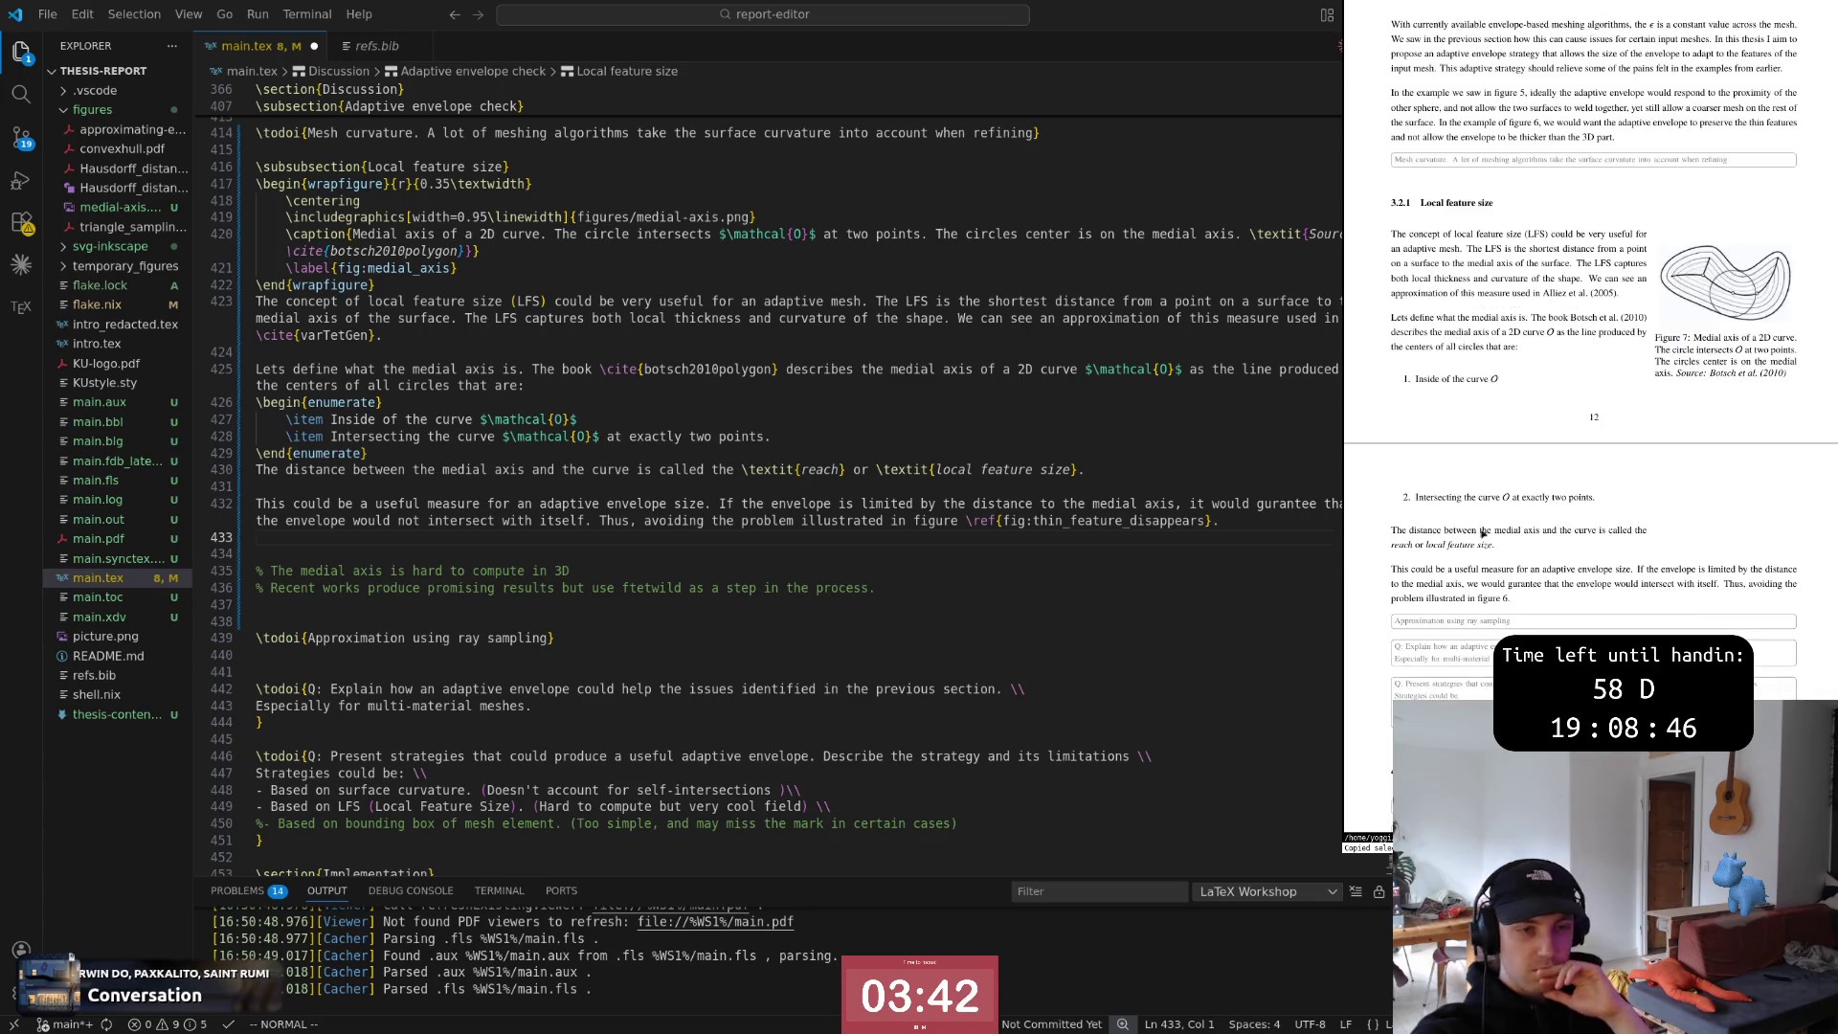
scroll(1498, 527, "down", 1)
scroll(1499, 526, "down", 1)
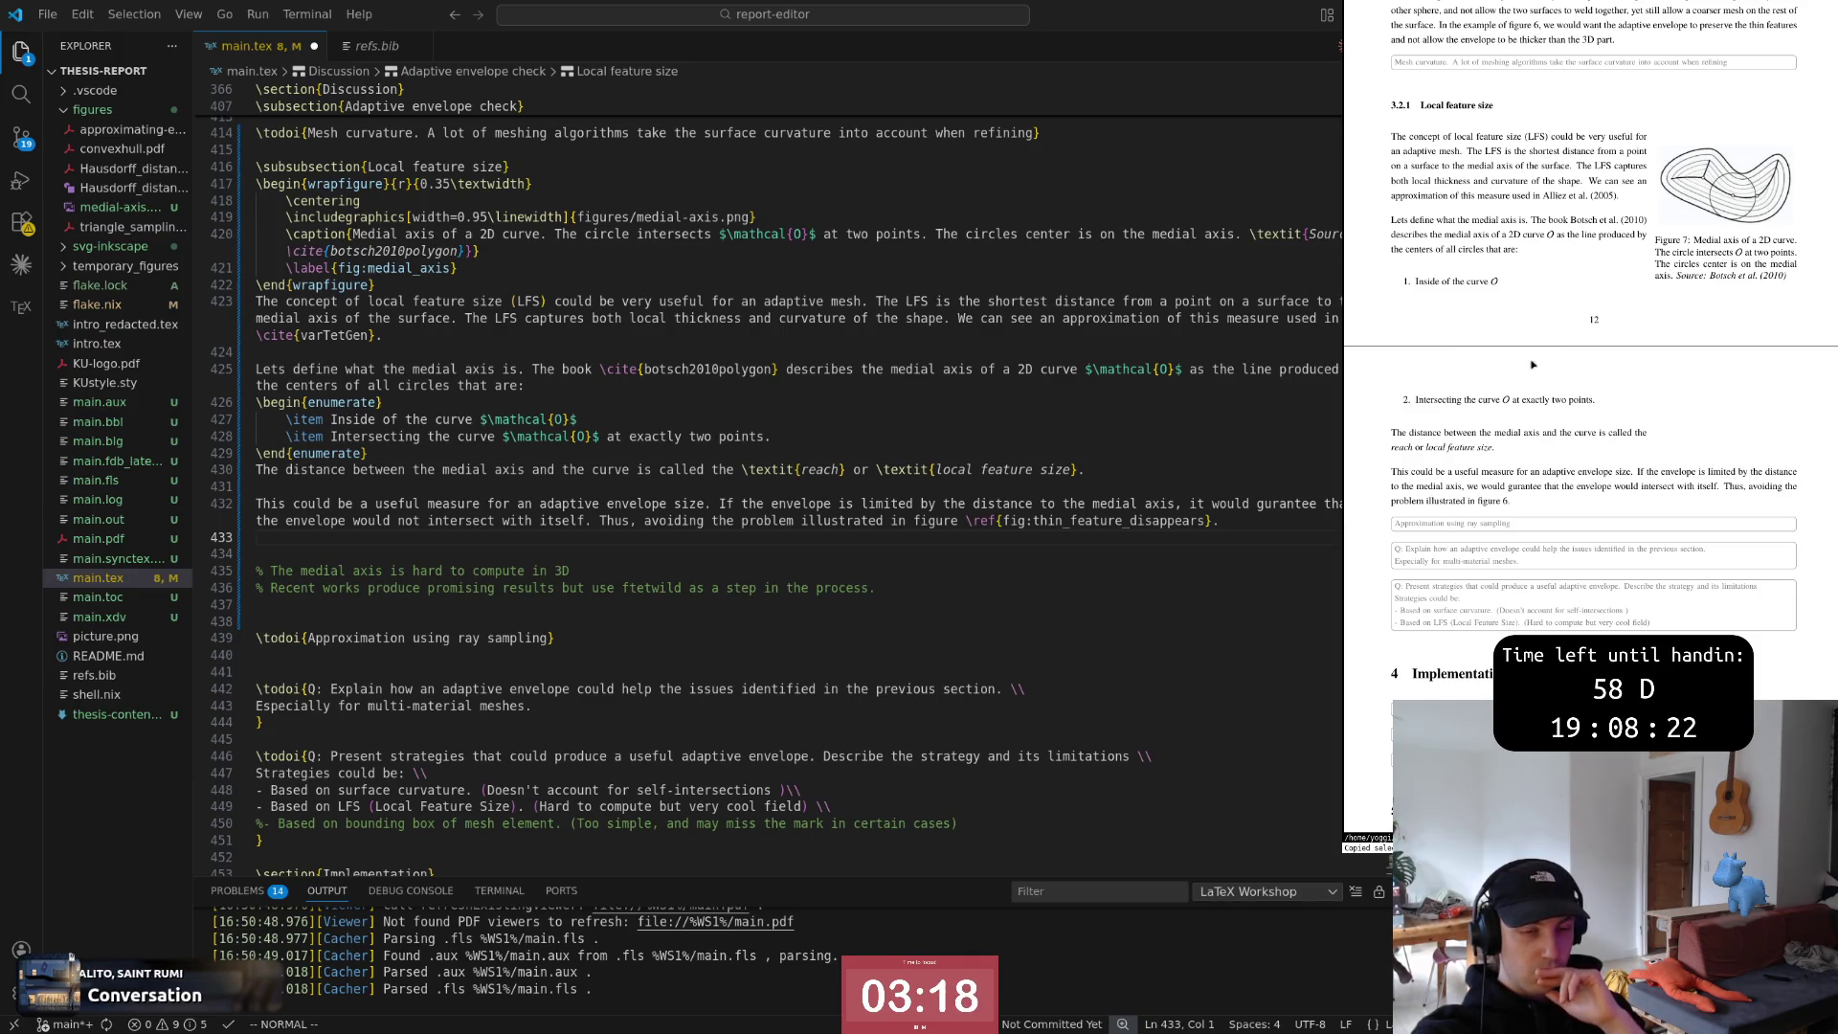
scroll(1533, 365, "down", 1)
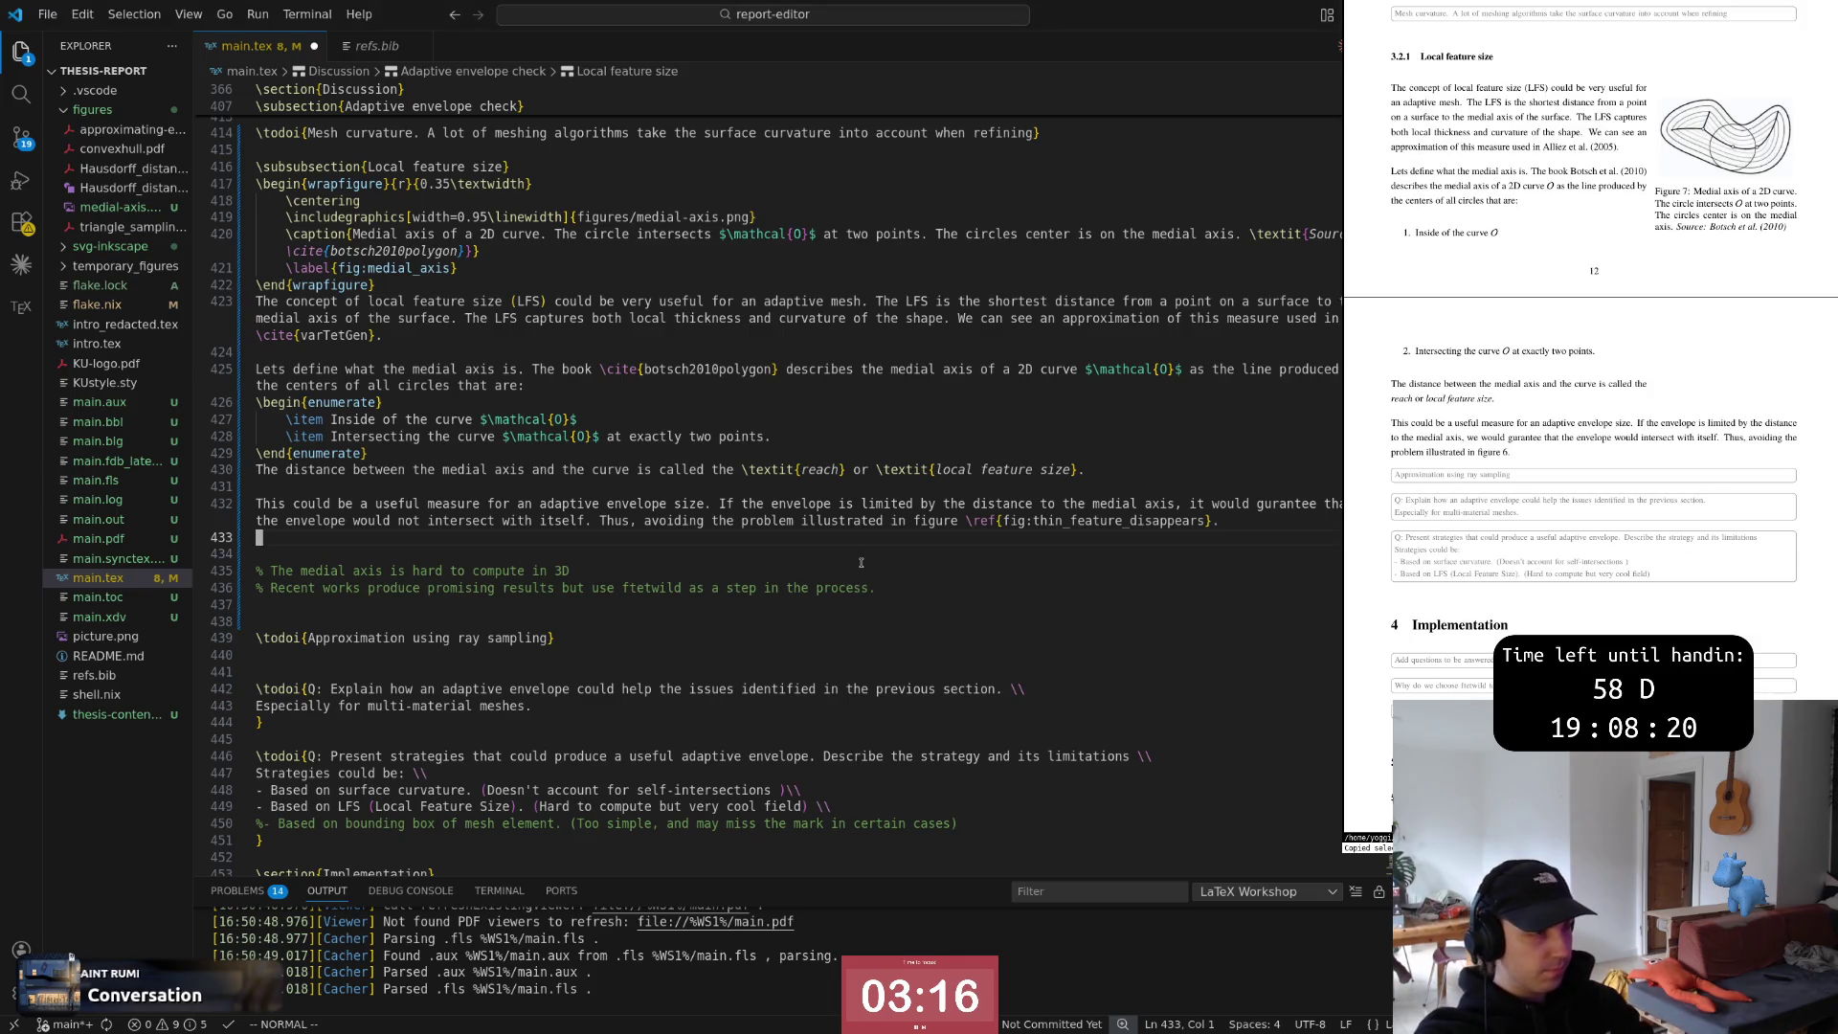
Trim the blank lines around the % comments, save main.tex, and switch to the ACM paper
key("j")
key("d")
key("k")
key("braceright")
key("o")
key("Escape")
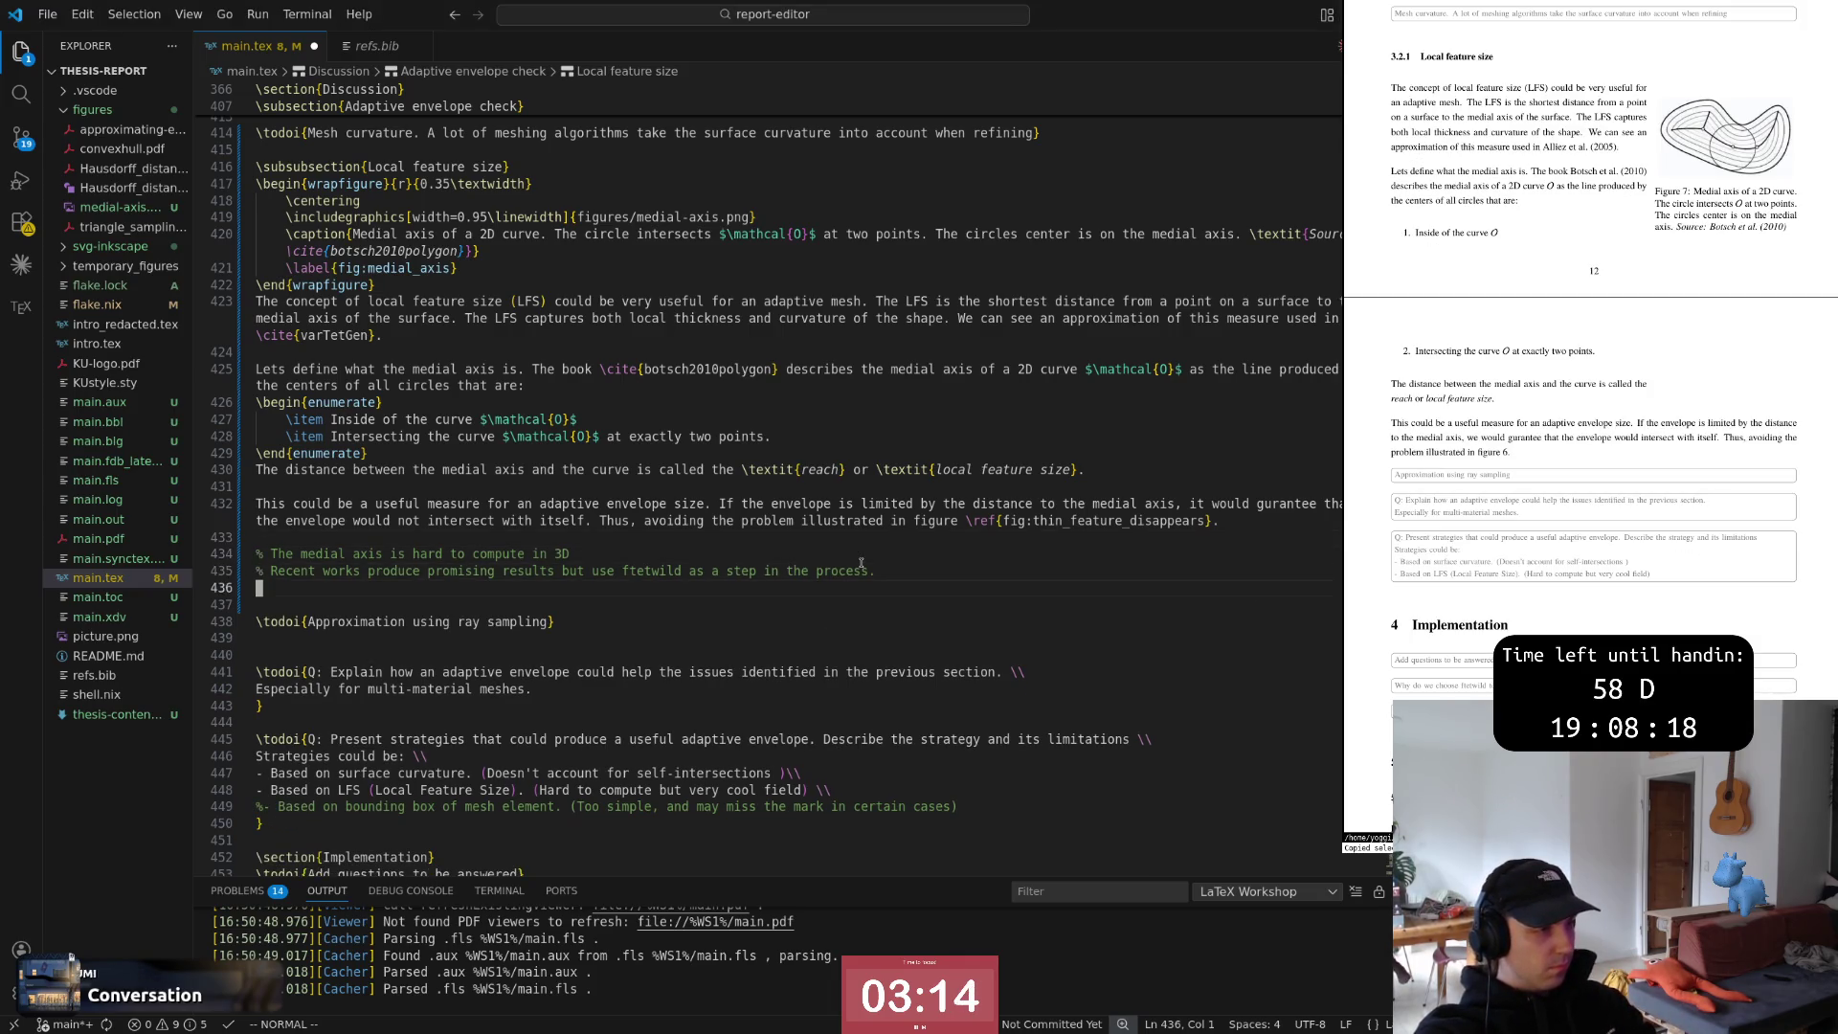
key("d")
key("d")
key("k")
key("k")
type(":w")
key("Return")
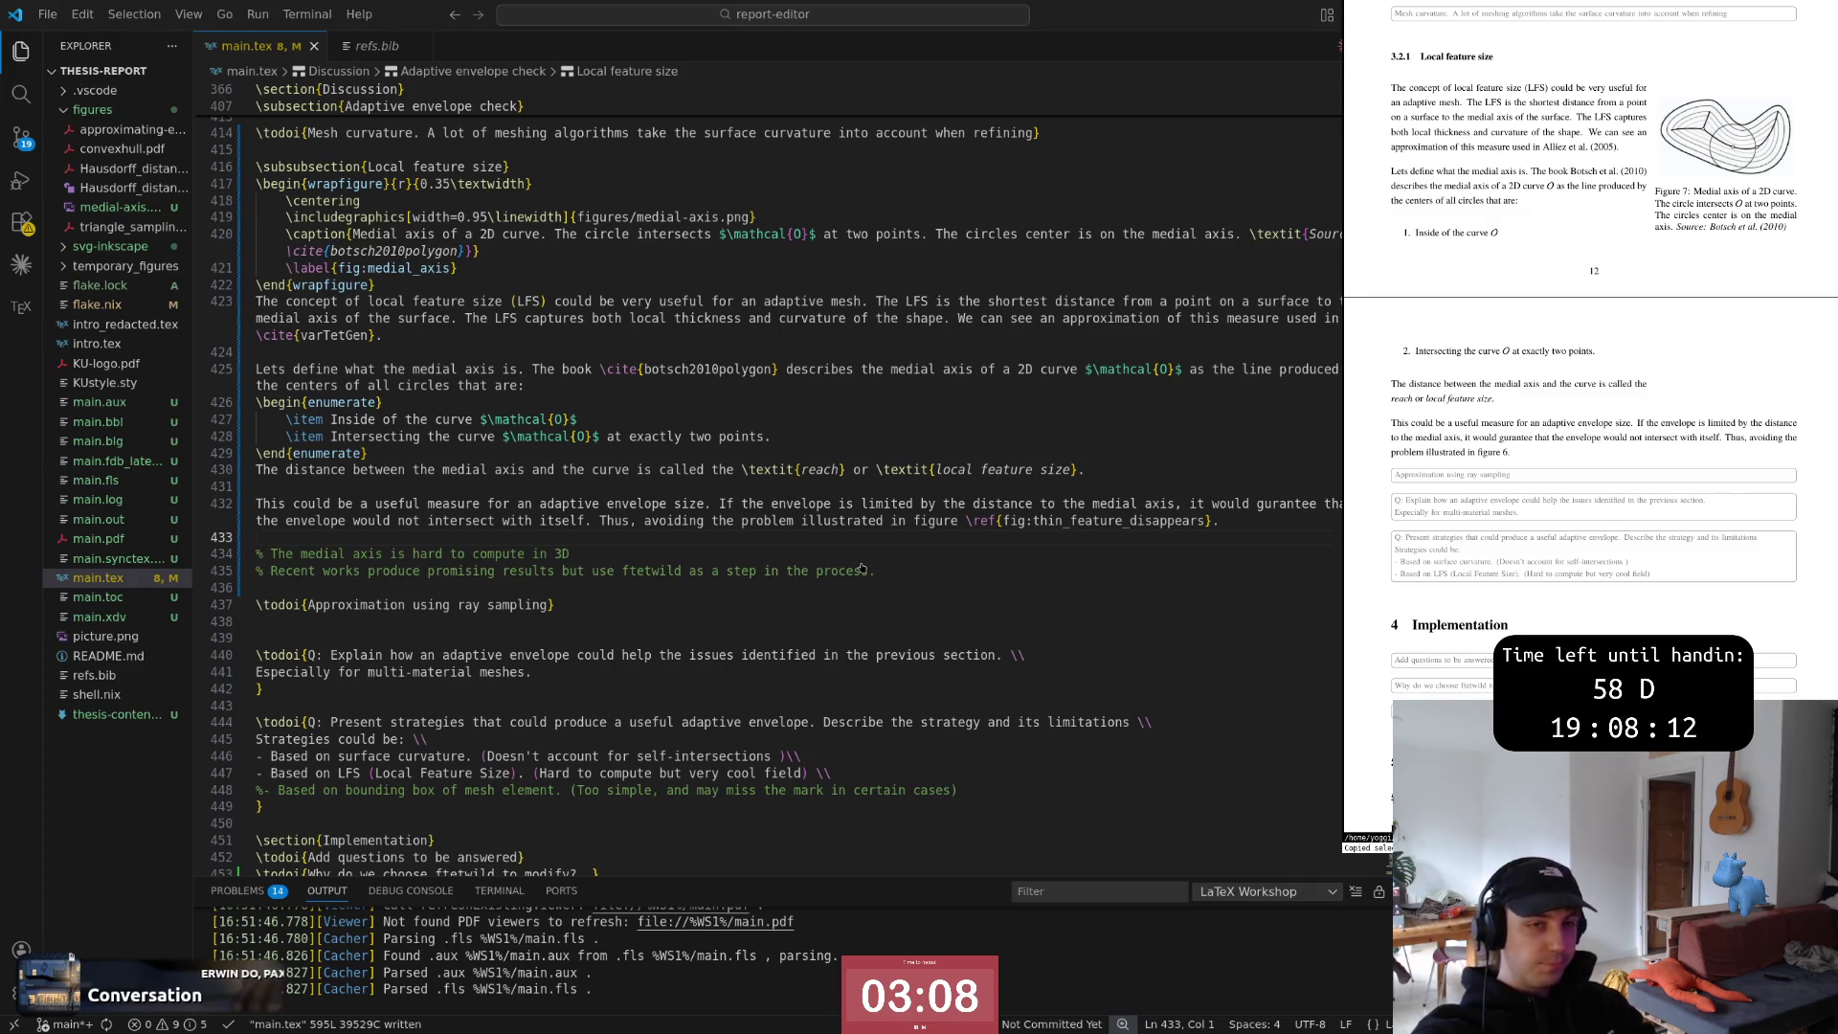
key("alt+Tab")
key("alt+Tab")
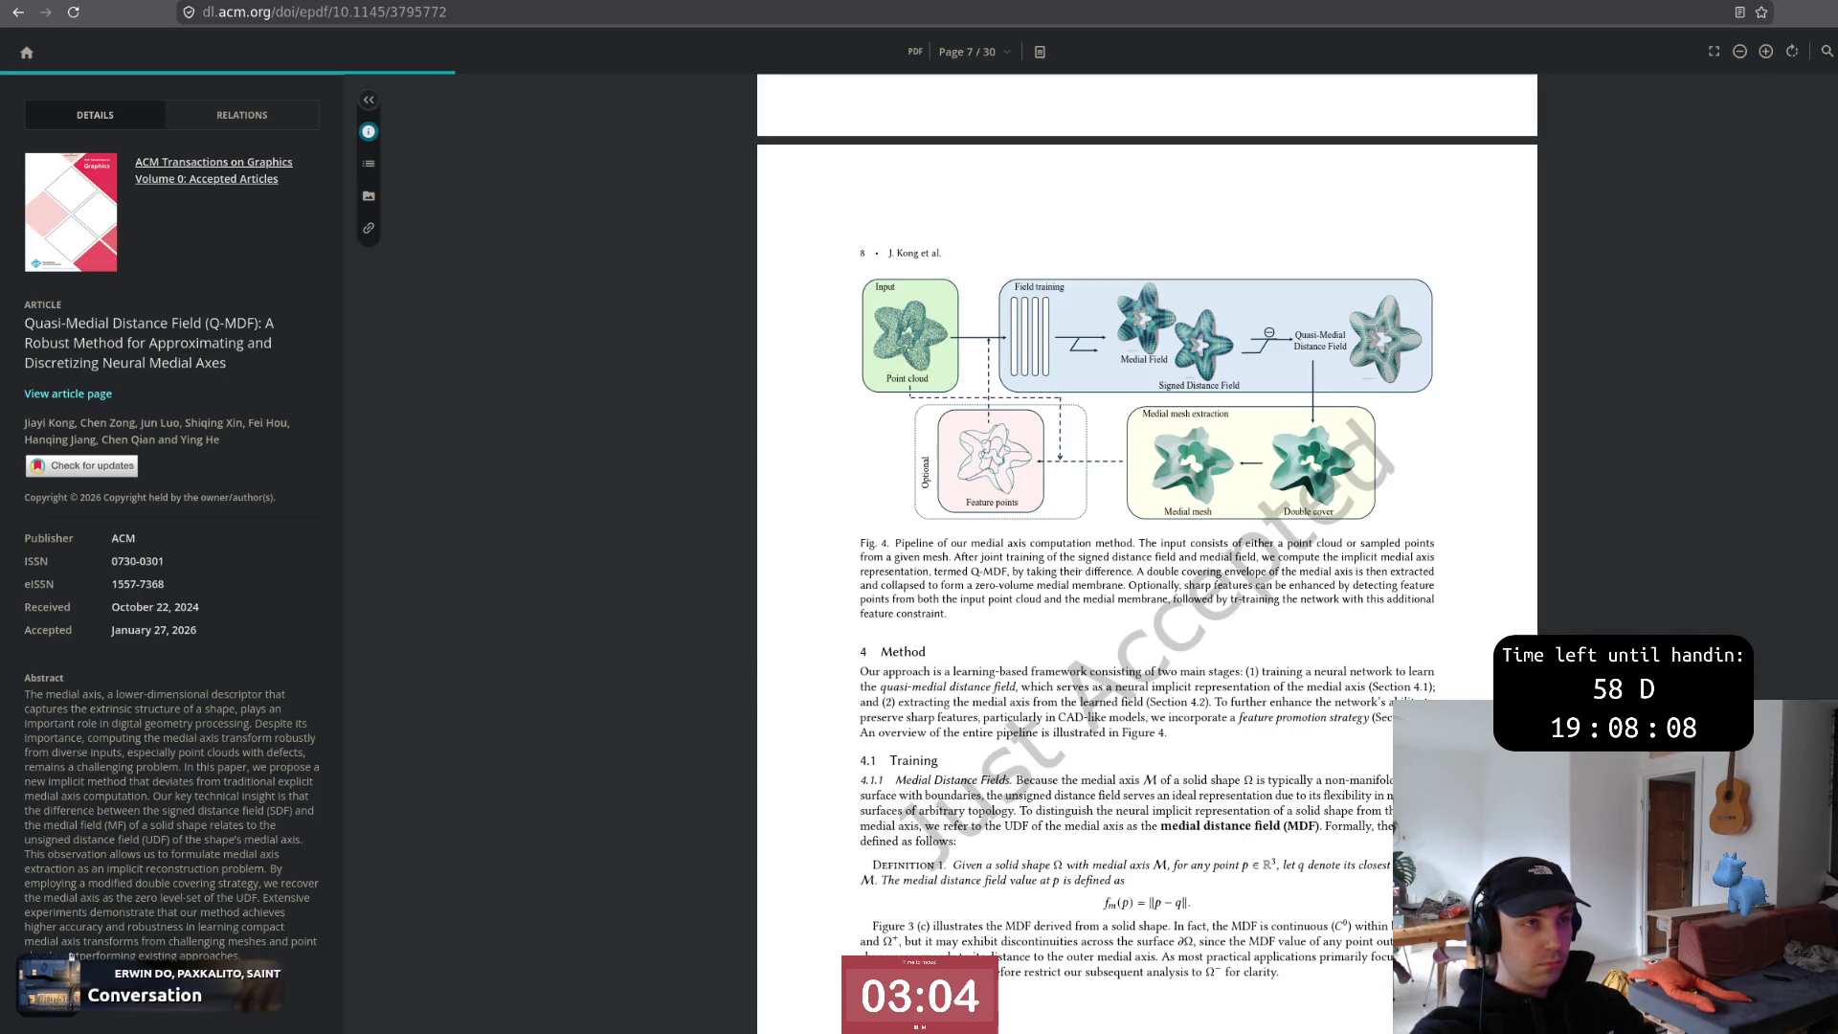
Flip through the open ACM medial axis papers to MATTopo and briefly adjust the reader zoom
key("ctrl+Tab")
scroll(974, 574, "down", 5)
scroll(974, 574, "down", 5)
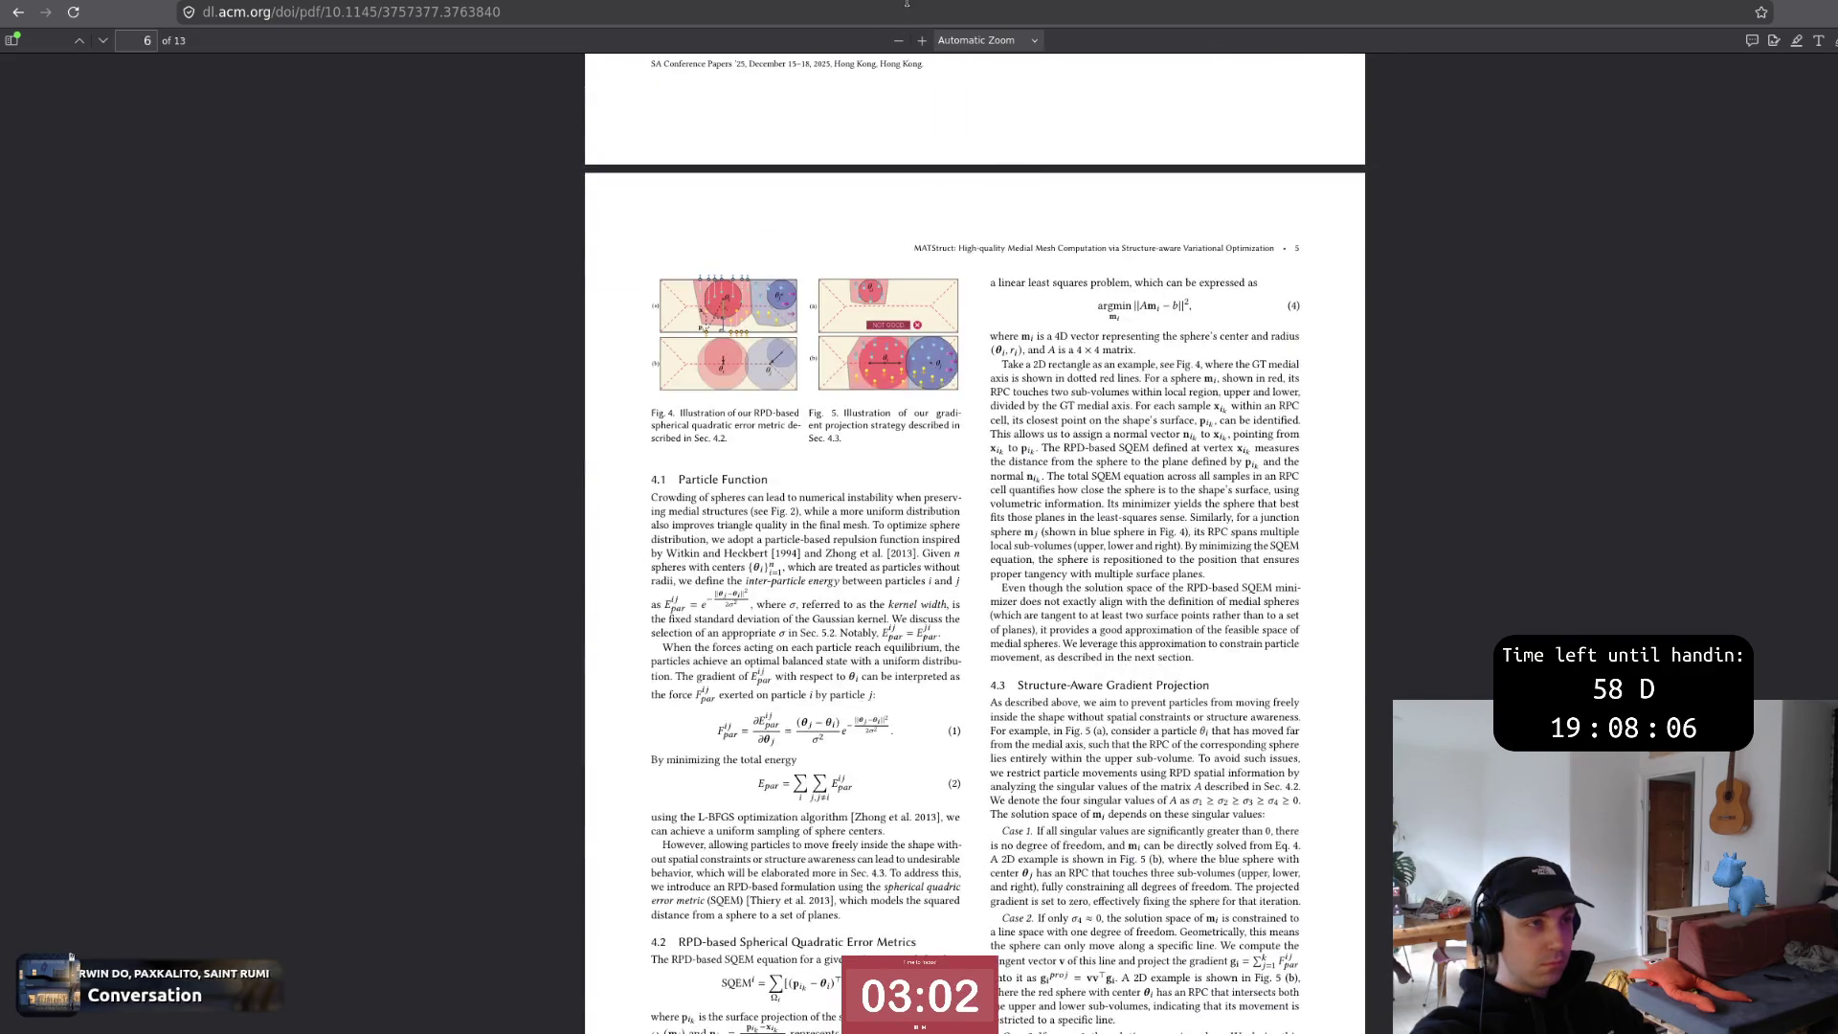
key("ctrl+Tab")
scroll(1146, 575, "down", 5)
scroll(1147, 576, "up", 5)
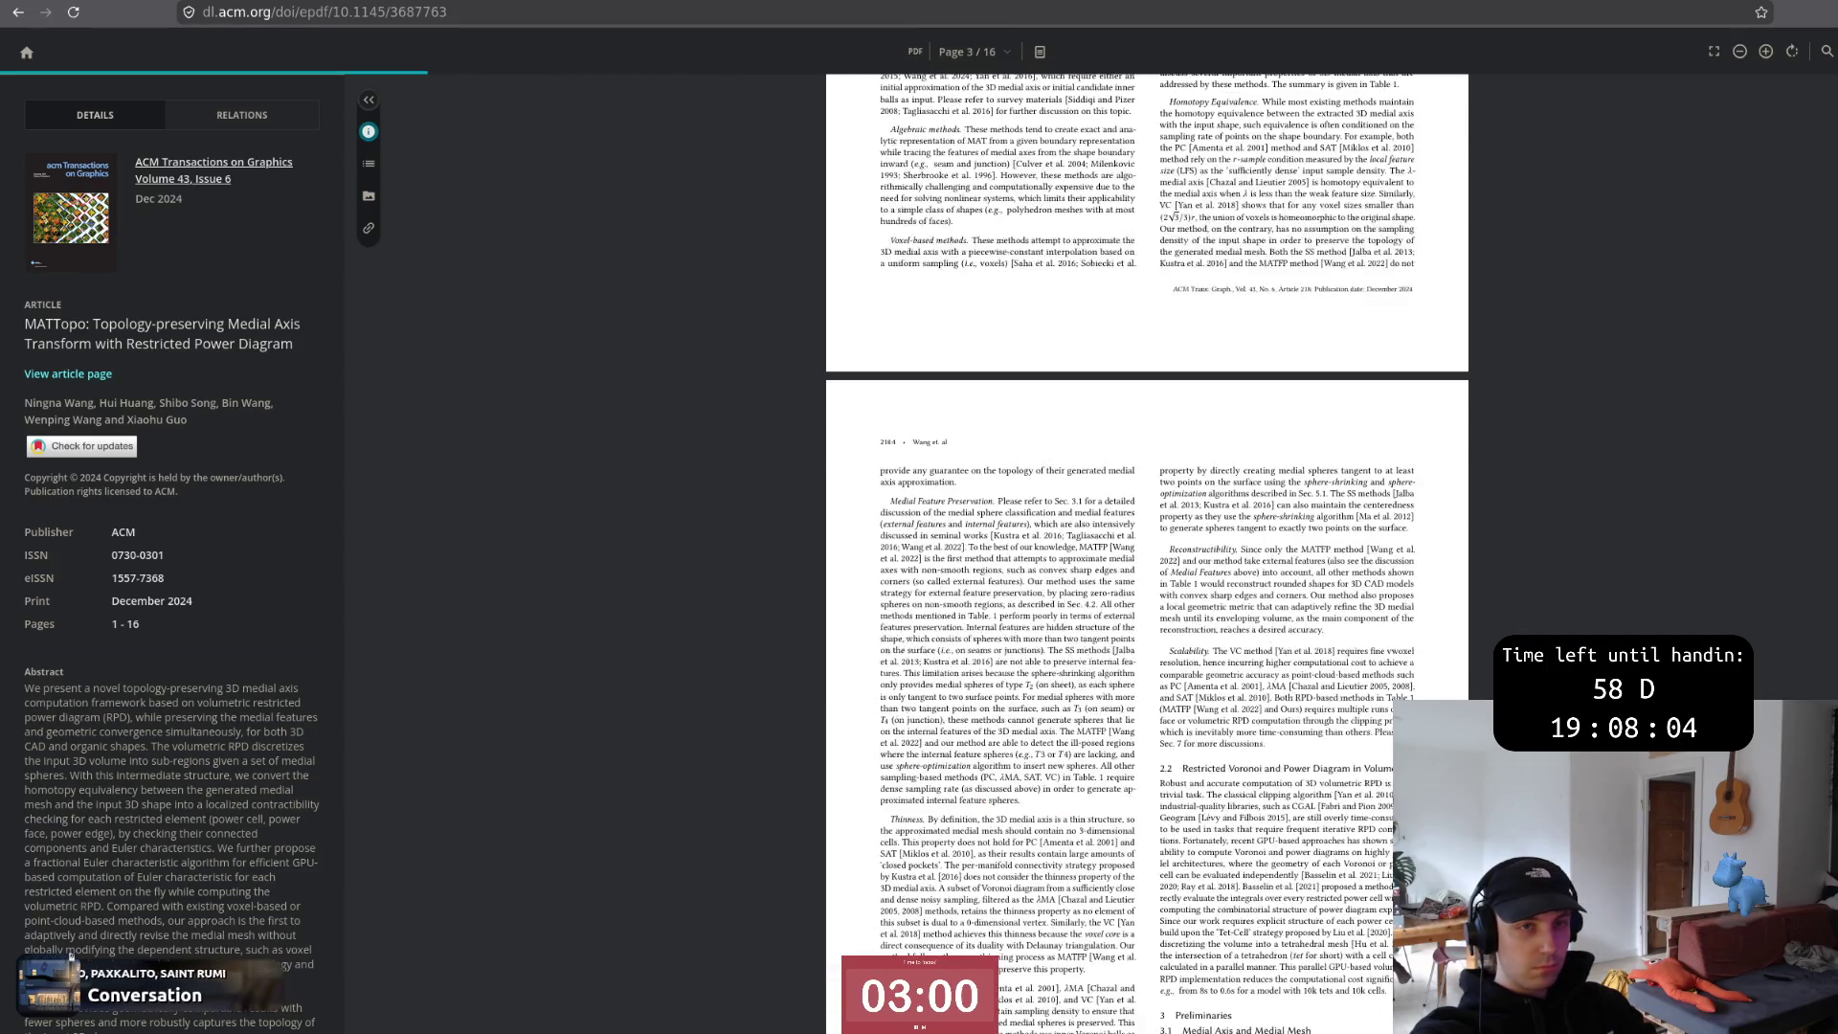
scroll(975, 194, "up", 10)
scroll(974, 193, "up", 5)
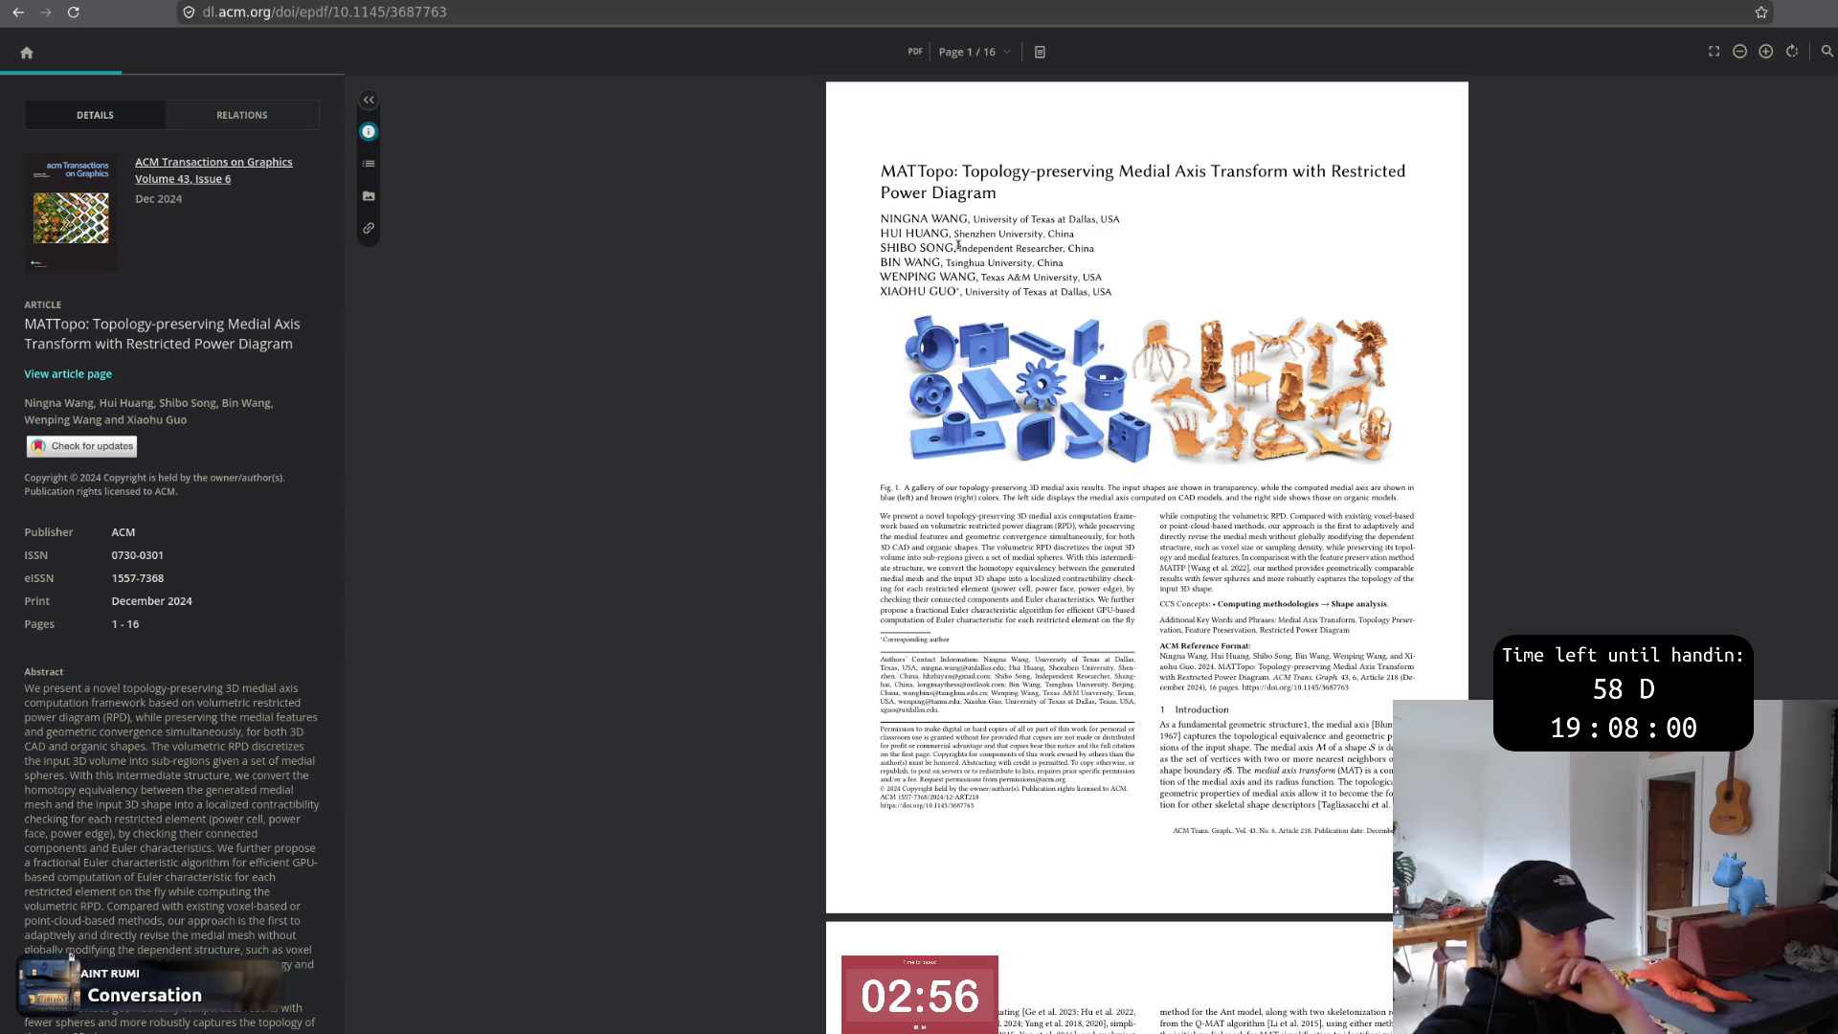
key("ctrl+plus")
key("ctrl+plus")
key("ctrl+plus")
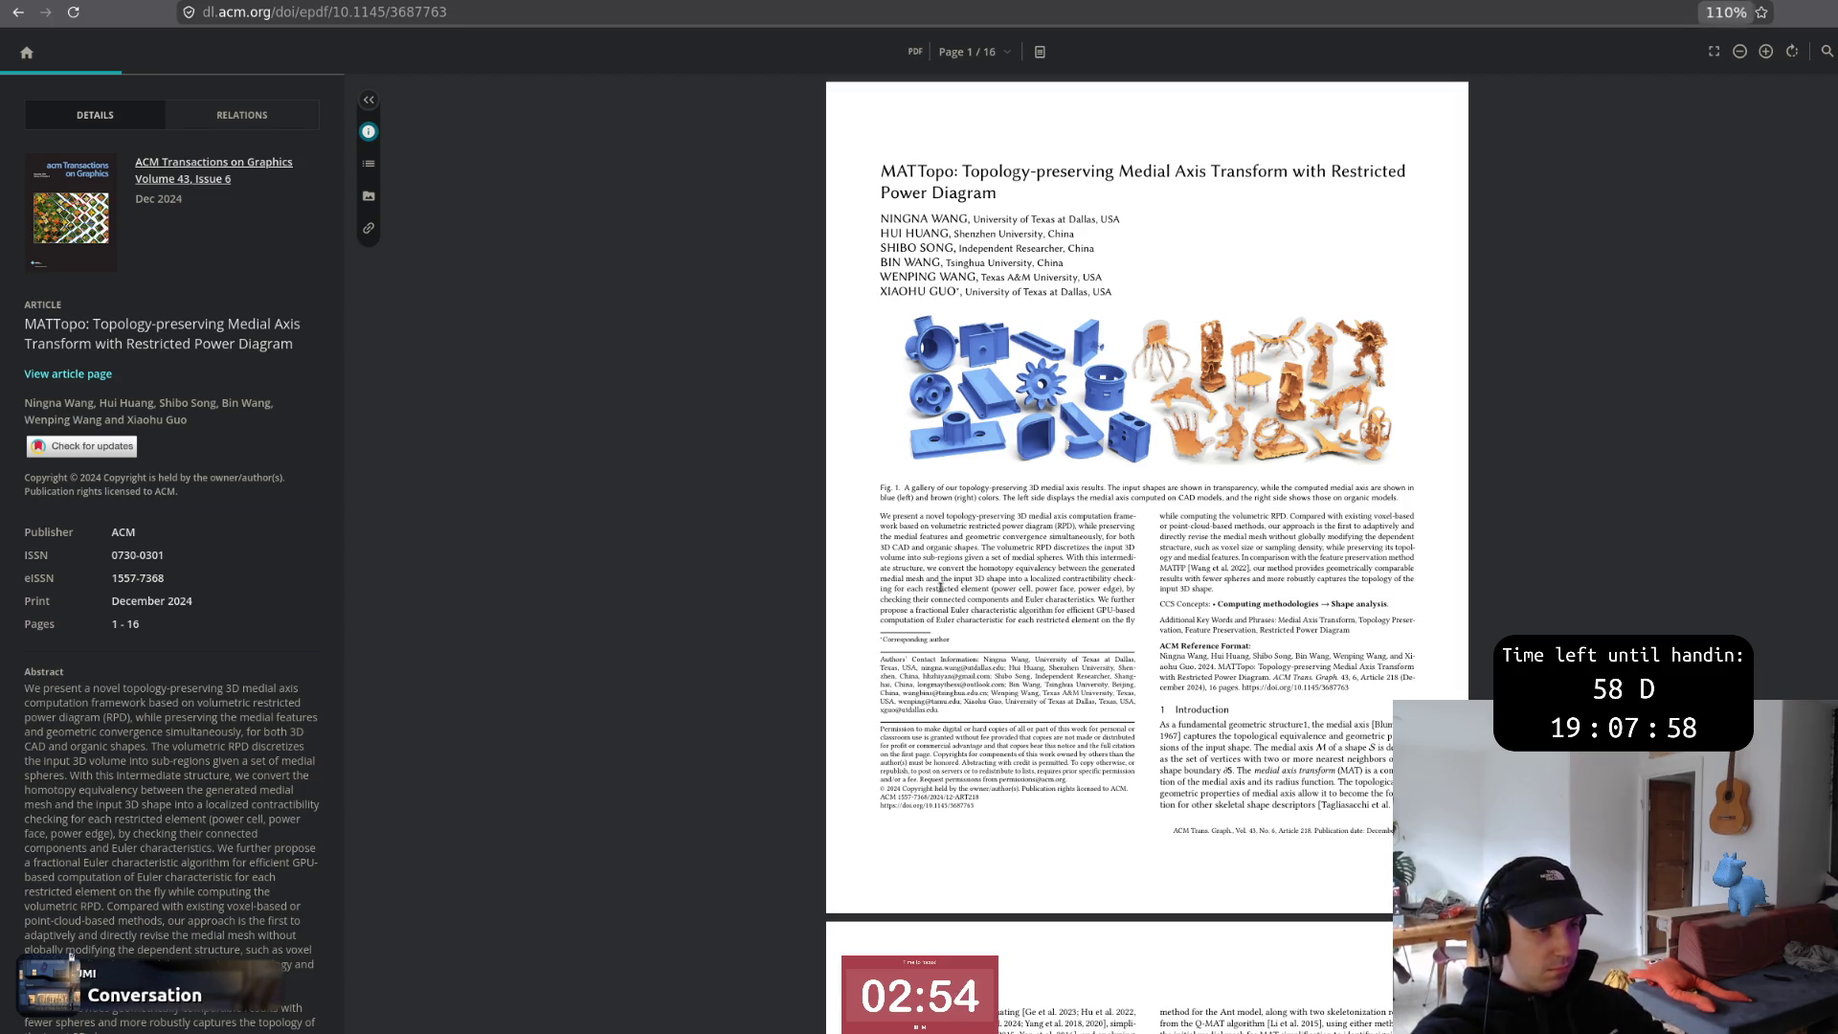
key("ctrl+minus")
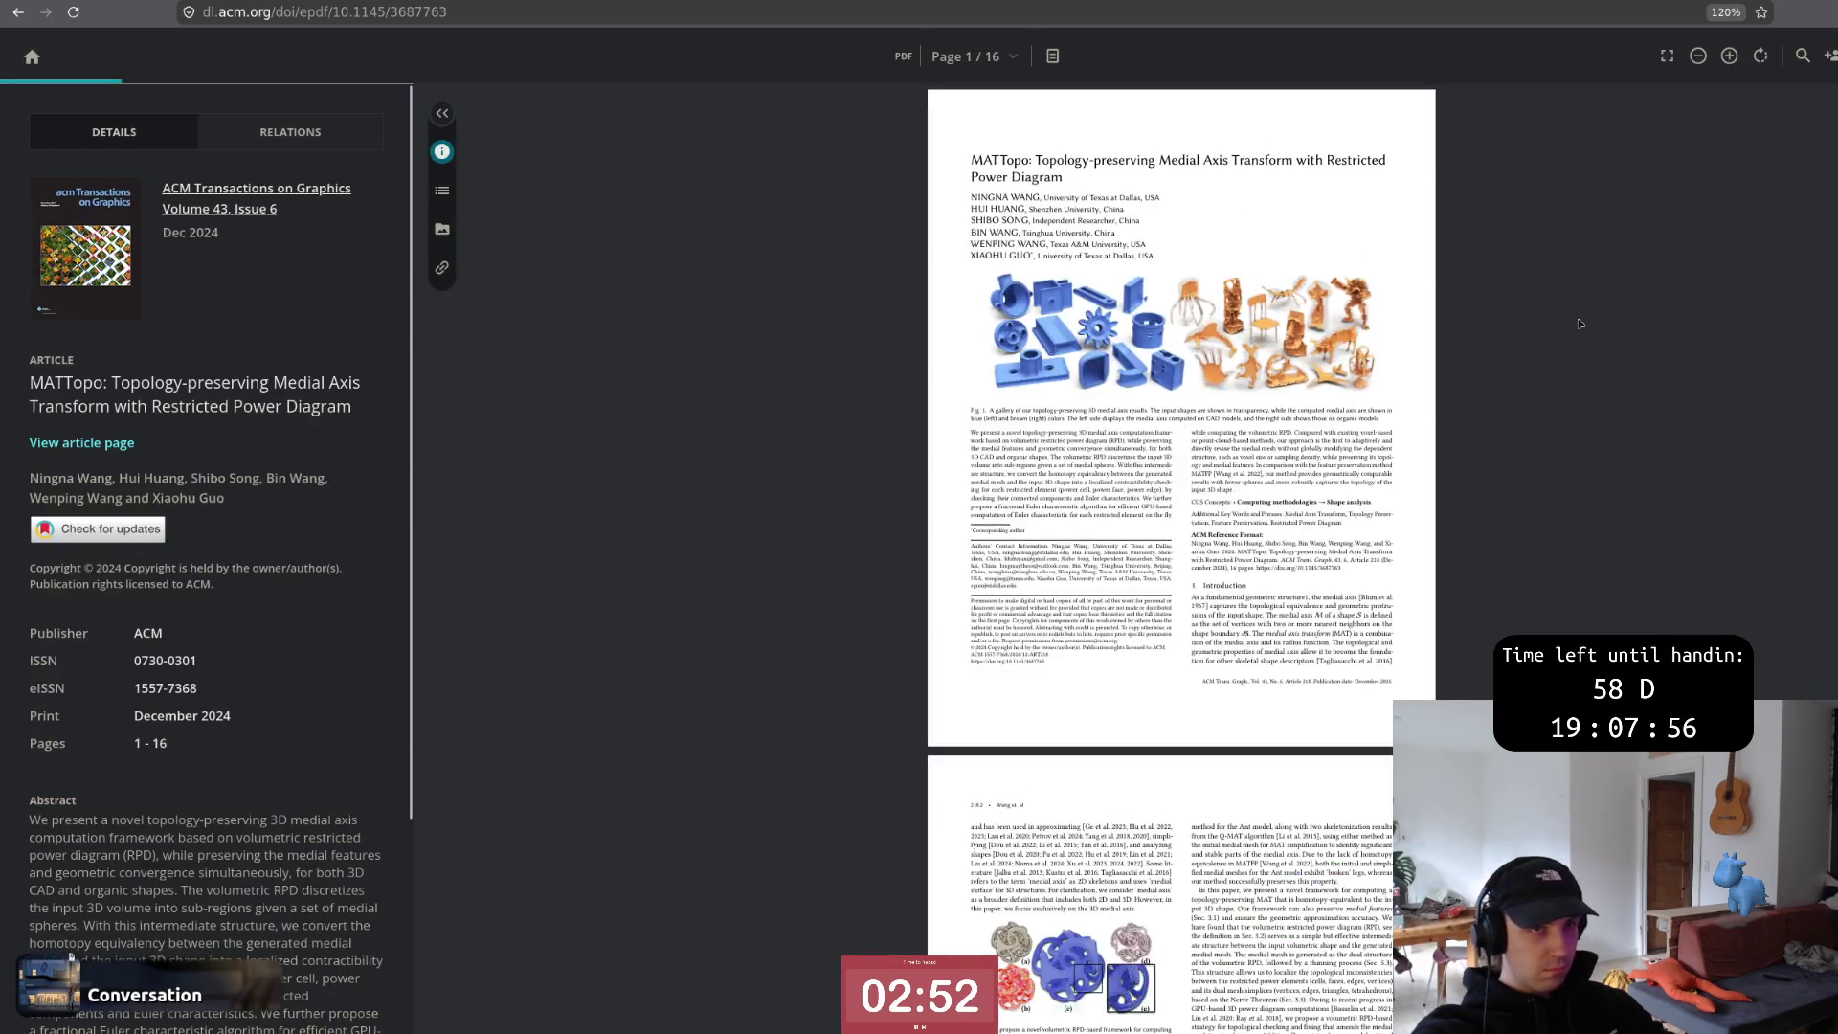
Bring up the downloaded MATTopo PDF and zoom into it
key("ctrl+Tab")
key("ctrl+plus")
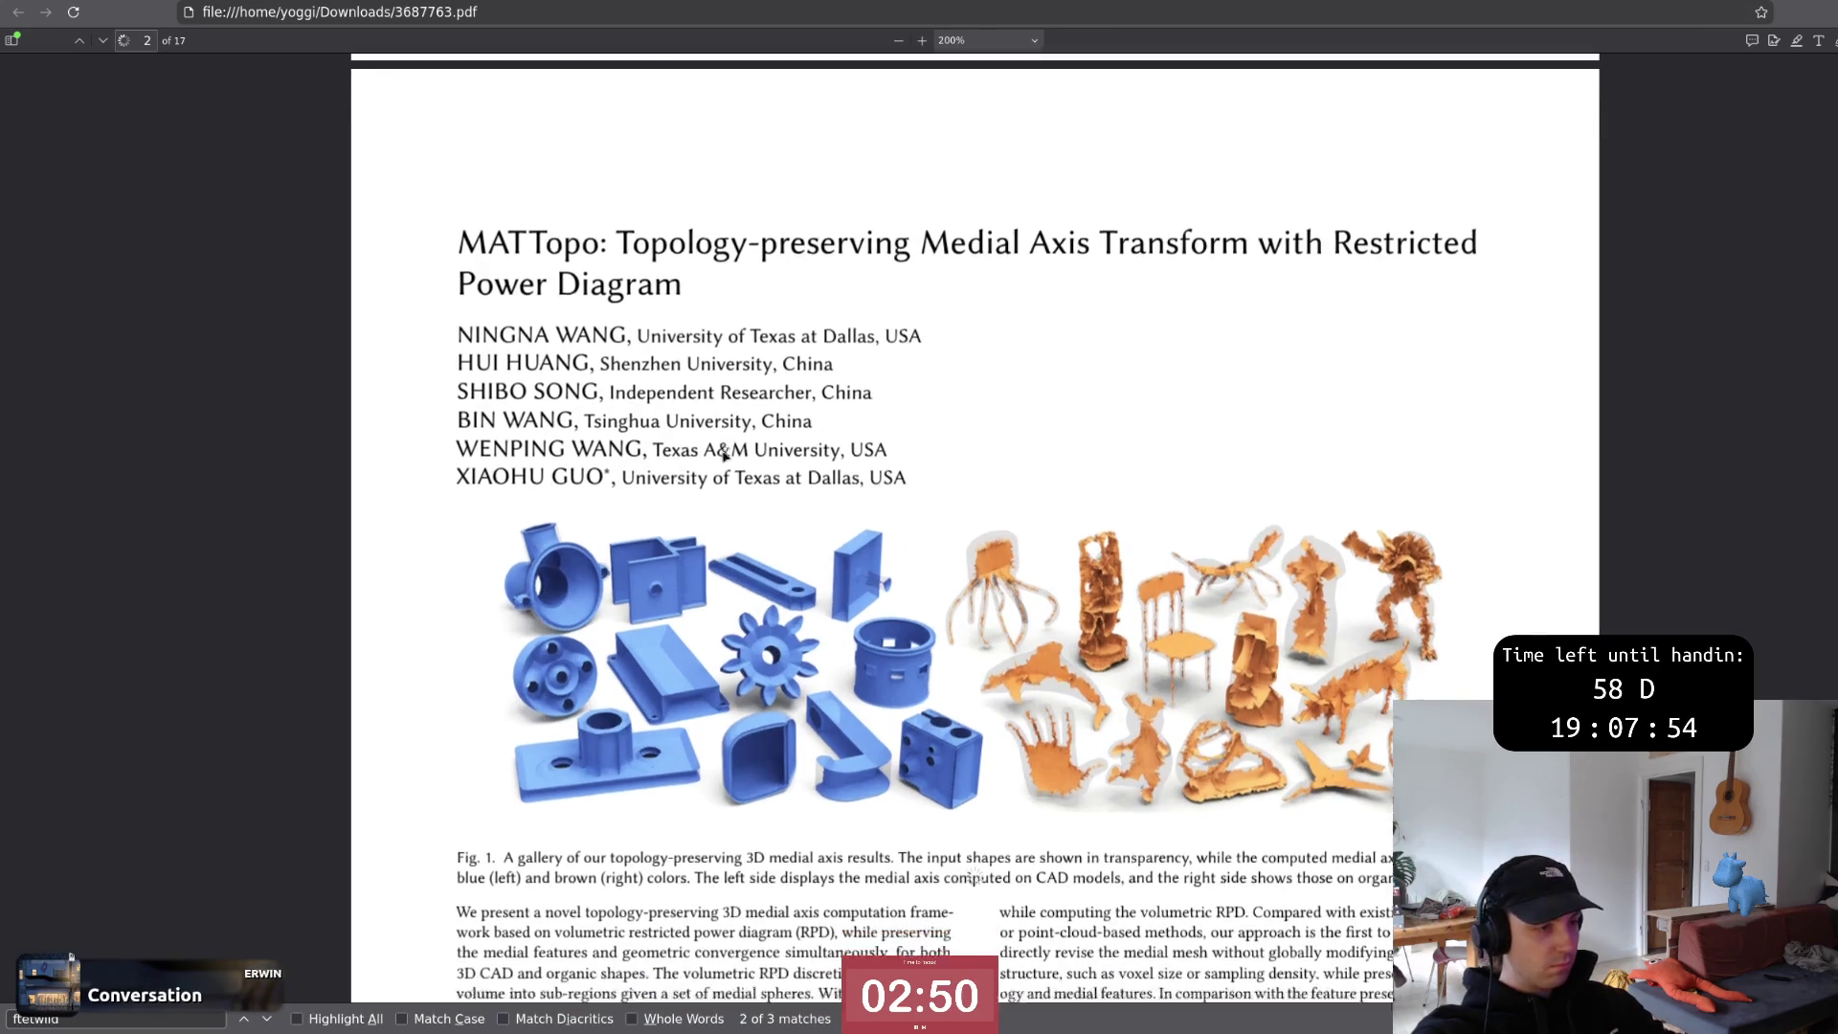
Zoom into MATTopo's first page, select the caption and abstract opening, then clear the selection
key("ctrl+plus")
scroll(443, 538, "down", 5)
left_click_drag(456, 66, 503, 550)
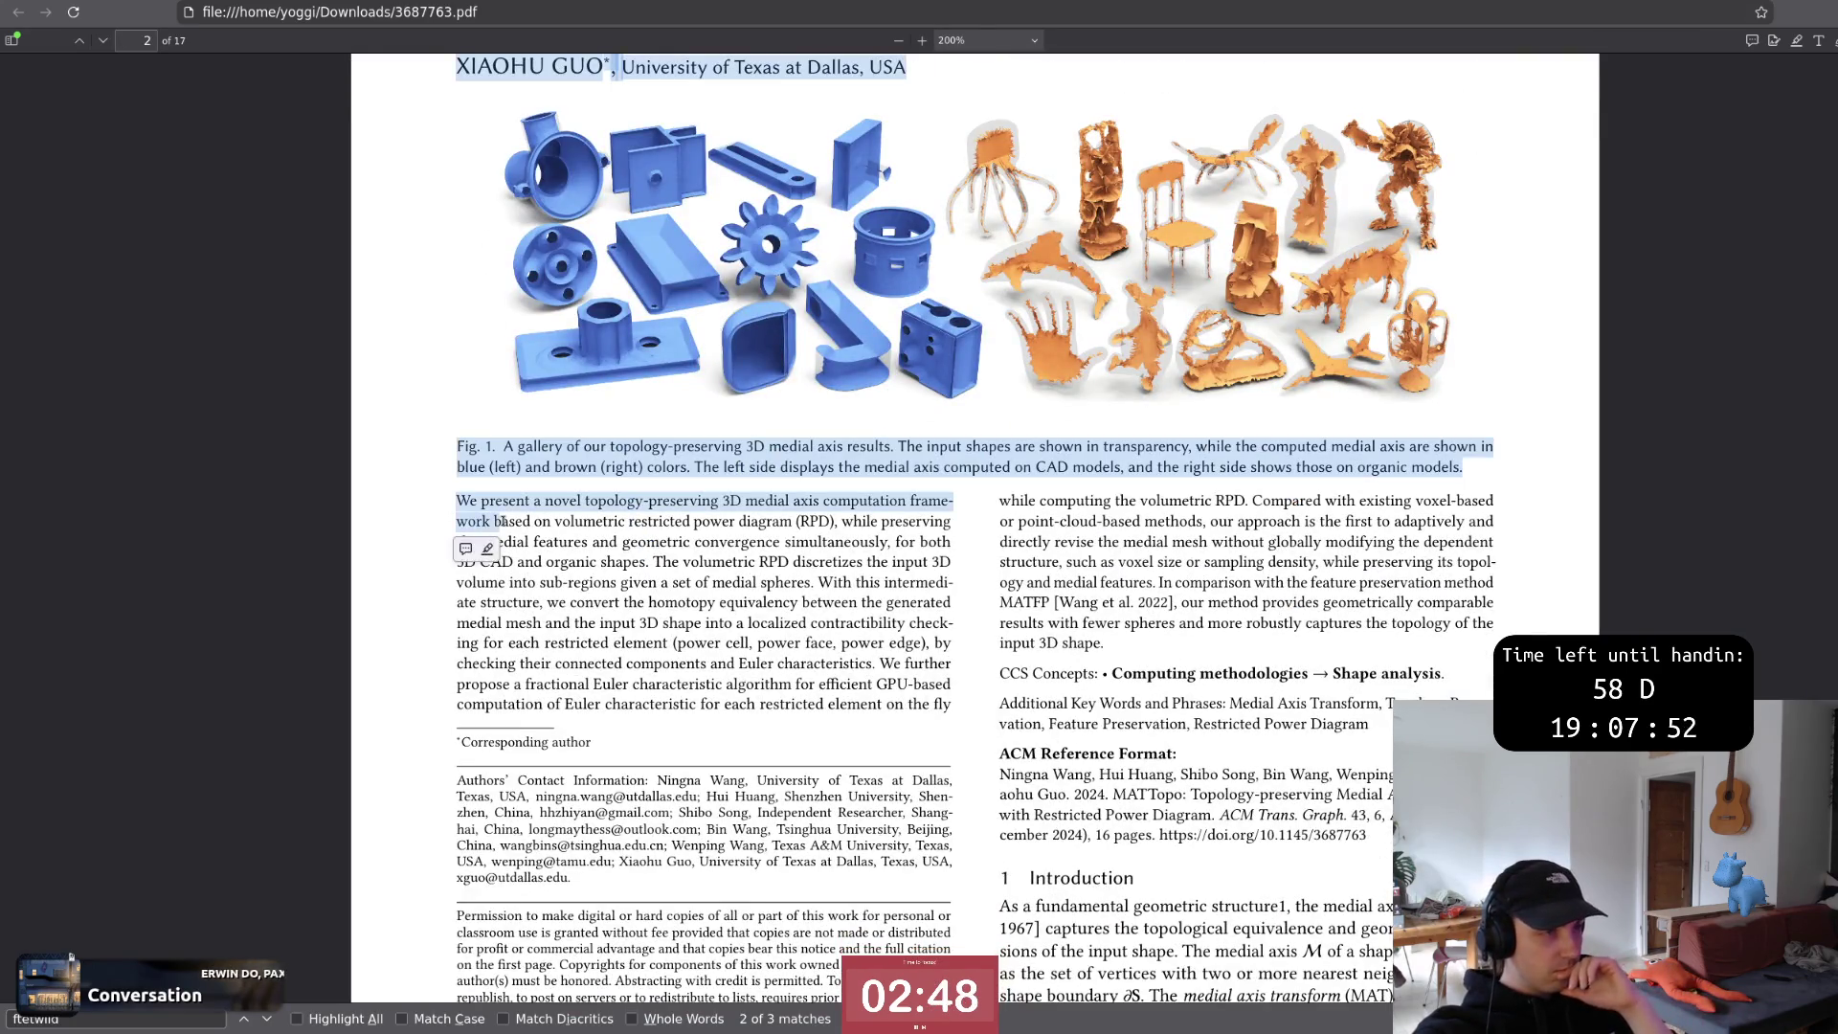
left_click(684, 521)
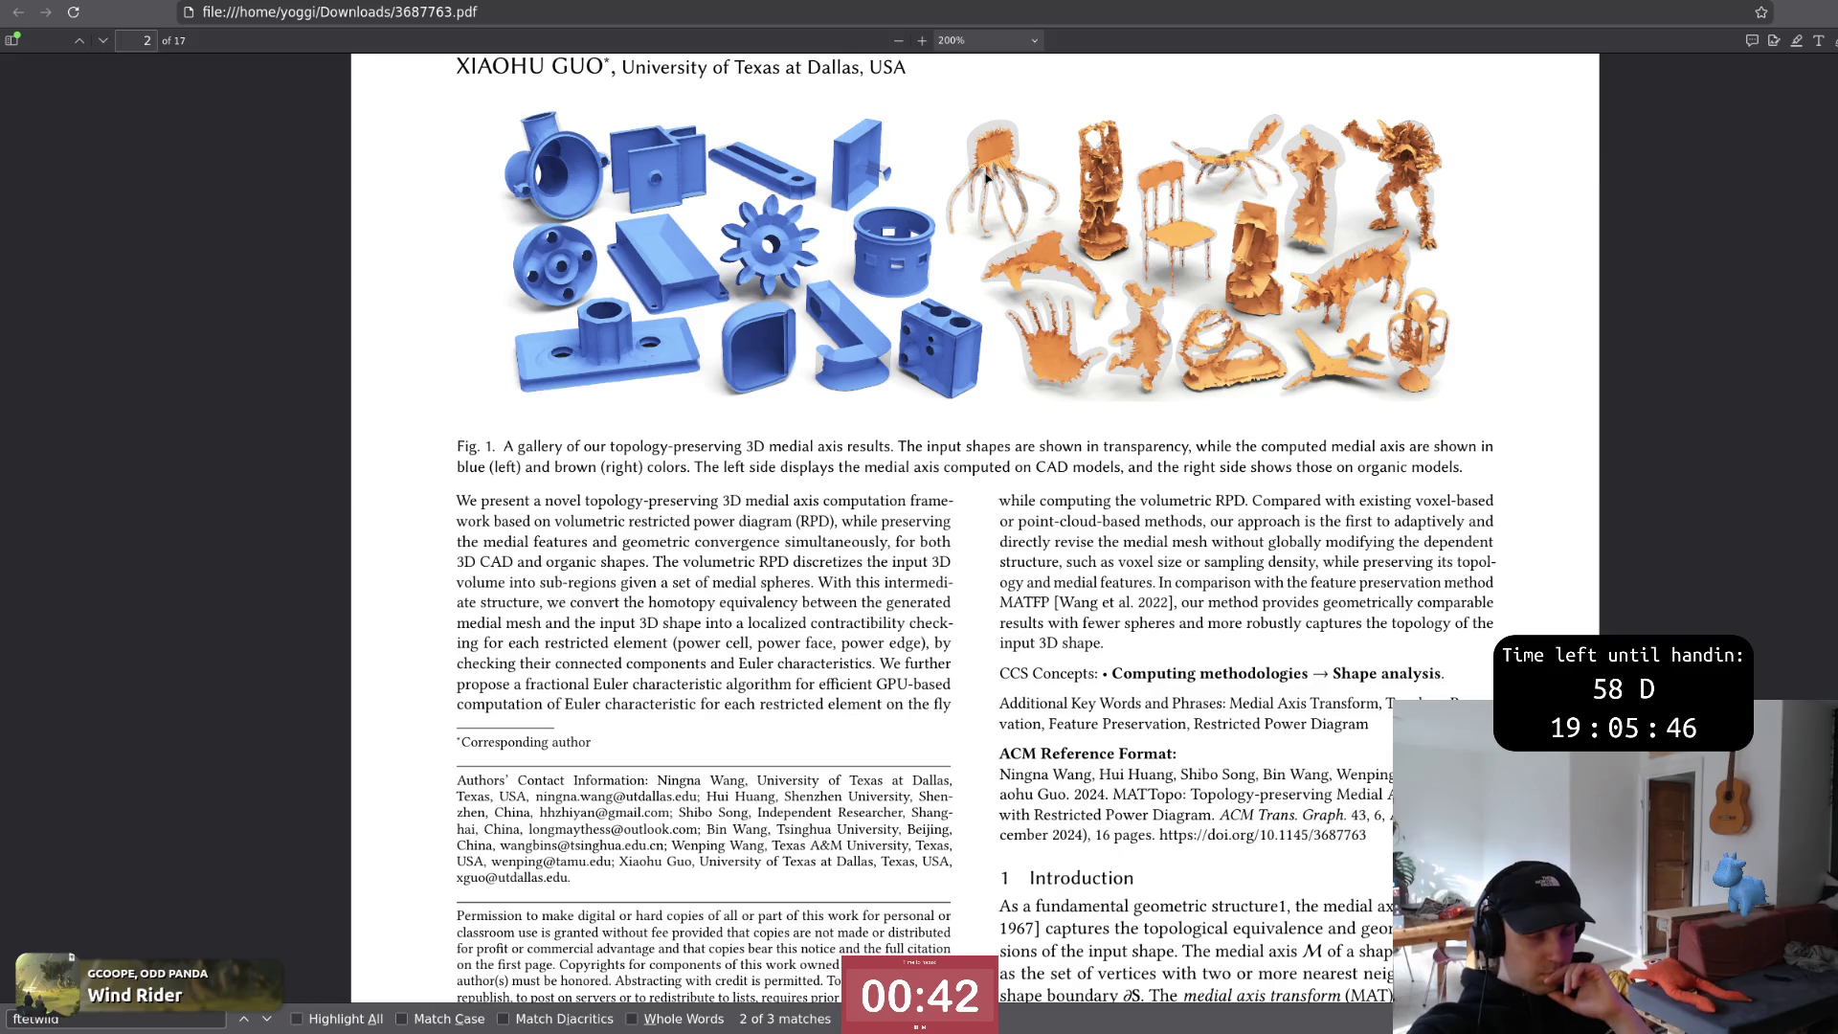
Switch to the ACM reader tab loading the Restricted Power Diagram medial axis paper
key("ctrl+Tab")
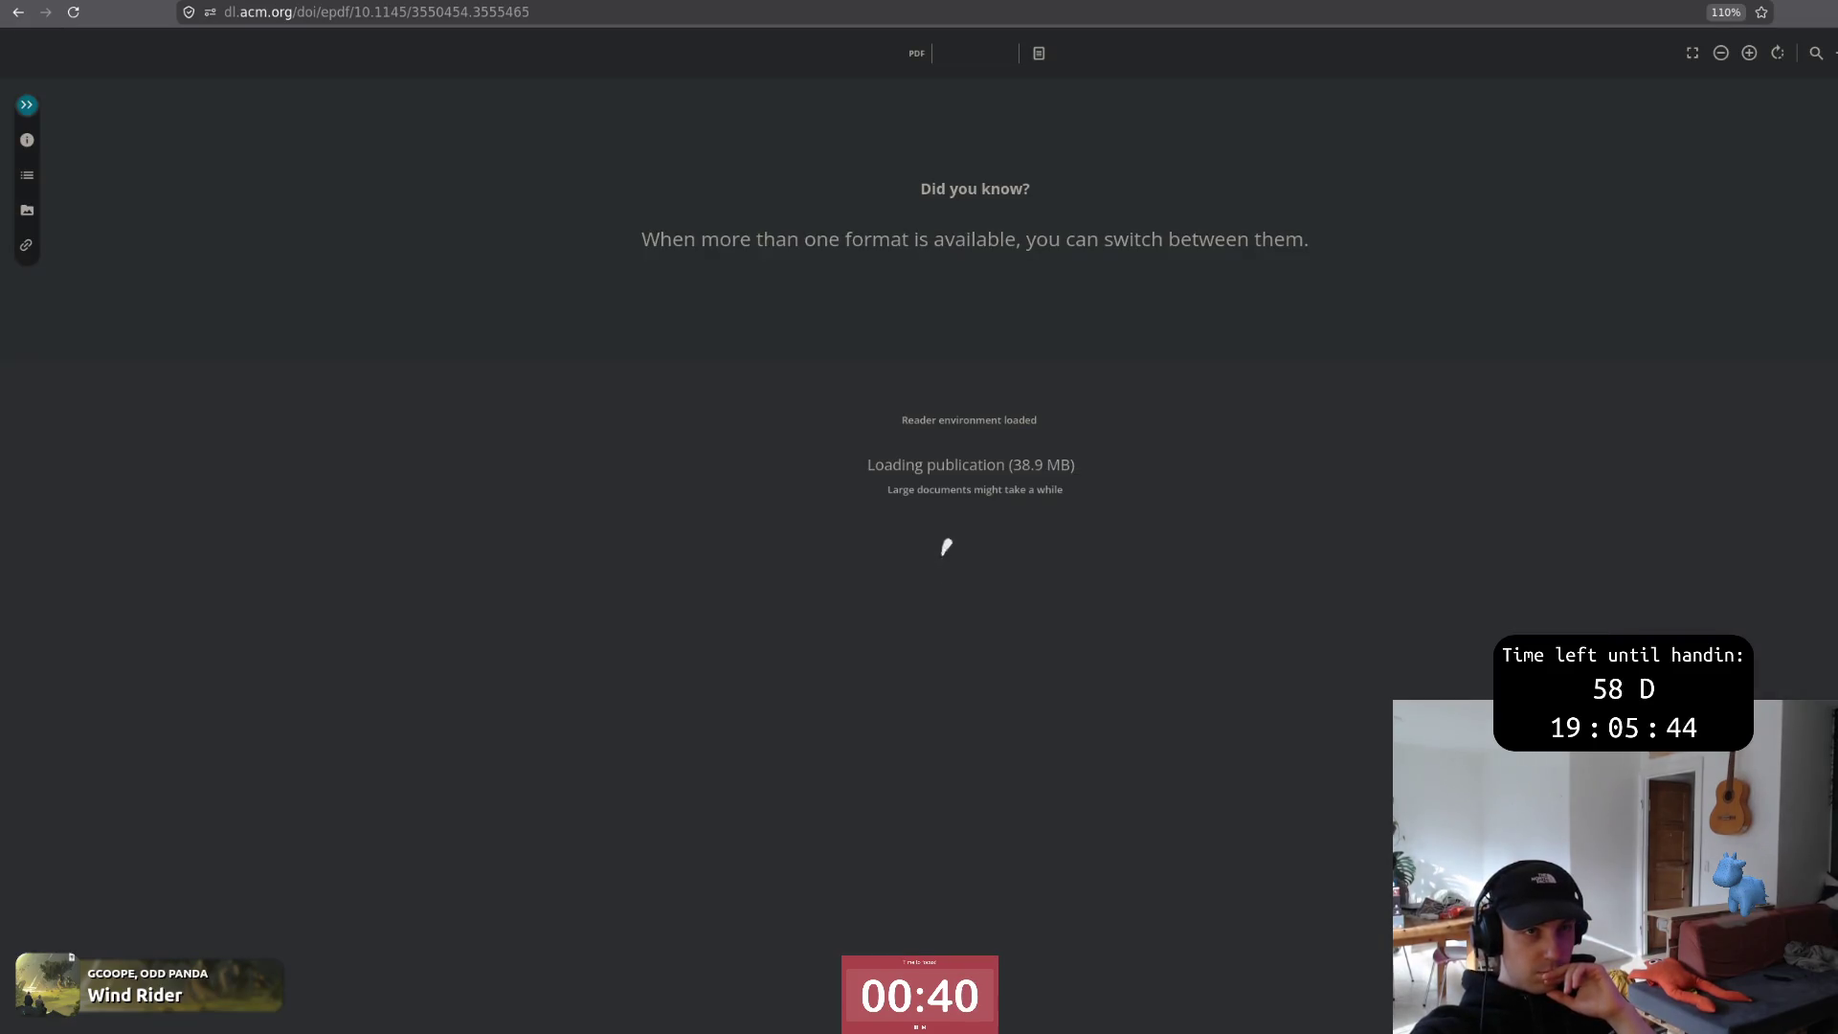